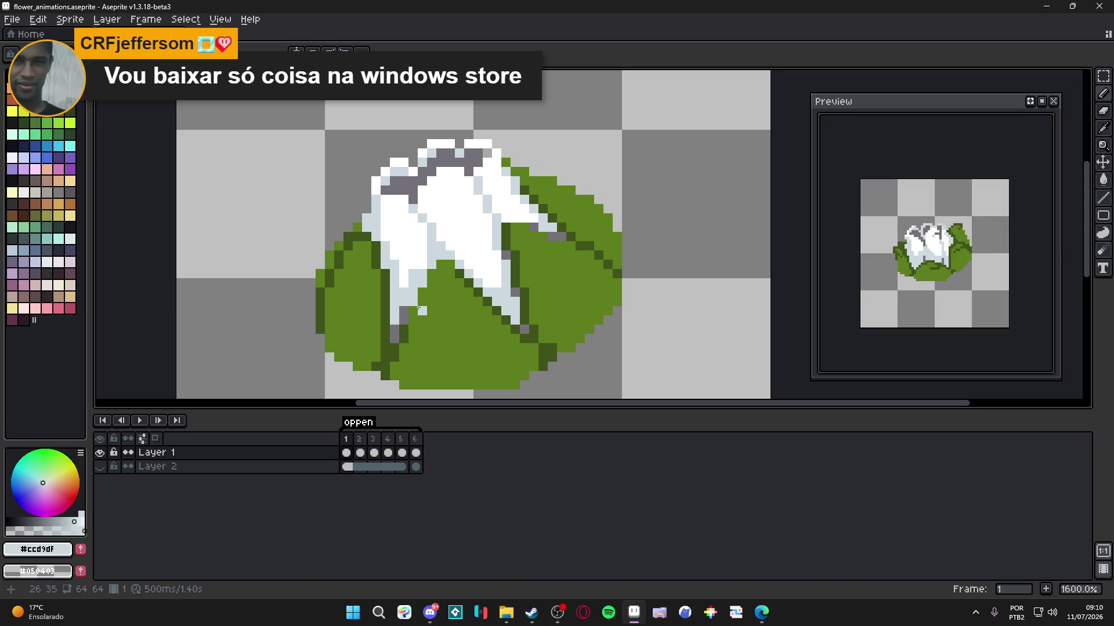
- Compare frames 1 and 2 of the bud animation and save the file
{"action": "scroll", "coordinate": [390, 332], "scroll_direction": "down", "scroll_amount": 4}
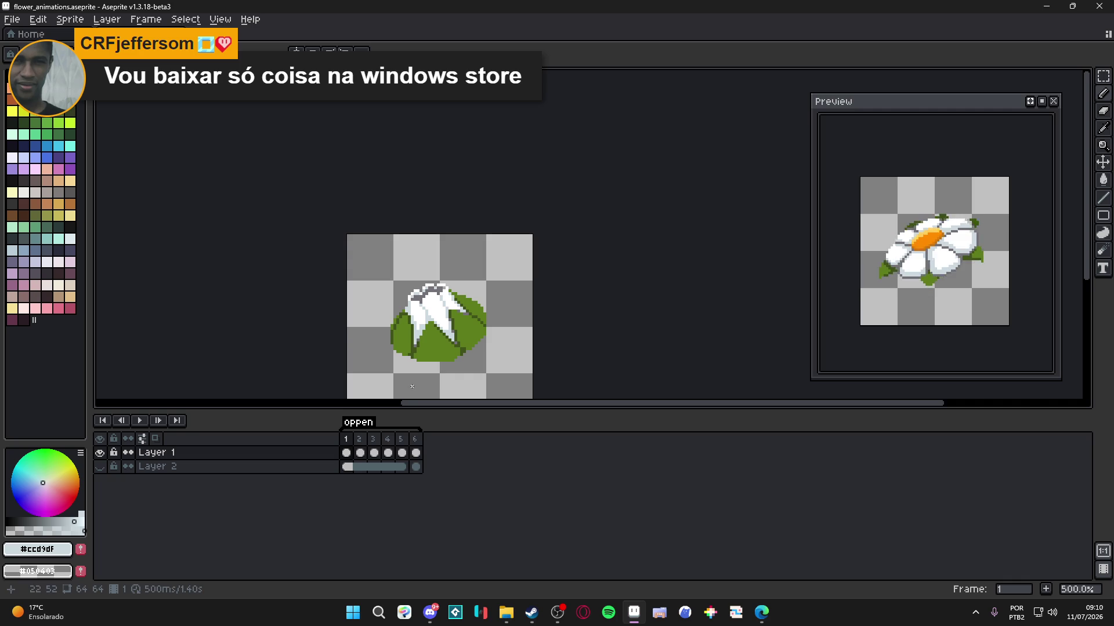
{"action": "left_click", "coordinate": [359, 438]}
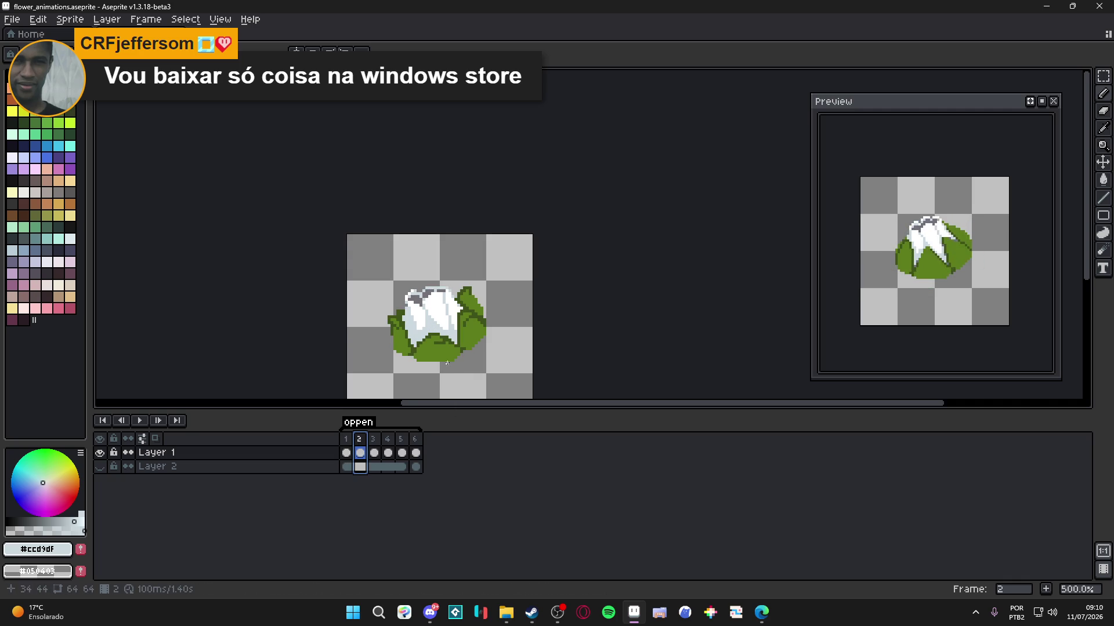
{"action": "left_click", "coordinate": [346, 439]}
{"action": "scroll", "coordinate": [407, 351], "scroll_direction": "up", "scroll_amount": 4}
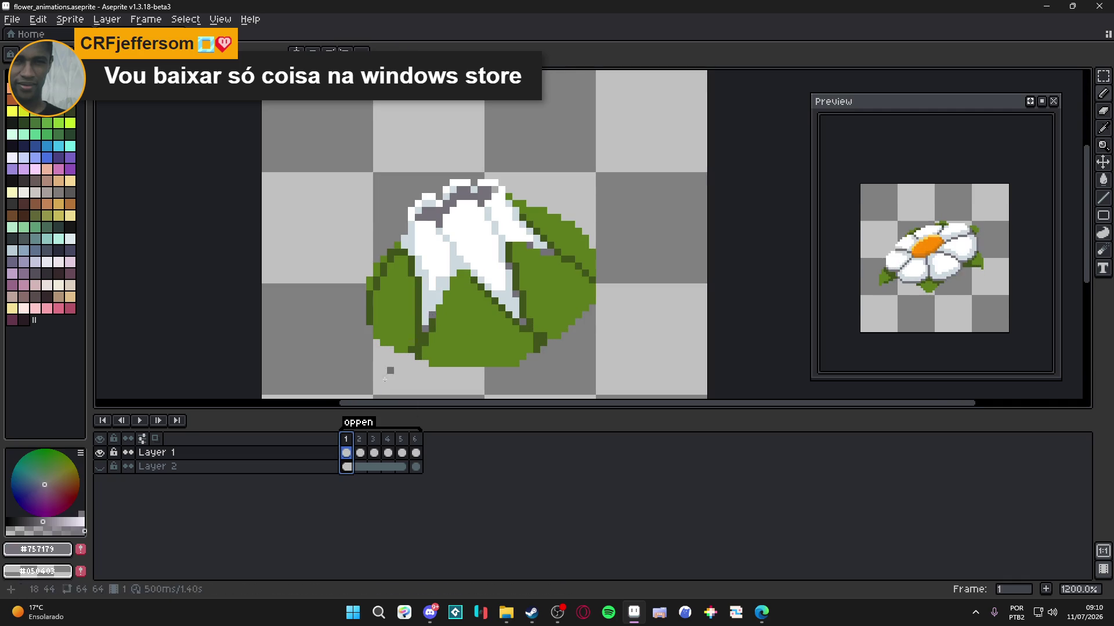
{"action": "left_click", "coordinate": [362, 441]}
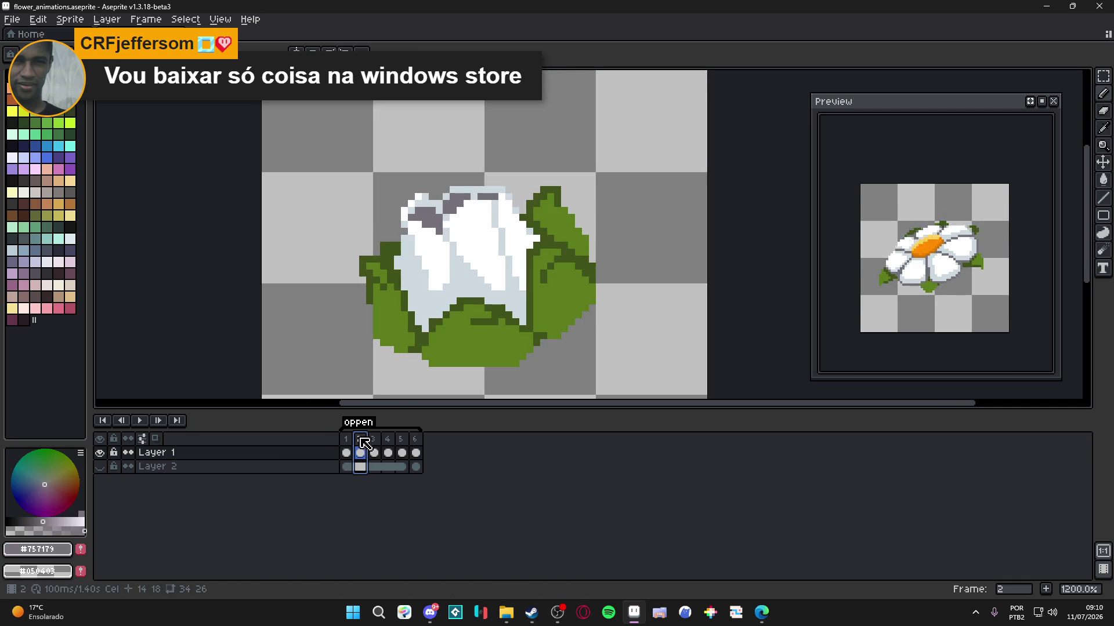
{"action": "scroll", "coordinate": [436, 319], "scroll_direction": "up", "scroll_amount": 3}
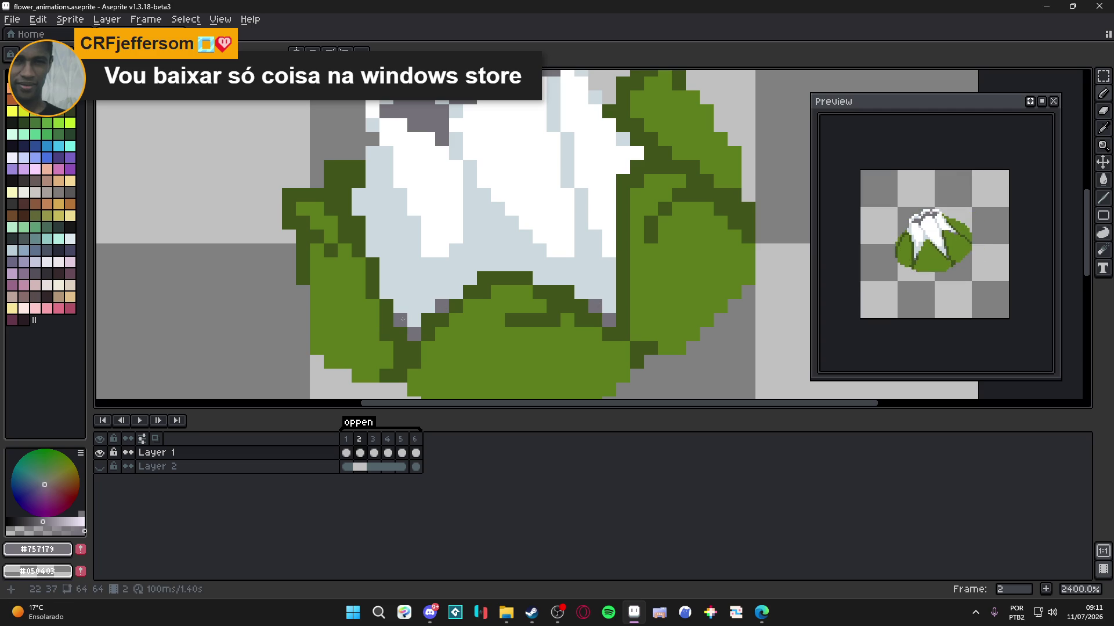
{"action": "scroll", "coordinate": [561, 313], "scroll_direction": "down", "scroll_amount": 5}
{"action": "key", "text": "ctrl+s"}
{"action": "scroll", "coordinate": [561, 313], "scroll_direction": "up", "scroll_amount": 5}
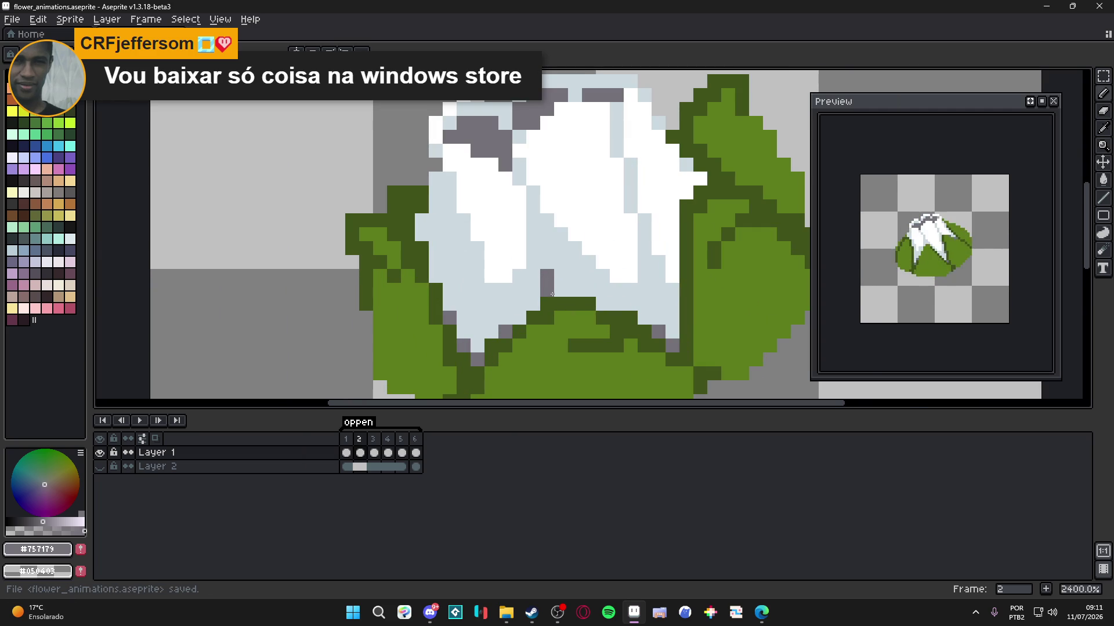
{"action": "scroll", "coordinate": [645, 332], "scroll_direction": "down", "scroll_amount": 5}
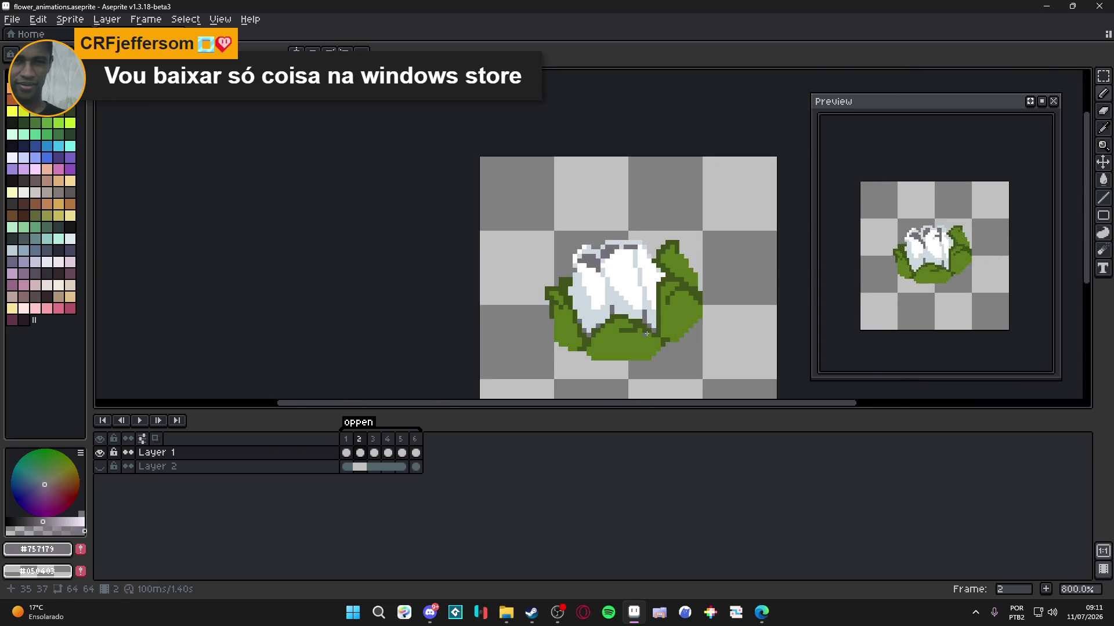
- Recentre the bud in the view and undo stray grey pencil pixels
{"action": "left_click_drag", "start_coordinate": [645, 332], "coordinate": [619, 348]}
{"action": "key", "text": "ctrl+z"}
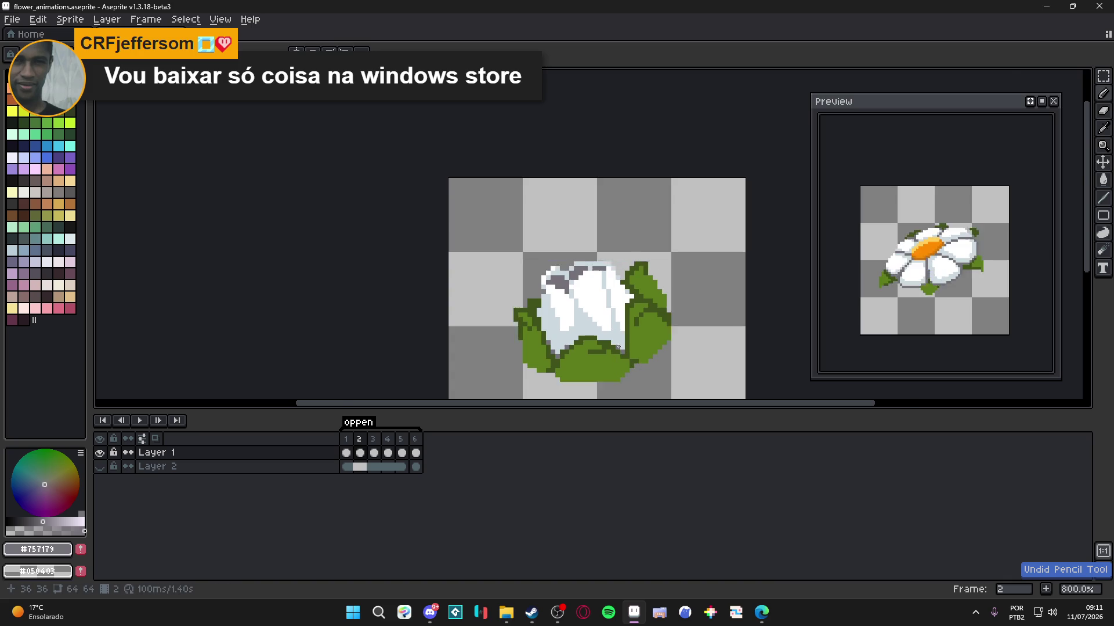
{"action": "scroll", "coordinate": [620, 349], "scroll_direction": "up", "scroll_amount": 5}
{"action": "left_click", "coordinate": [609, 327]}
{"action": "key", "text": "ctrl+z"}
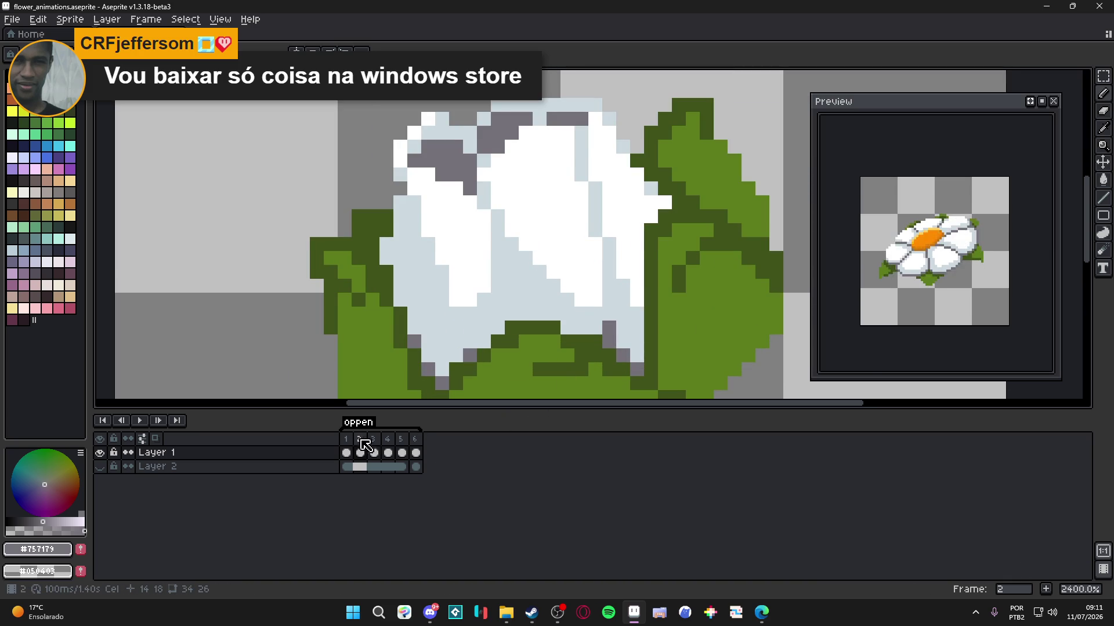
- Pencil five grey shading pixels at the lower right of frame 3's bud, then return to frame 2
{"action": "left_click", "coordinate": [373, 452]}
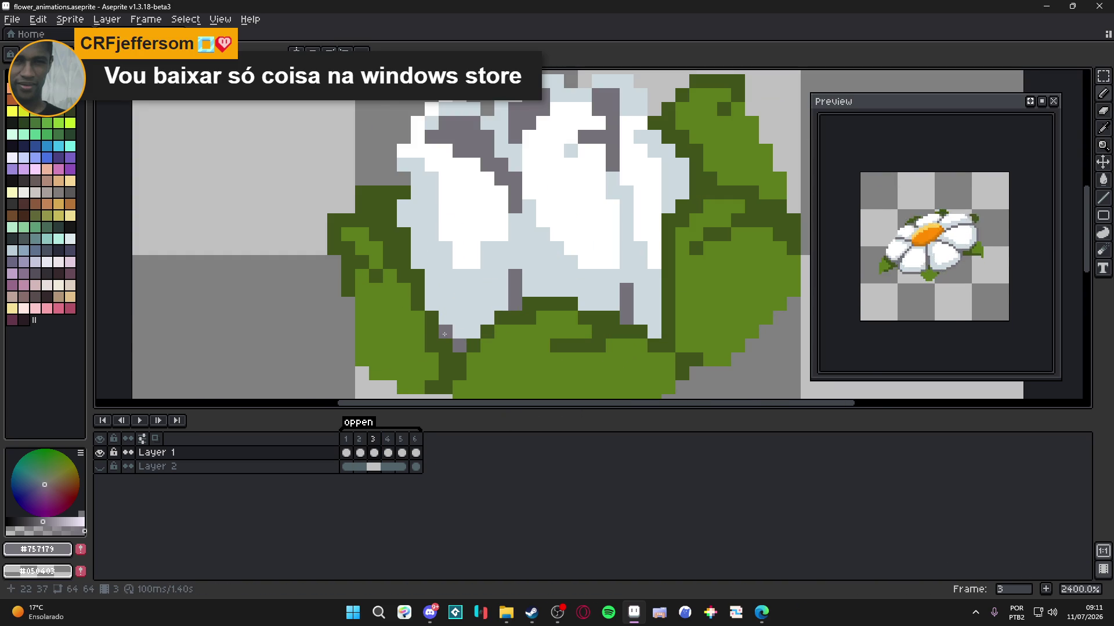
{"action": "scroll", "coordinate": [503, 313], "scroll_direction": "down", "scroll_amount": 3}
{"action": "scroll", "coordinate": [576, 319], "scroll_direction": "up", "scroll_amount": 3}
{"action": "left_click", "coordinate": [582, 313]}
{"action": "left_click", "coordinate": [583, 299]}
{"action": "left_click", "coordinate": [569, 299]}
{"action": "left_click", "coordinate": [555, 272]}
{"action": "left_click", "coordinate": [570, 290]}
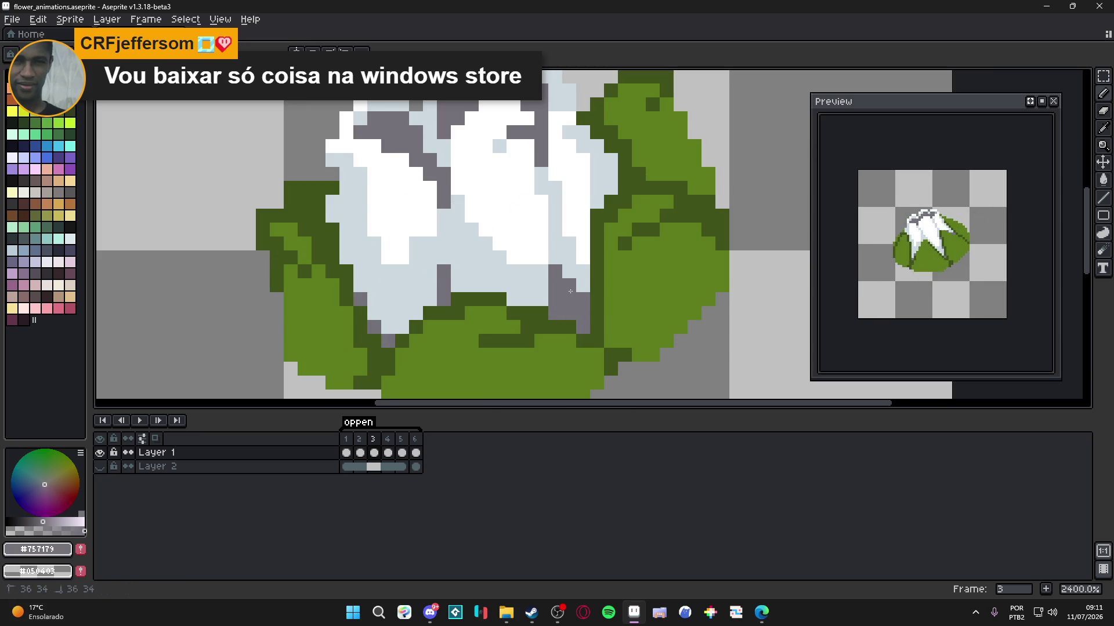
{"action": "scroll", "coordinate": [571, 291], "scroll_direction": "down", "scroll_amount": 3}
{"action": "scroll", "coordinate": [548, 331], "scroll_direction": "up", "scroll_amount": 1}
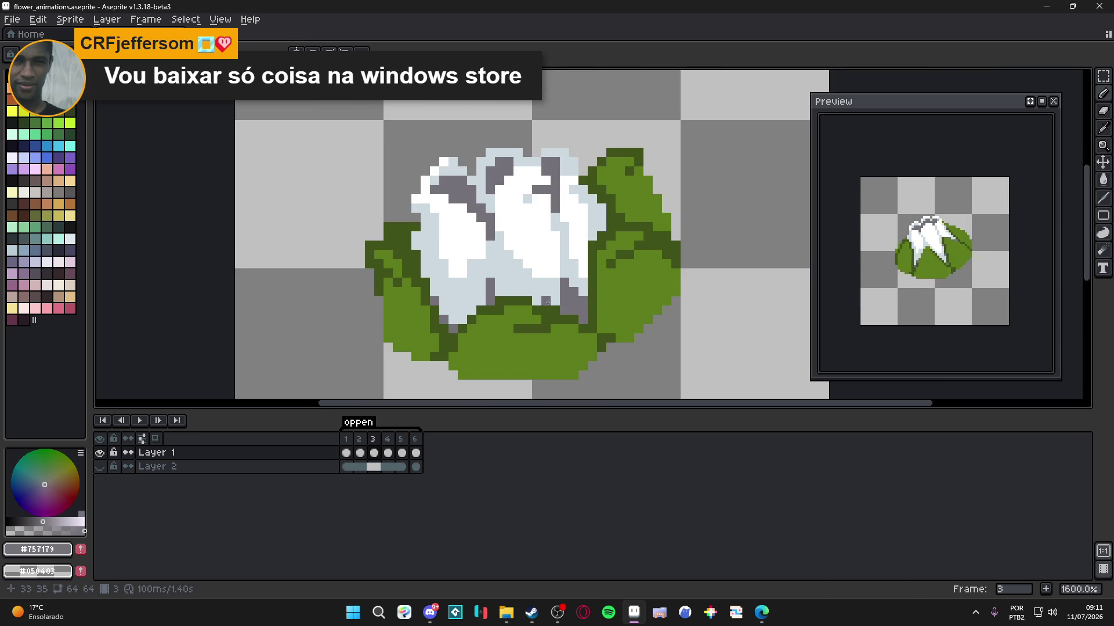
{"action": "scroll", "coordinate": [495, 382], "scroll_direction": "down", "scroll_amount": 4}
{"action": "key", "text": "v"}
{"action": "left_click", "coordinate": [360, 453]}
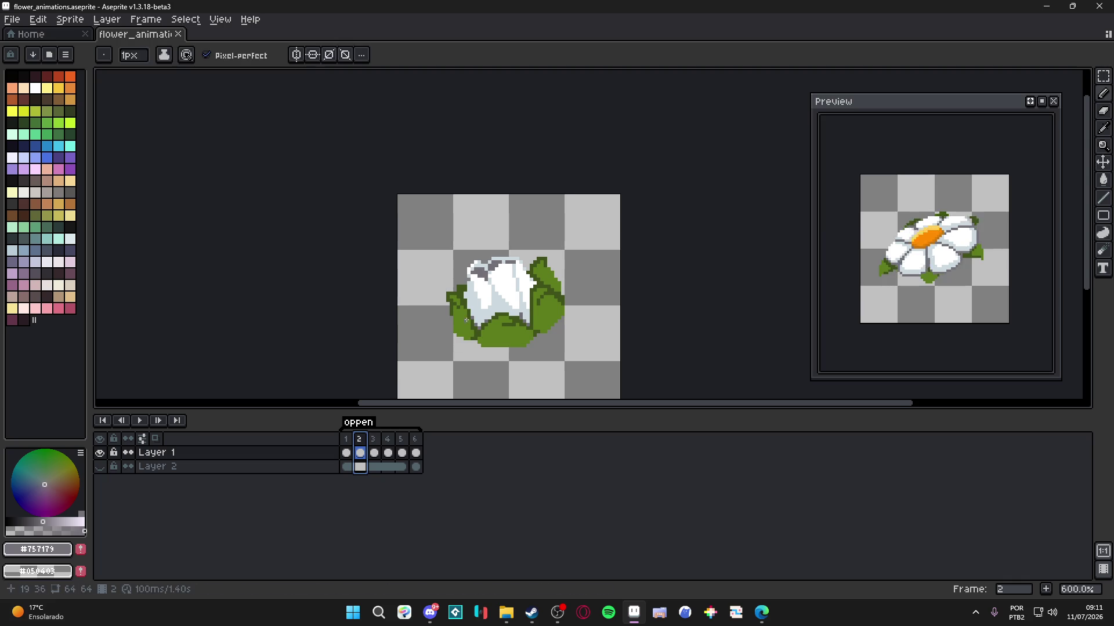
- Step through frames 1 to 5 with the Pencil selected, ending back on frame 4
{"action": "left_click_drag", "start_coordinate": [395, 402], "coordinate": [390, 402]}
{"action": "left_click", "coordinate": [347, 439]}
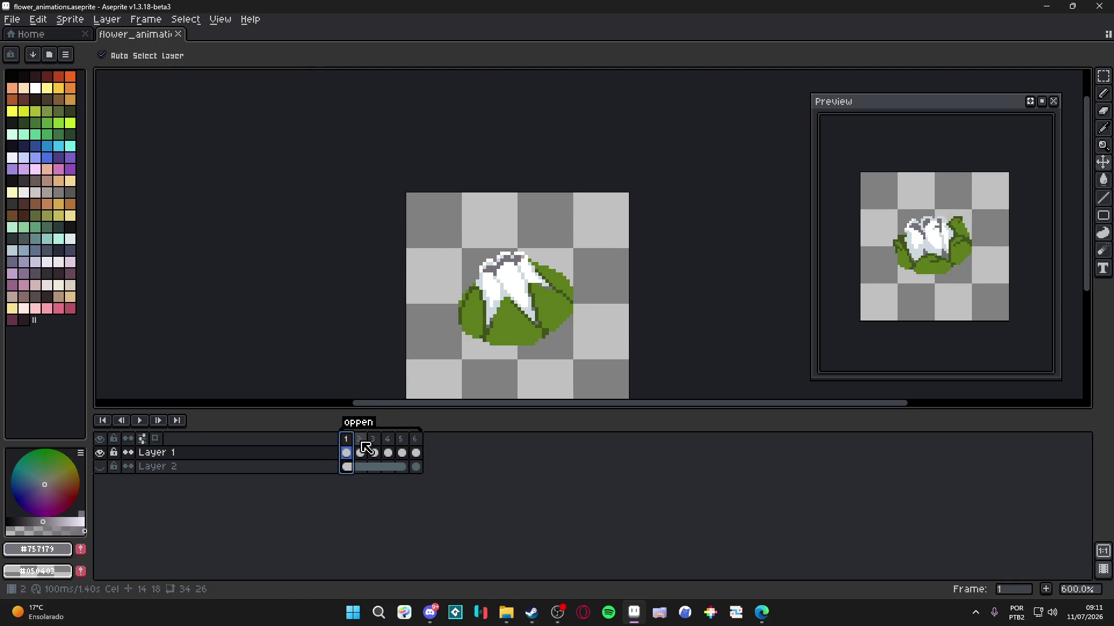
{"action": "left_click", "coordinate": [360, 453]}
{"action": "left_click", "coordinate": [376, 448]}
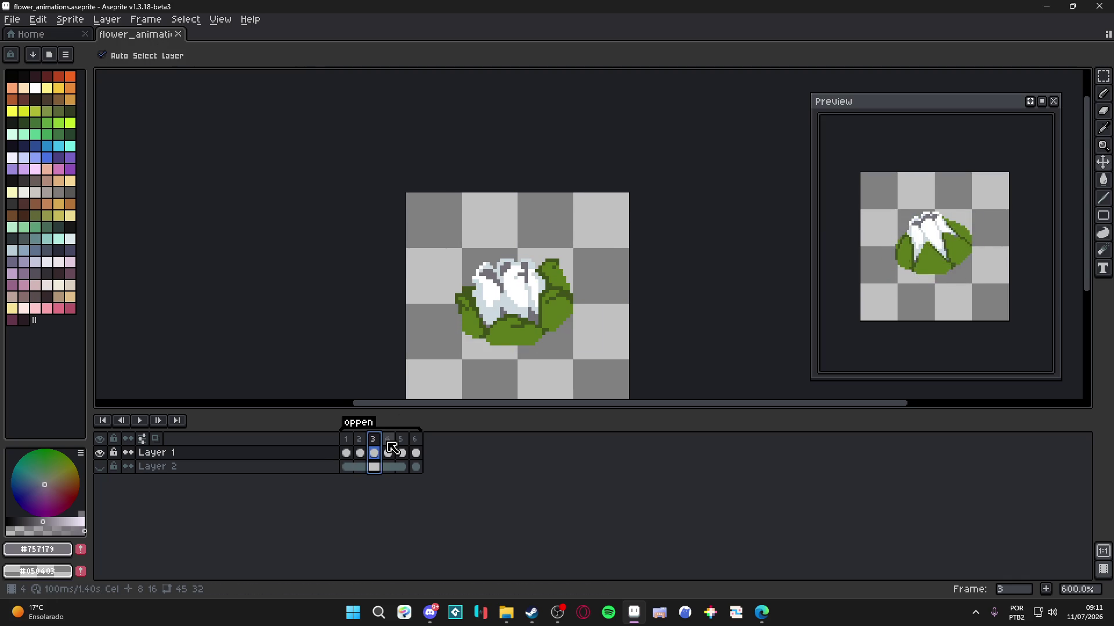
{"action": "left_click", "coordinate": [389, 447]}
{"action": "key", "text": "b"}
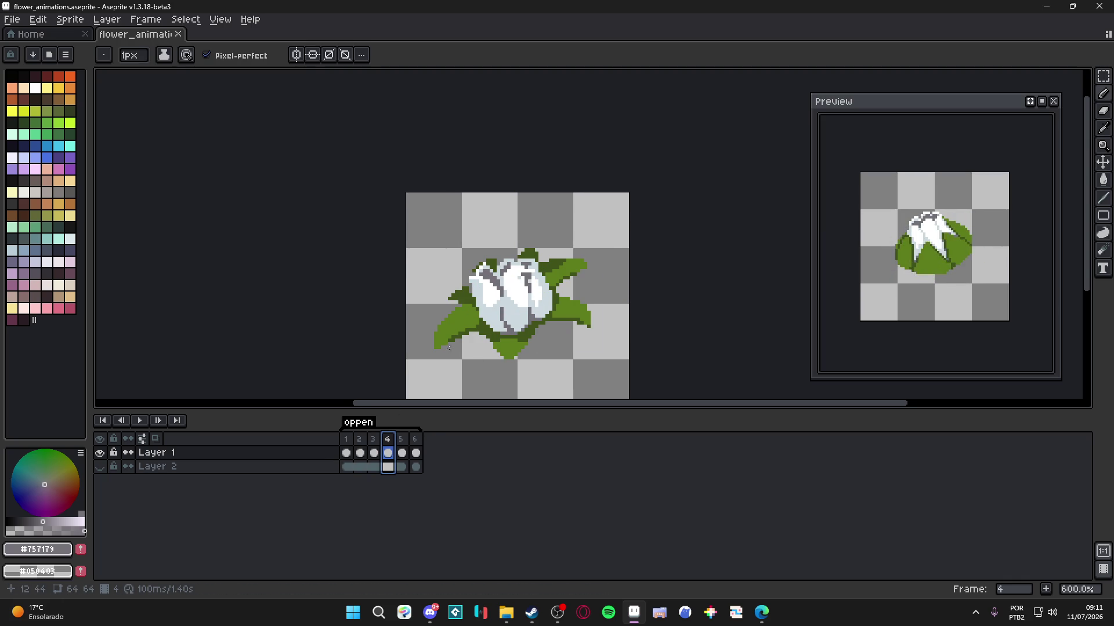
{"action": "left_click", "coordinate": [406, 446]}
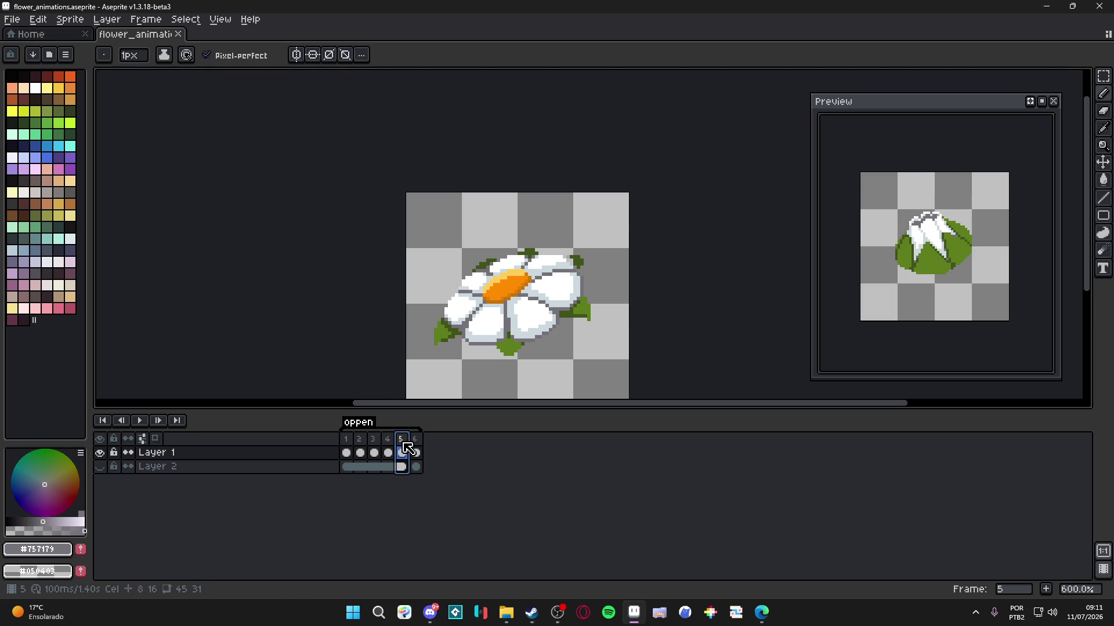
{"action": "left_click", "coordinate": [388, 453]}
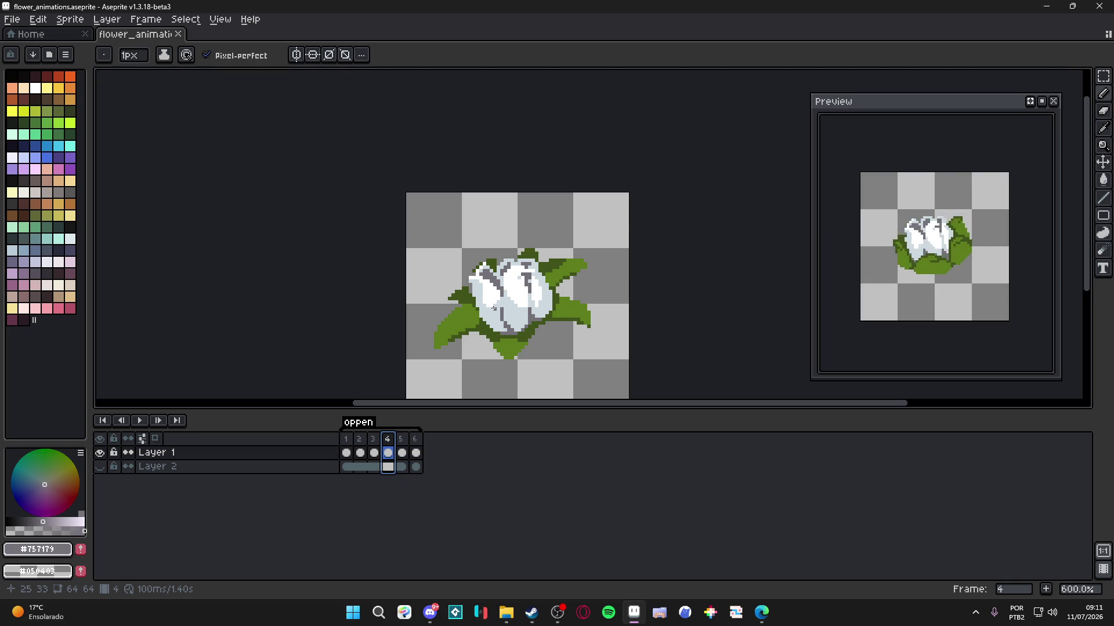
- Step from frame 1 to frame 5, zoom in, and sample light yellow #ffcd5a from the centre
{"action": "left_click", "coordinate": [374, 453]}
{"action": "left_click", "coordinate": [361, 453]}
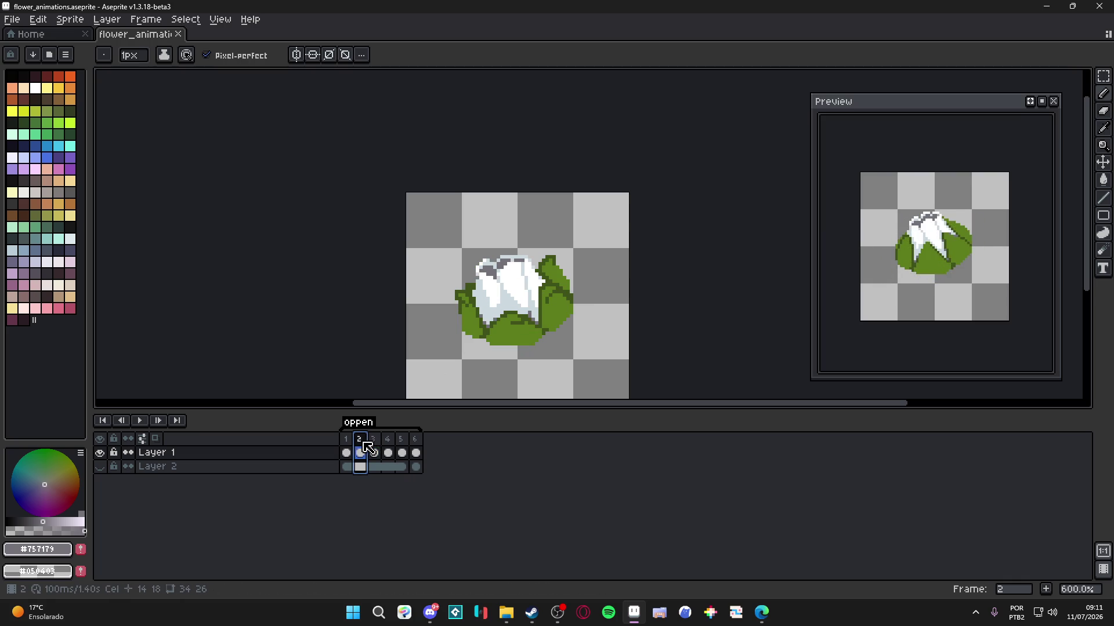
{"action": "left_click", "coordinate": [346, 453]}
{"action": "left_click", "coordinate": [360, 453]}
{"action": "left_click", "coordinate": [374, 453]}
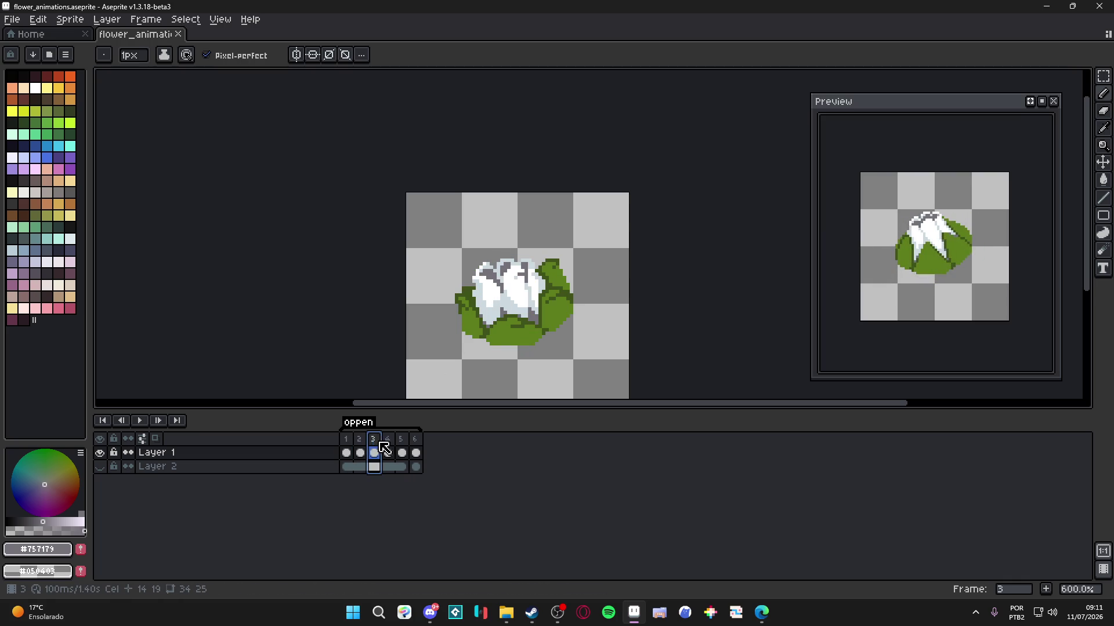
{"action": "left_click", "coordinate": [388, 453]}
{"action": "left_click", "coordinate": [402, 452]}
{"action": "scroll", "coordinate": [516, 283], "scroll_direction": "up", "scroll_amount": 3}
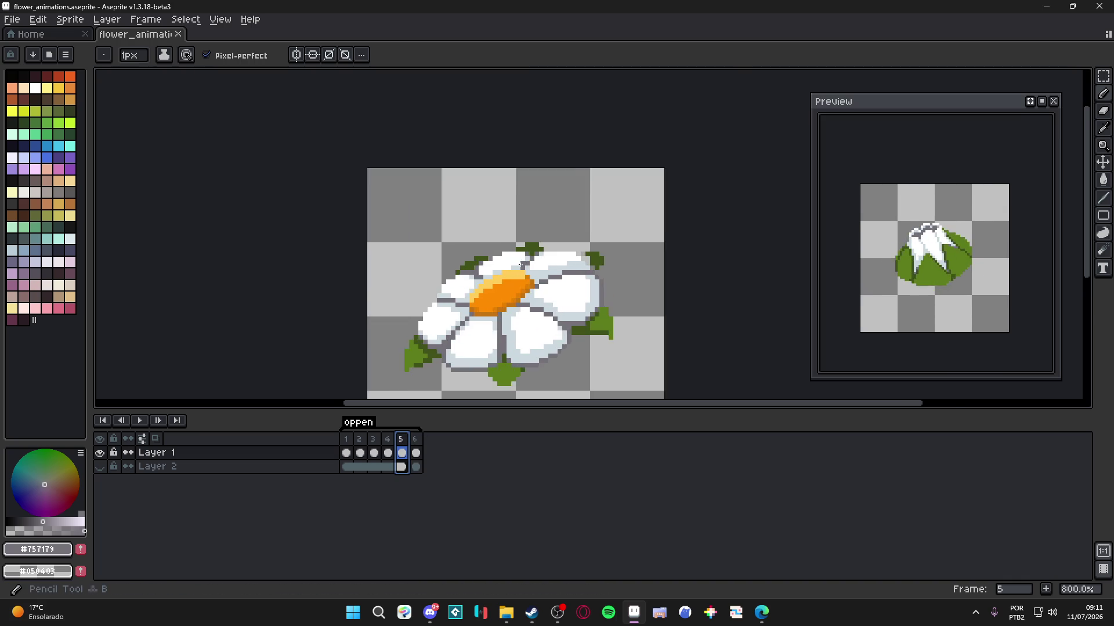
{"action": "scroll", "coordinate": [509, 295], "scroll_direction": "up", "scroll_amount": 1}
{"action": "left_click", "coordinate": [500, 284], "text": "alt"}
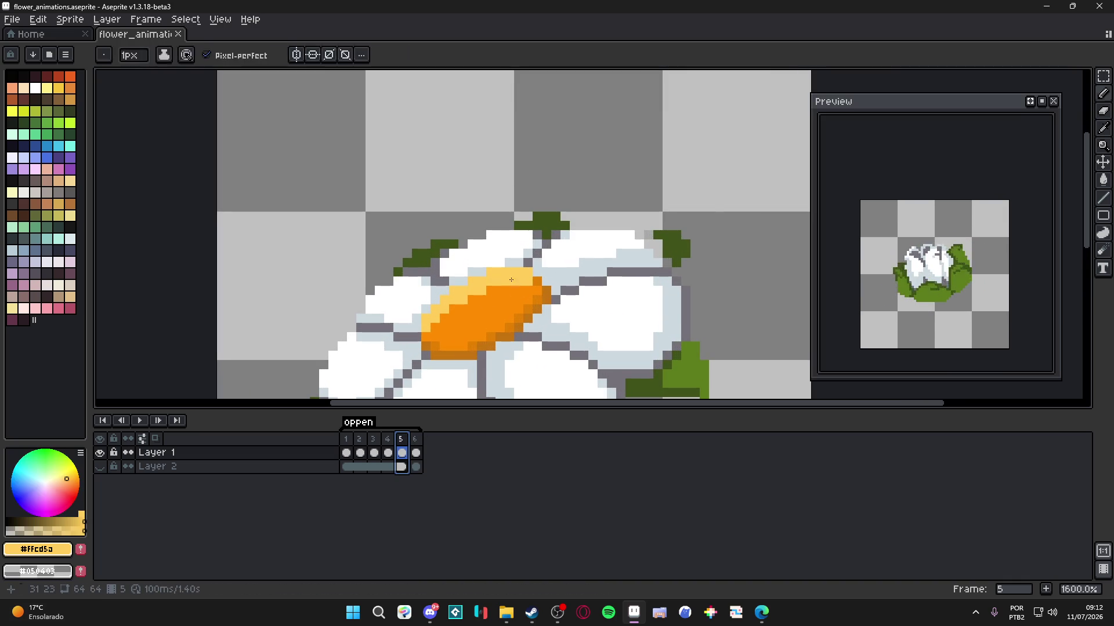
- Paint a light-yellow #ffcd5a highlight on frame 5's orange centre, undoing the last stroke
{"action": "left_click", "coordinate": [499, 291]}
{"action": "mouse_move", "coordinate": [497, 306]}
{"action": "left_mouse_down"}
{"action": "mouse_move", "coordinate": [467, 304]}
{"action": "mouse_move", "coordinate": [478, 319]}
{"action": "mouse_move", "coordinate": [464, 320]}
{"action": "left_mouse_up"}
{"action": "left_click", "coordinate": [457, 311]}
{"action": "key", "text": "ctrl+z"}
- Paint orange #ff8c00 over part of the highlight and along the centre's lower edge
{"action": "left_click", "coordinate": [502, 318], "text": "alt"}
{"action": "mouse_move", "coordinate": [523, 295]}
{"action": "left_mouse_down"}
{"action": "mouse_move", "coordinate": [520, 275]}
{"action": "mouse_move", "coordinate": [469, 282]}
{"action": "mouse_move", "coordinate": [426, 315]}
{"action": "left_mouse_up"}
{"action": "left_click", "coordinate": [473, 298], "text": "alt"}
{"action": "key", "text": "b"}
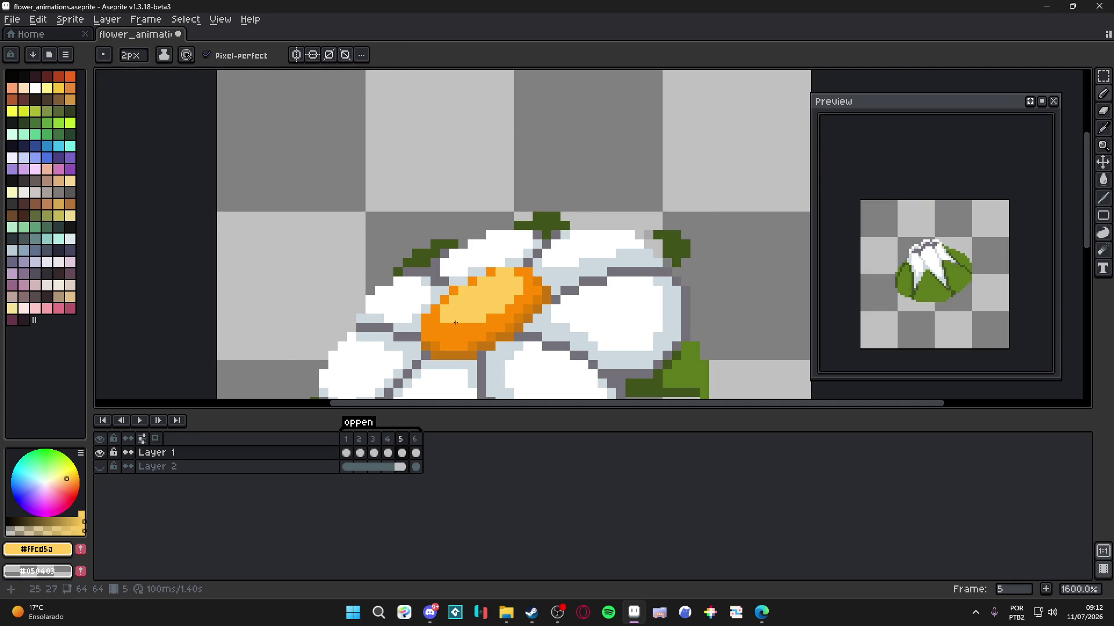
{"action": "left_click", "coordinate": [458, 328], "text": "alt"}
{"action": "left_click_drag", "start_coordinate": [457, 325], "coordinate": [484, 316]}
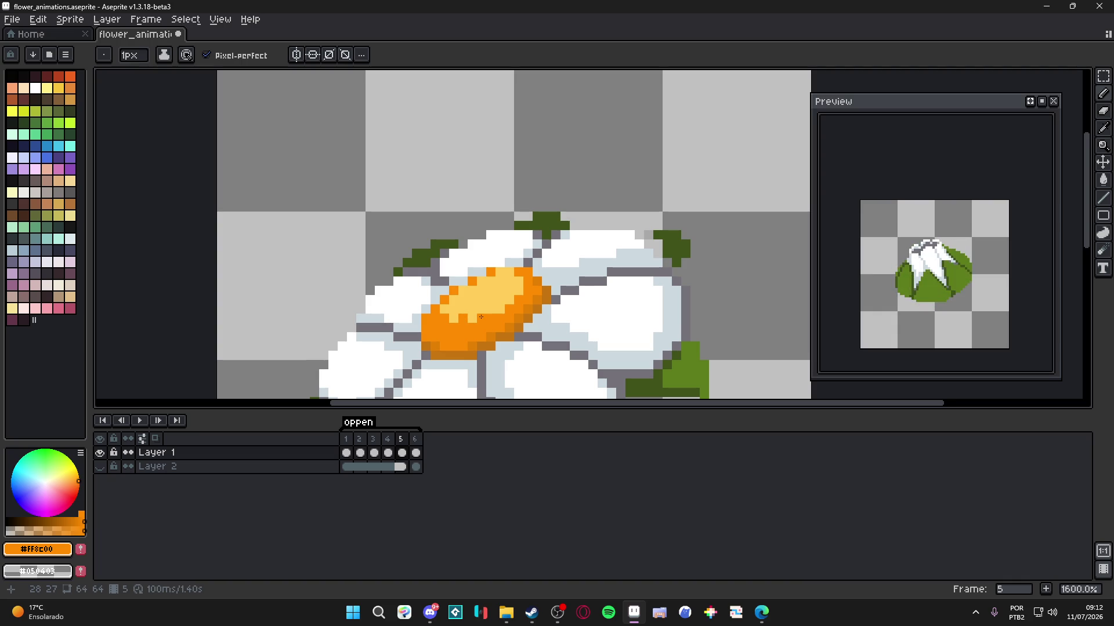
{"action": "left_click", "coordinate": [440, 317], "text": "alt"}
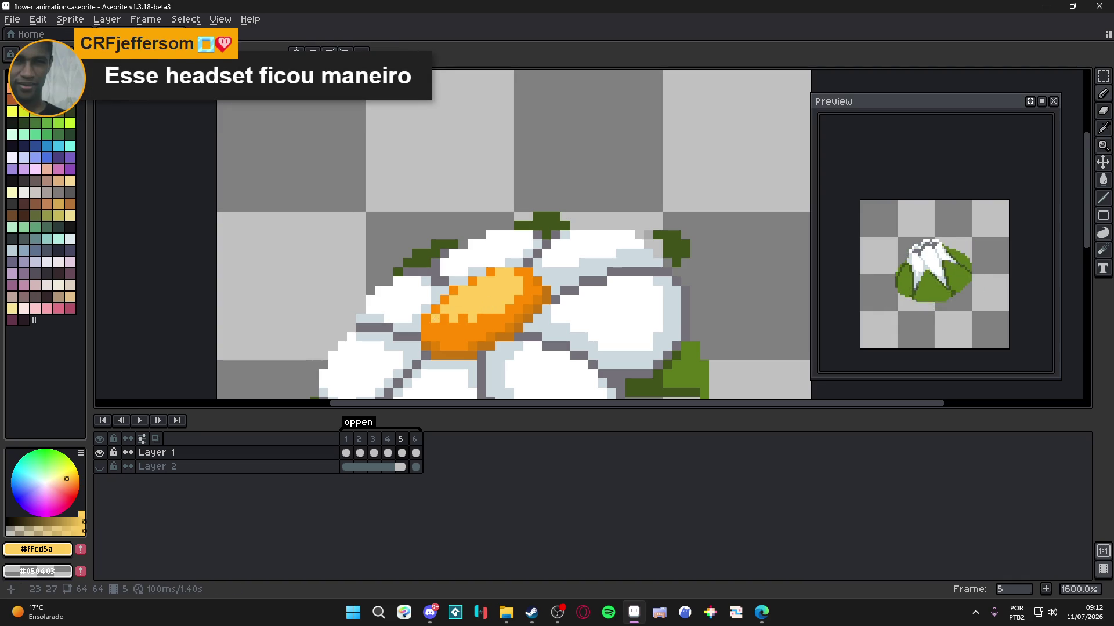
- Touch up the lower edge with a light-yellow pixel and orange pixels, then save
{"action": "scroll", "coordinate": [435, 319], "scroll_direction": "down", "scroll_amount": 4}
{"action": "scroll", "coordinate": [492, 278], "scroll_direction": "up", "scroll_amount": 3}
{"action": "left_click", "coordinate": [511, 311]}
{"action": "scroll", "coordinate": [512, 311], "scroll_direction": "up", "scroll_amount": 1}
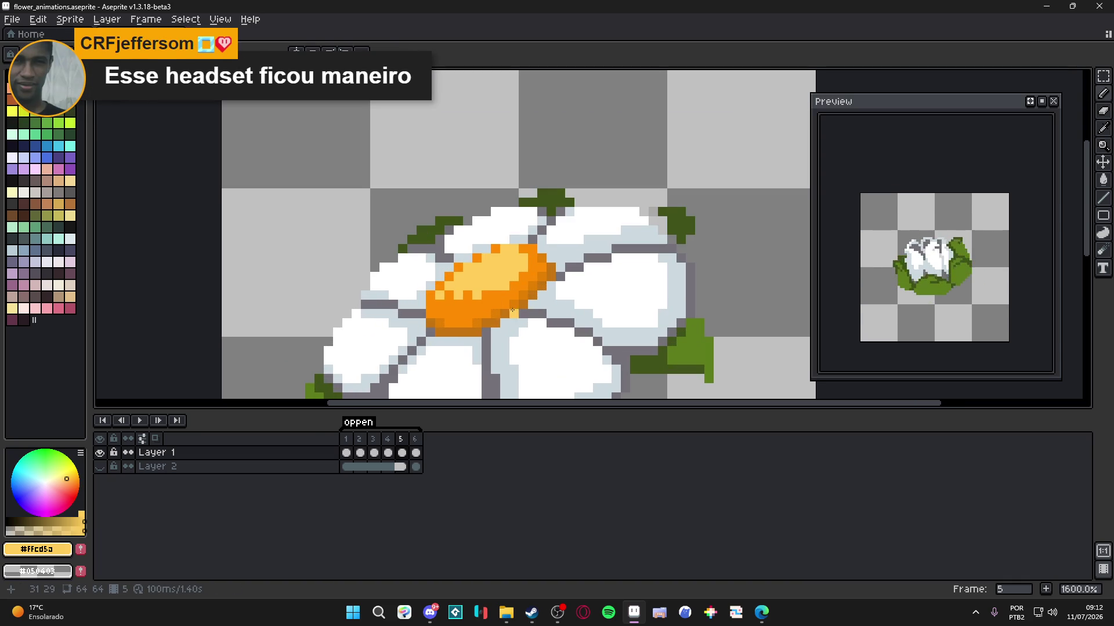
{"action": "left_click", "coordinate": [497, 310], "text": "alt"}
{"action": "left_click", "coordinate": [477, 322]}
{"action": "left_click", "coordinate": [440, 324]}
{"action": "left_click", "coordinate": [447, 331]}
{"action": "key", "text": "ctrl+s"}
{"action": "key", "text": "alt+Tab"}
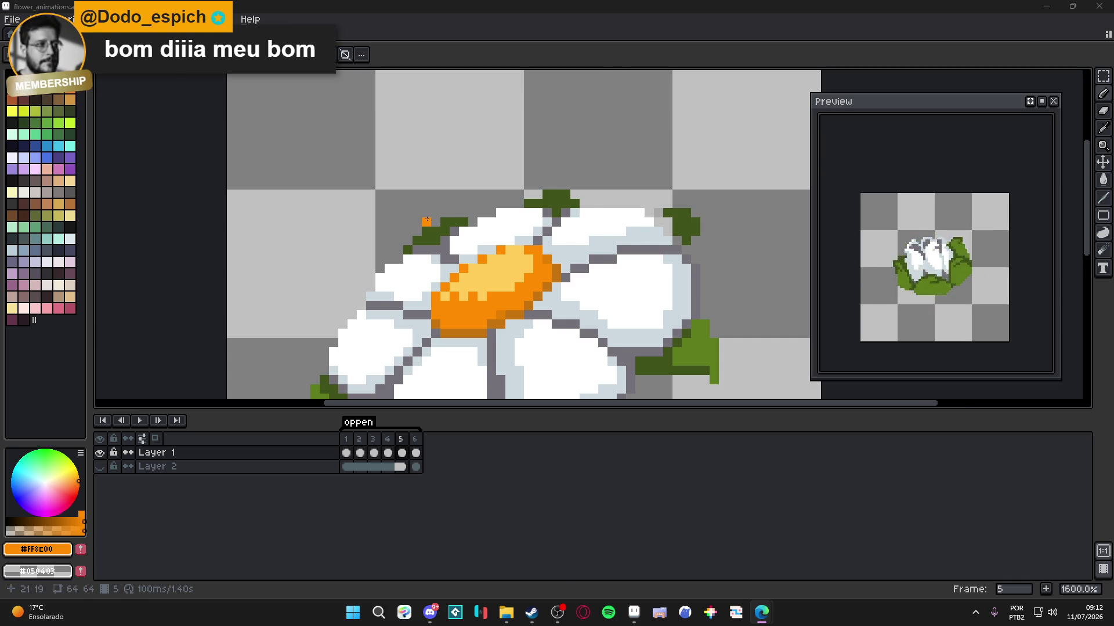
- Save the animation file while zooming in on the daisy's centre
{"action": "scroll", "coordinate": [518, 272], "scroll_direction": "down", "scroll_amount": 3}
{"action": "key", "text": "ctrl+s"}
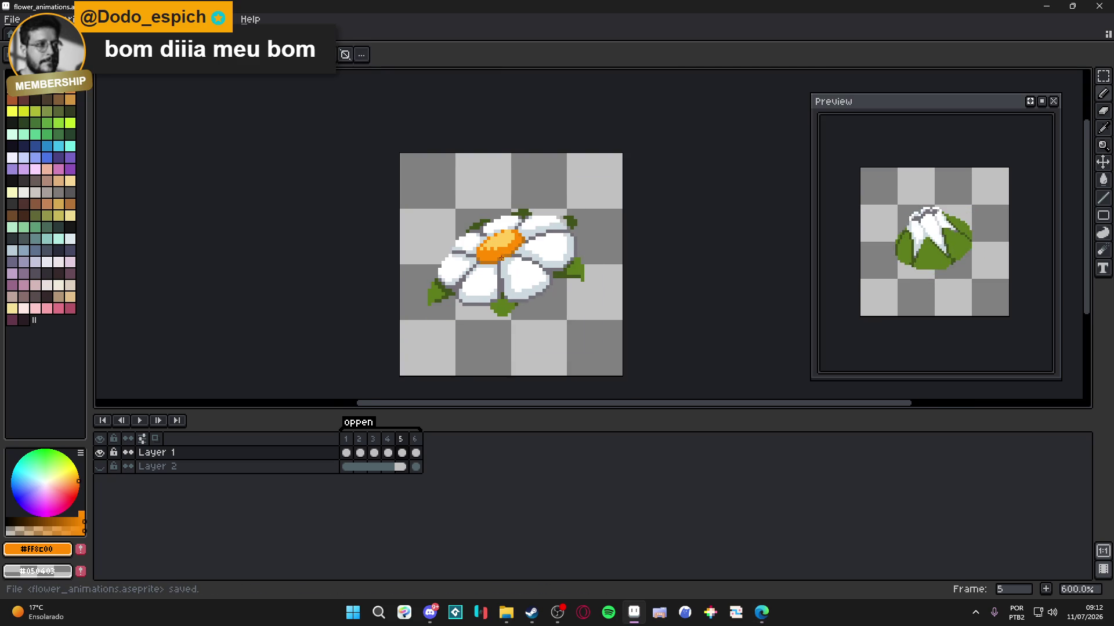
{"action": "scroll", "coordinate": [513, 255], "scroll_direction": "up", "scroll_amount": 1}
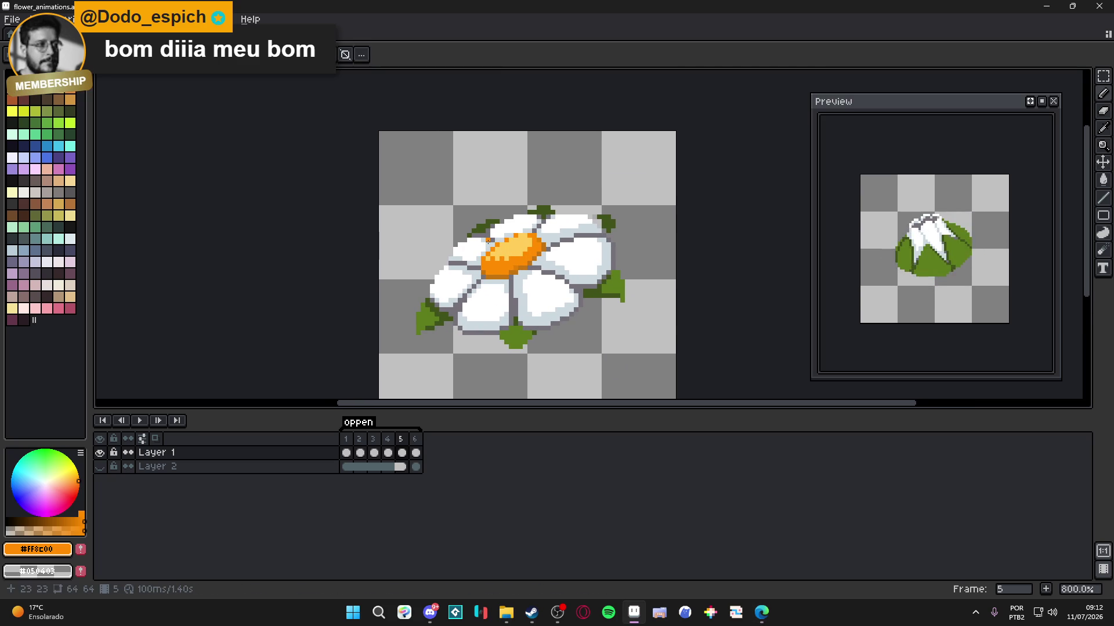
{"action": "key", "text": "ctrl+s"}
{"action": "scroll", "coordinate": [530, 325], "scroll_direction": "down", "scroll_amount": 1}
{"action": "scroll", "coordinate": [530, 279], "scroll_direction": "up", "scroll_amount": 4}
{"action": "scroll", "coordinate": [530, 279], "scroll_direction": "up", "scroll_amount": 1}
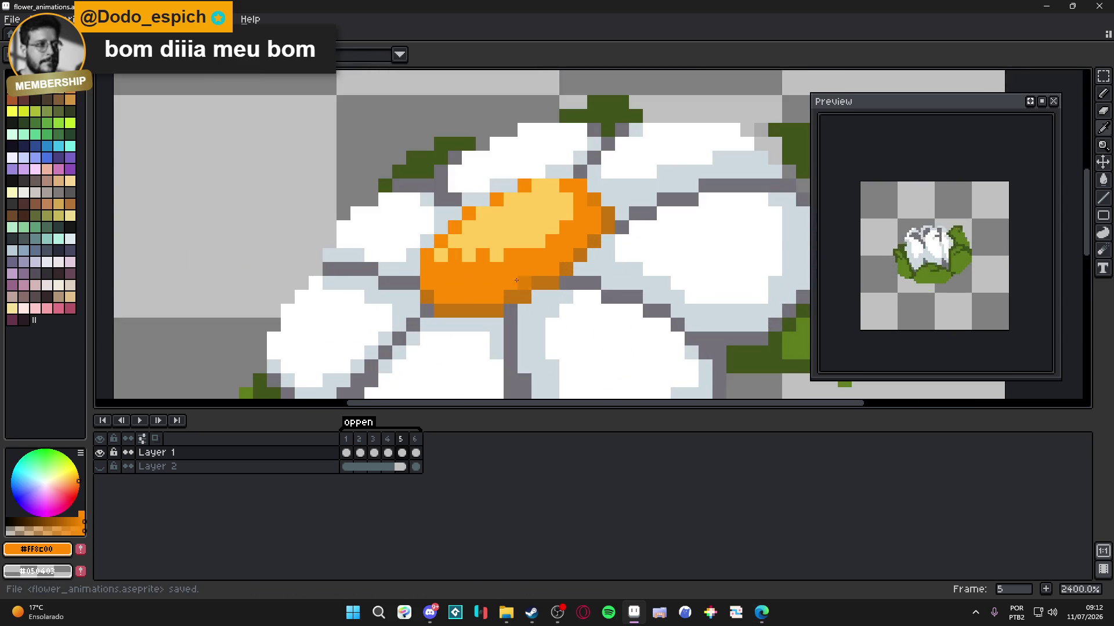
{"action": "scroll", "coordinate": [525, 275], "scroll_direction": "down", "scroll_amount": 2}
{"action": "scroll", "coordinate": [471, 302], "scroll_direction": "up", "scroll_amount": 3}
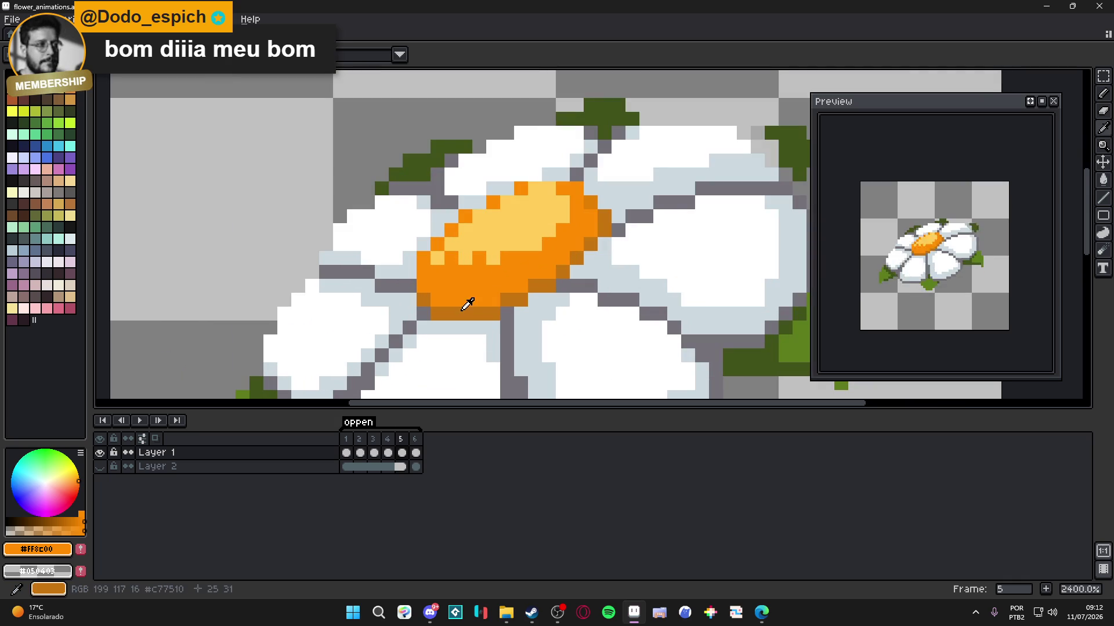
- Sample dark orange #C77510 from the centre and adjust its hue and transparency
{"action": "left_click", "coordinate": [429, 315], "text": "alt"}
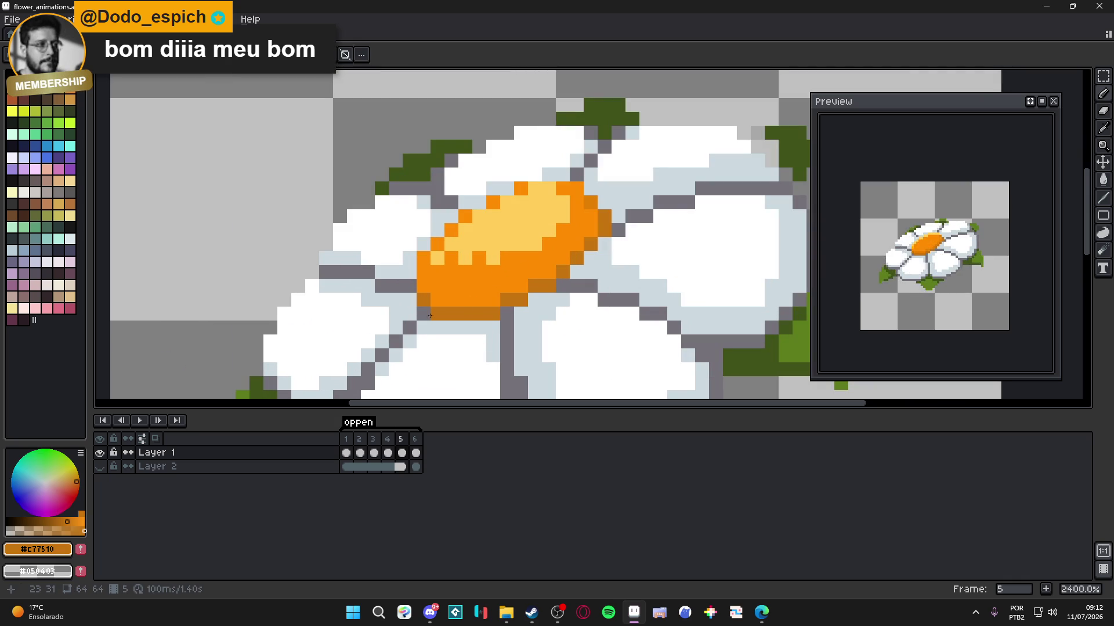
{"action": "left_click", "coordinate": [78, 489]}
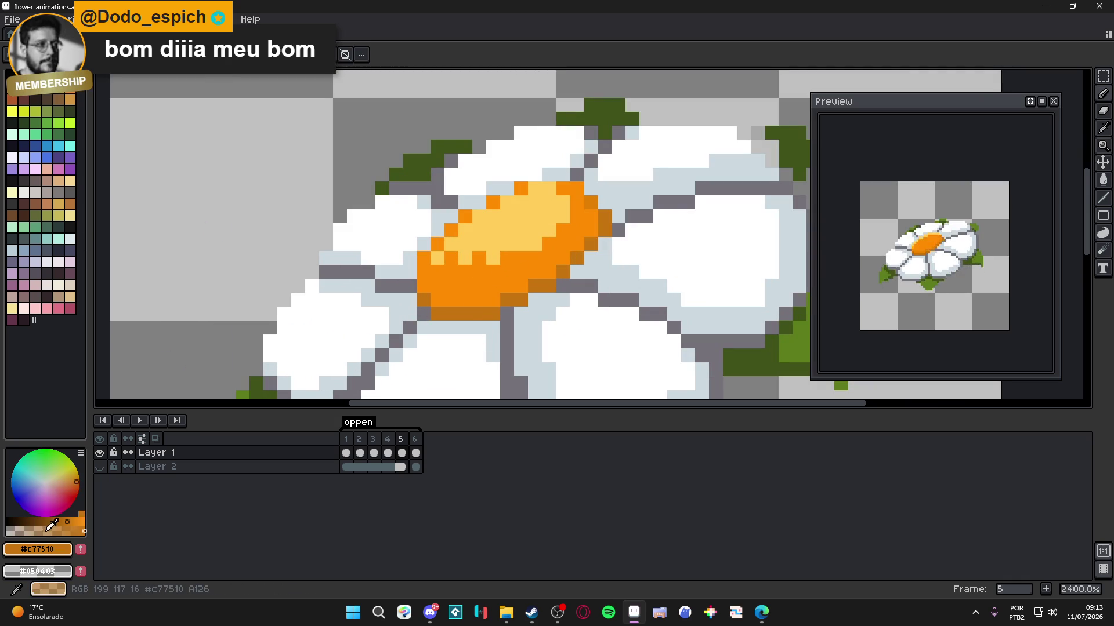
{"action": "left_click", "coordinate": [26, 532]}
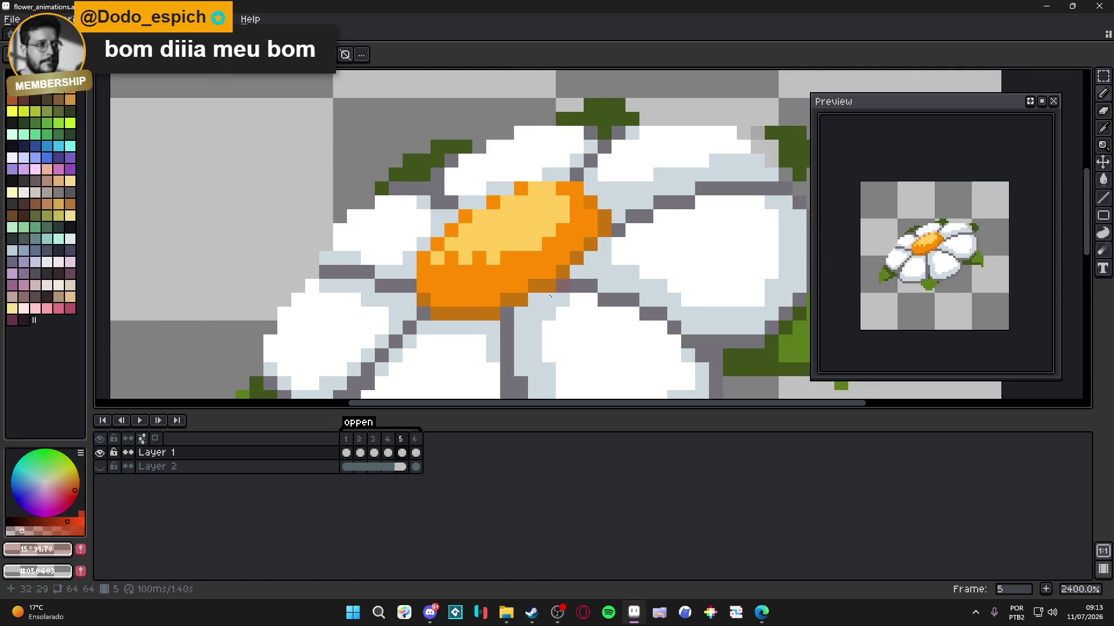
{"action": "left_click", "coordinate": [459, 317], "text": "alt"}
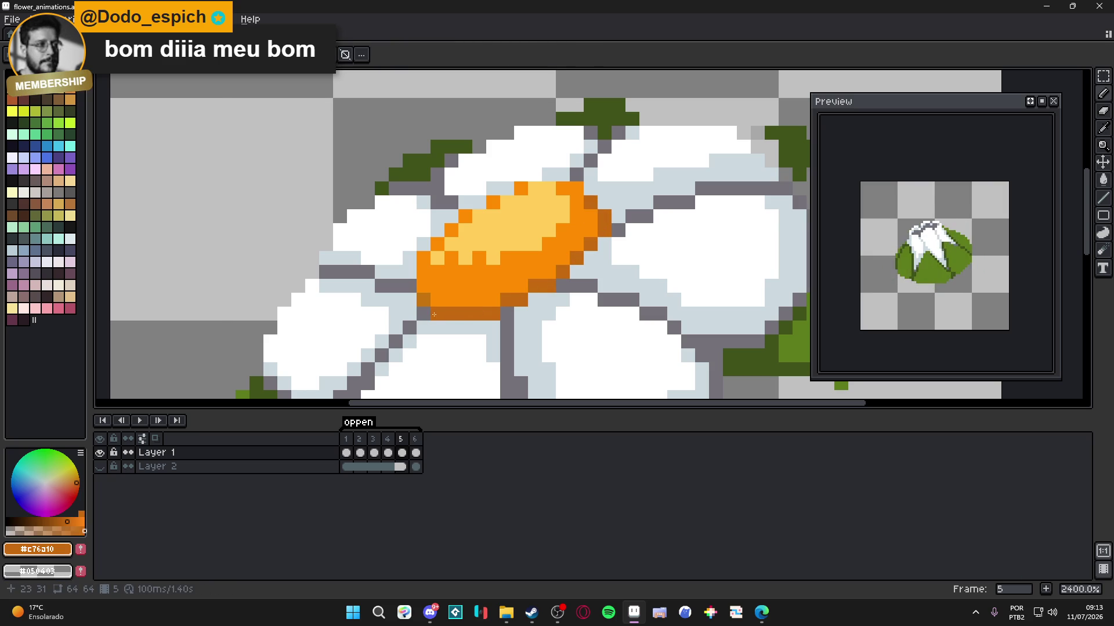
- Paint dark orange shadow pixels along the bottom of the centre and save
{"action": "left_click", "coordinate": [479, 299]}
{"action": "scroll", "coordinate": [479, 300], "scroll_direction": "down", "scroll_amount": 4}
{"action": "key", "text": "ctrl+s"}
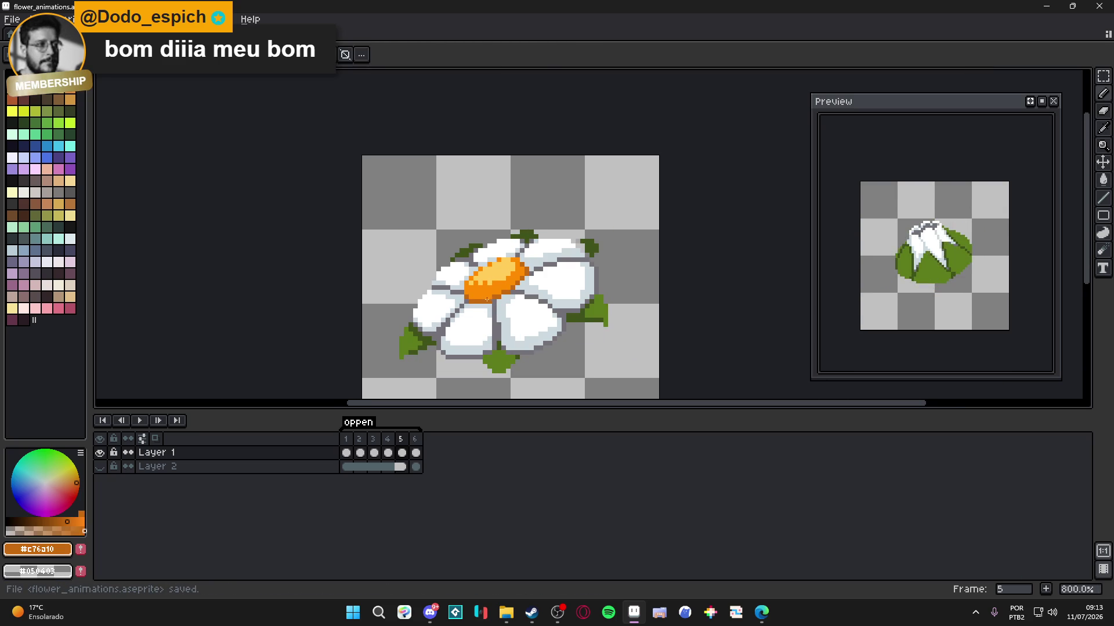
{"action": "scroll", "coordinate": [470, 290], "scroll_direction": "up", "scroll_amount": 5}
{"action": "mouse_move", "coordinate": [471, 290]}
{"action": "left_mouse_down"}
{"action": "mouse_move", "coordinate": [458, 305]}
{"action": "mouse_move", "coordinate": [496, 299]}
{"action": "mouse_move", "coordinate": [441, 283]}
{"action": "left_mouse_up"}
{"action": "left_click", "coordinate": [513, 302]}
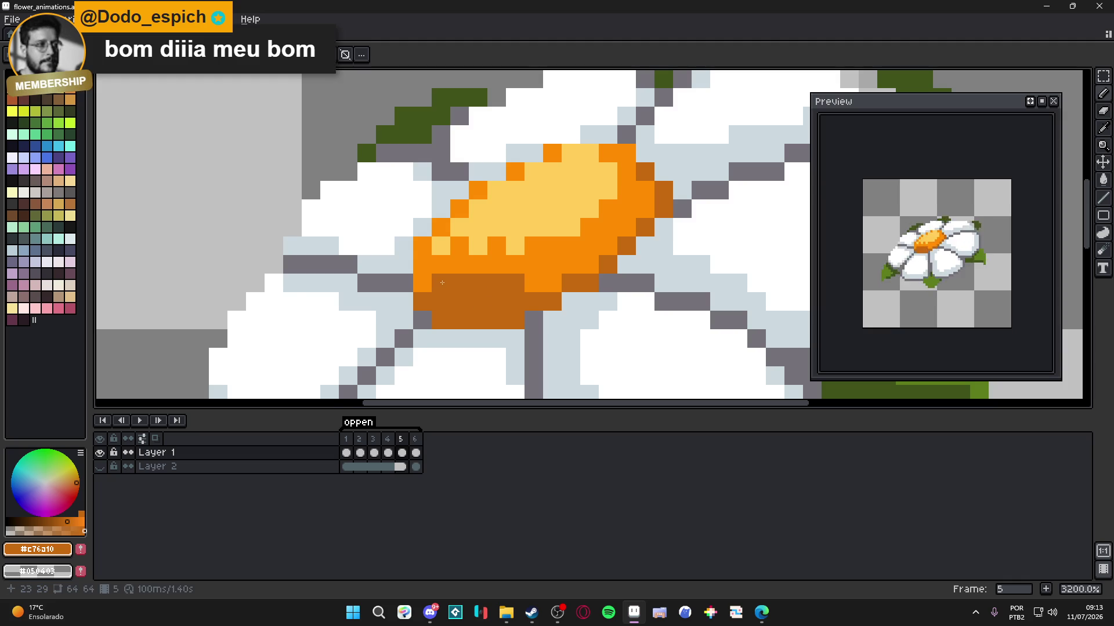
{"action": "scroll", "coordinate": [489, 312], "scroll_direction": "down", "scroll_amount": 3}
{"action": "scroll", "coordinate": [489, 312], "scroll_direction": "up", "scroll_amount": 2}
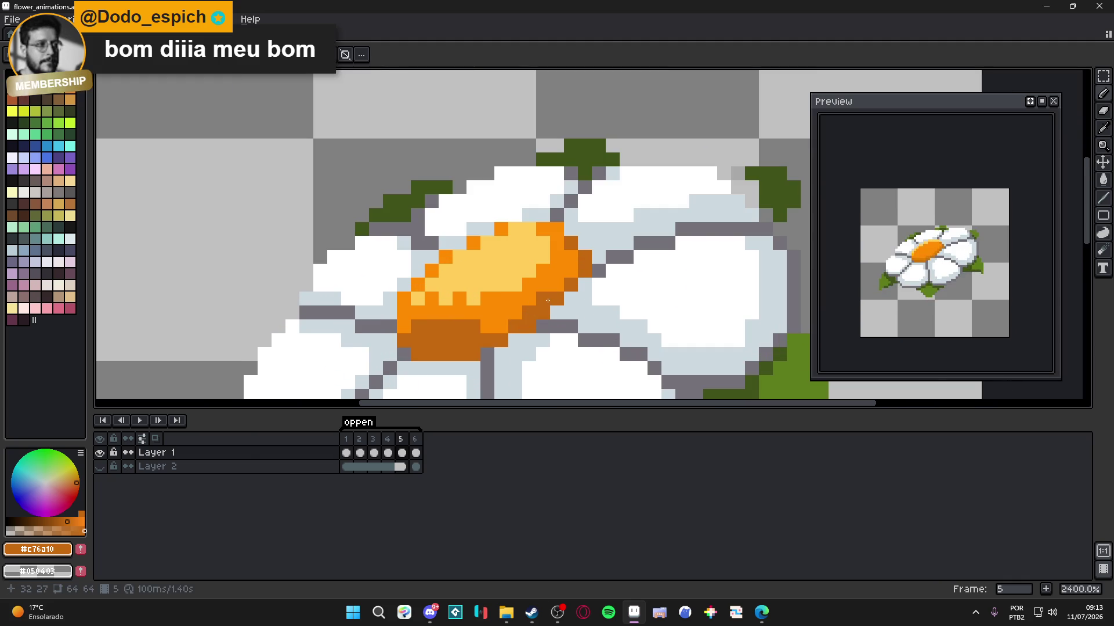
- Darken the centre's right edge with dark orange, then pick bright orange #ff8c00 again
{"action": "left_click_drag", "start_coordinate": [562, 283], "coordinate": [570, 237]}
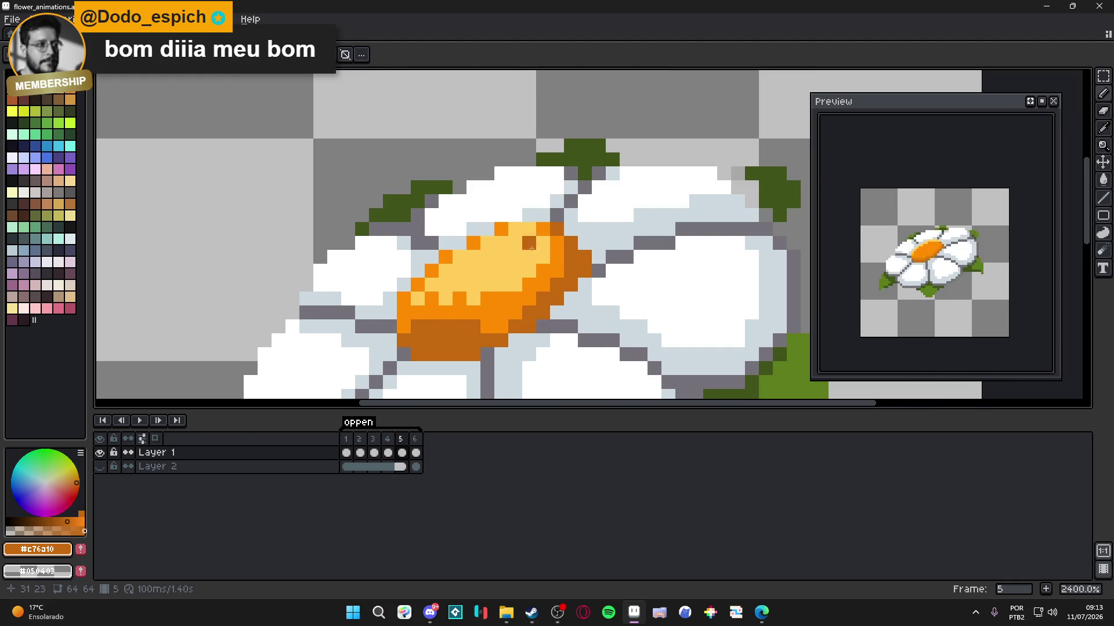
{"action": "left_click", "coordinate": [411, 308]}
{"action": "scroll", "coordinate": [443, 349], "scroll_direction": "down", "scroll_amount": 2}
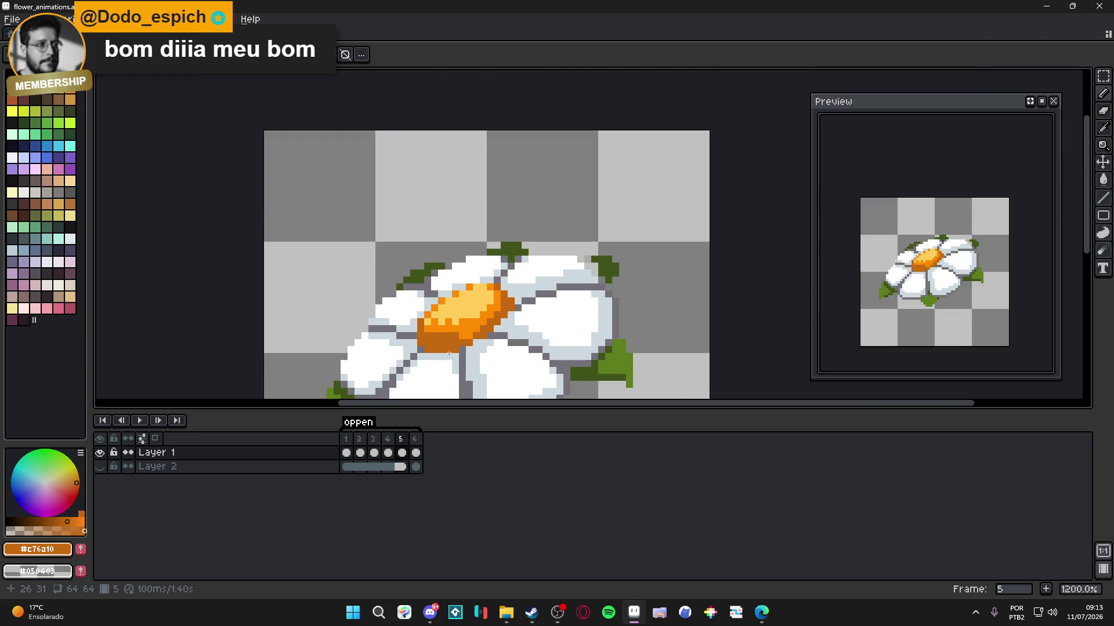
{"action": "scroll", "coordinate": [443, 349], "scroll_direction": "up", "scroll_amount": 1}
{"action": "left_click", "coordinate": [442, 343], "text": "alt"}
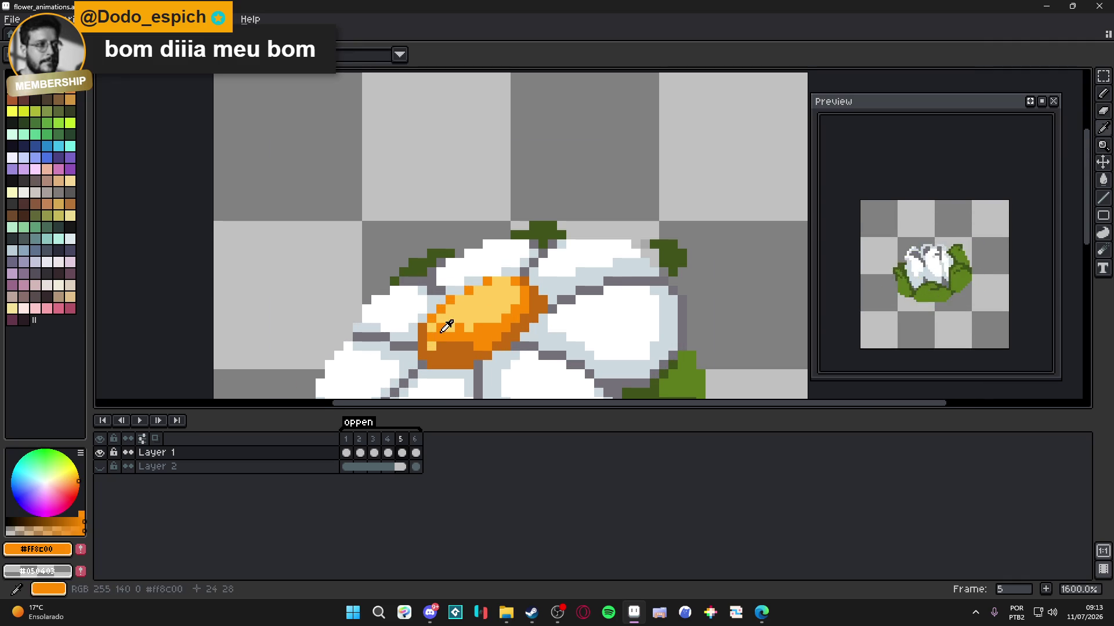
{"action": "scroll", "coordinate": [475, 373], "scroll_direction": "down", "scroll_amount": 2}
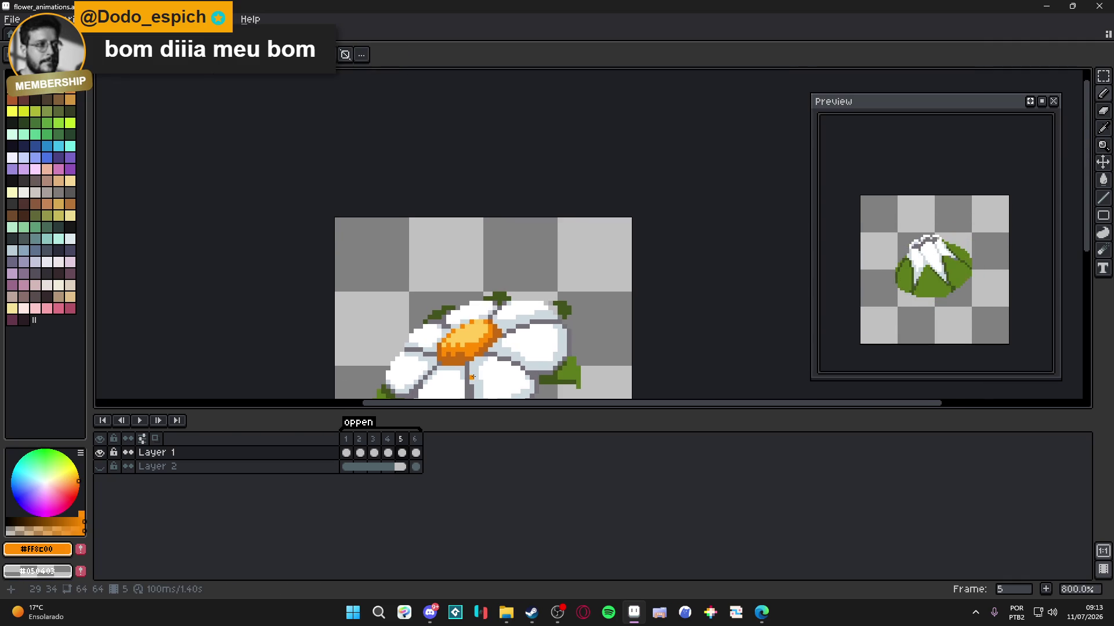
{"action": "scroll", "coordinate": [475, 373], "scroll_direction": "up", "scroll_amount": 1}
{"action": "scroll", "coordinate": [494, 344], "scroll_direction": "down", "scroll_amount": 1}
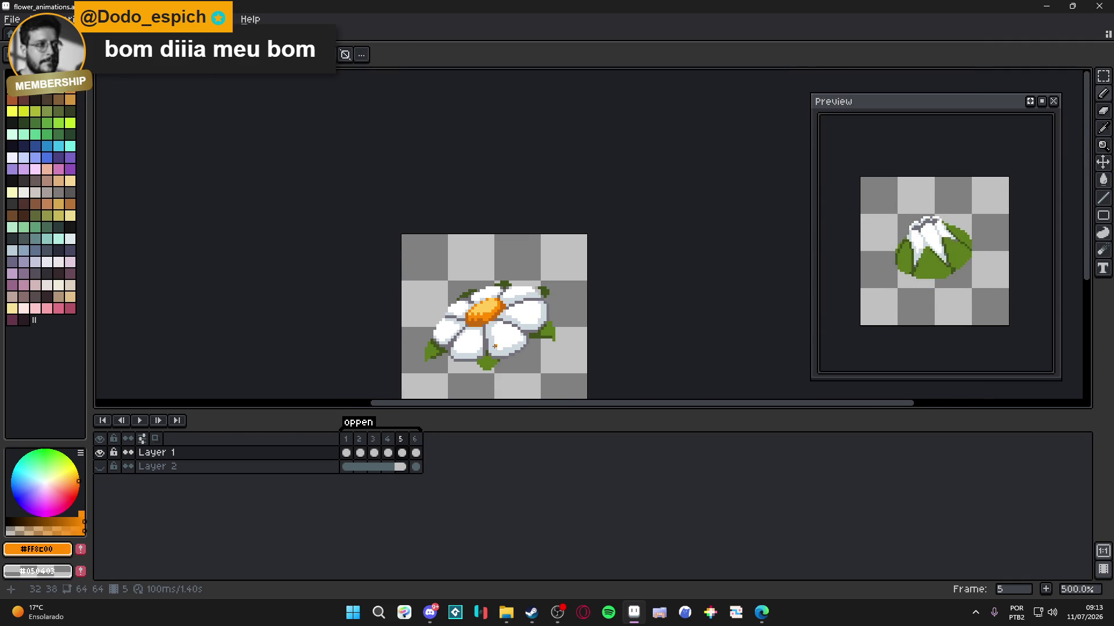
- Save flower_animations.aseprite several times while zooming around the daisy
{"action": "scroll", "coordinate": [473, 323], "scroll_direction": "up", "scroll_amount": 3}
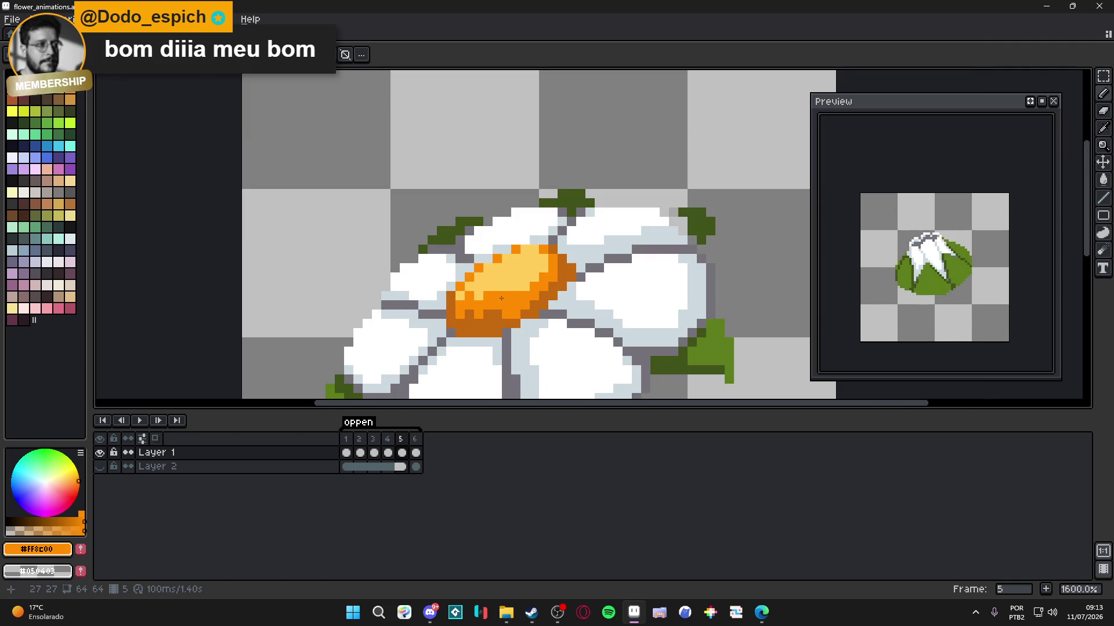
{"action": "scroll", "coordinate": [488, 292], "scroll_direction": "down", "scroll_amount": 1}
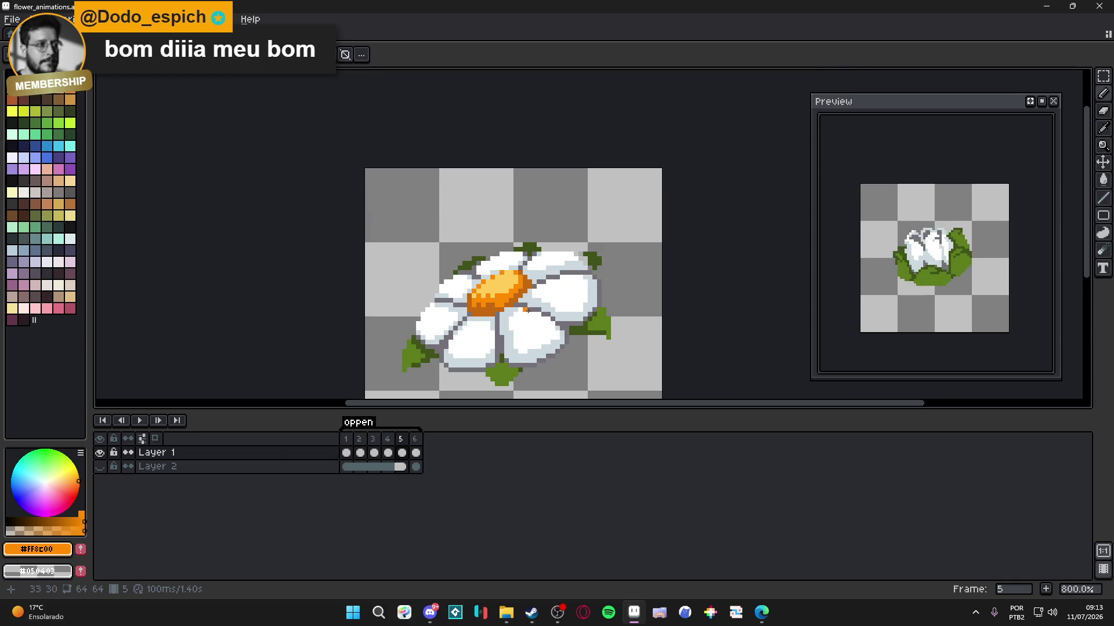
{"action": "key", "text": "ctrl+s"}
{"action": "scroll", "coordinate": [488, 292], "scroll_direction": "down", "scroll_amount": 1}
{"action": "scroll", "coordinate": [563, 281], "scroll_direction": "up", "scroll_amount": 5}
{"action": "scroll", "coordinate": [563, 280], "scroll_direction": "down", "scroll_amount": 4}
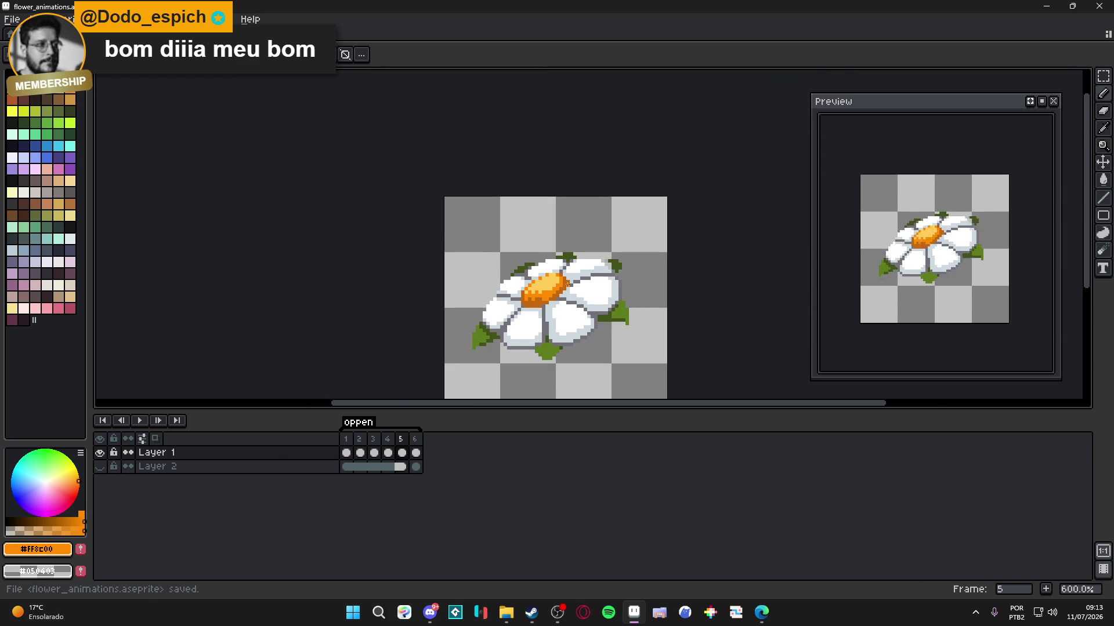
{"action": "key", "text": "ctrl+s"}
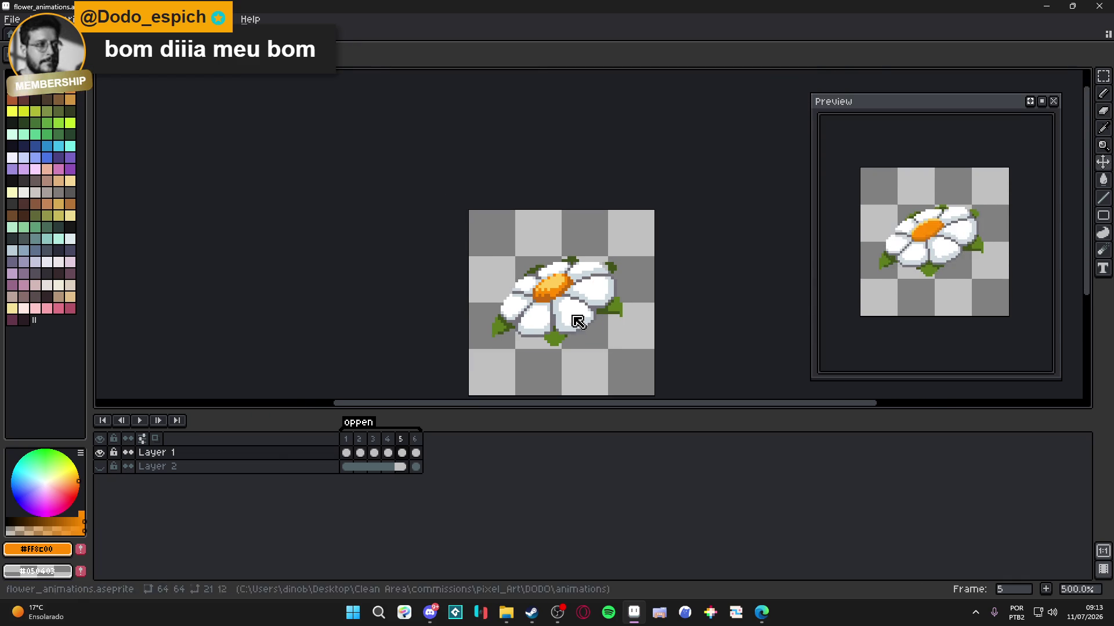
{"action": "scroll", "coordinate": [580, 250], "scroll_direction": "up", "scroll_amount": 6}
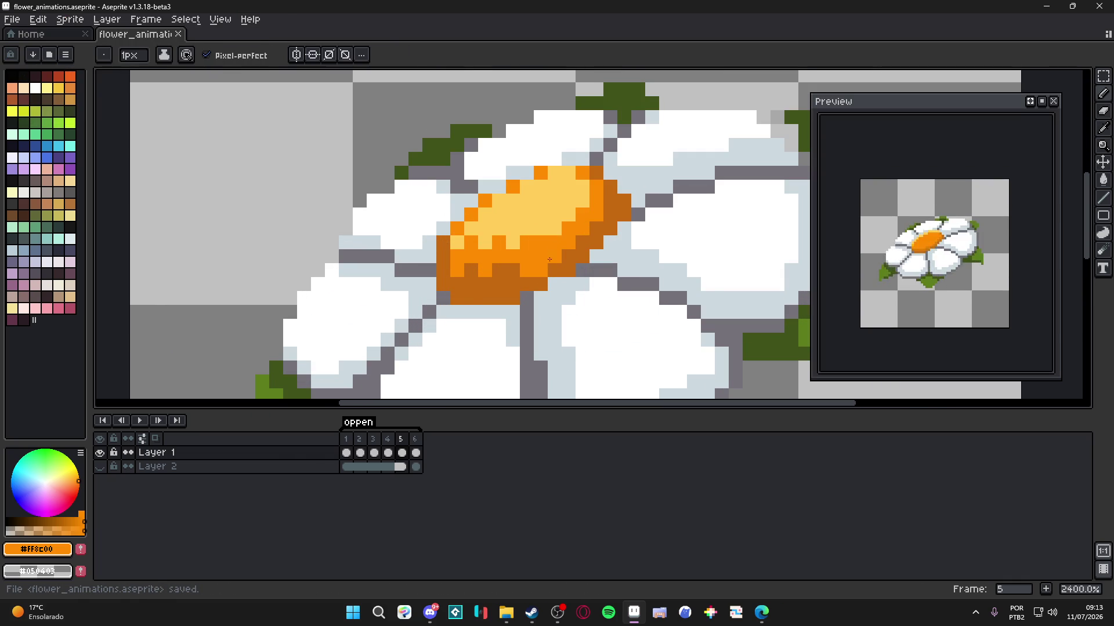
{"action": "scroll", "coordinate": [544, 296], "scroll_direction": "down", "scroll_amount": 3}
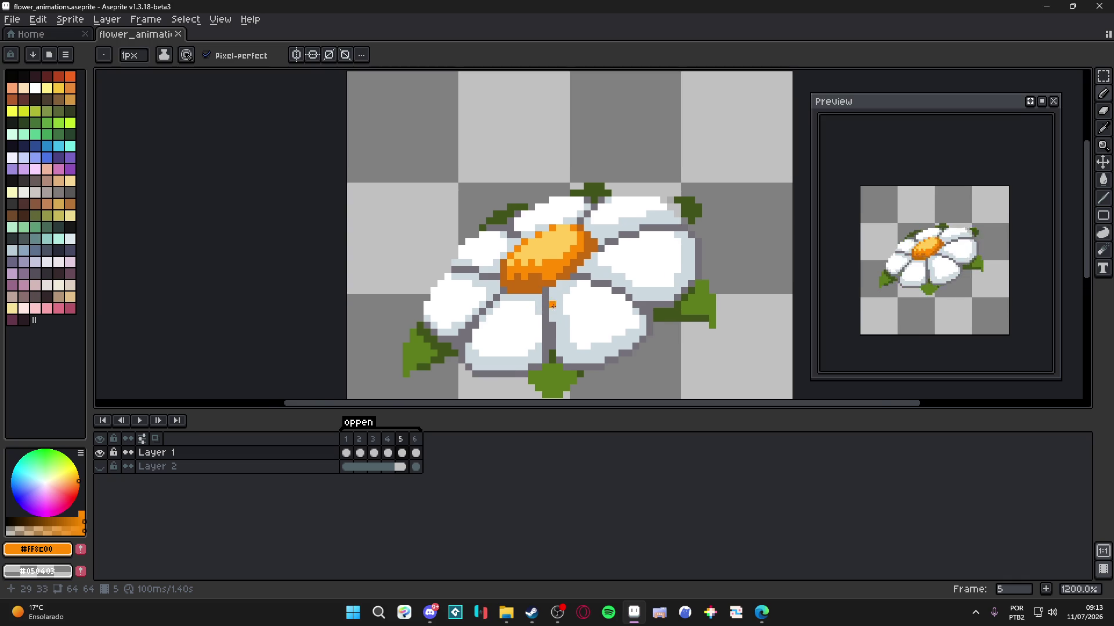
{"action": "scroll", "coordinate": [552, 304], "scroll_direction": "down", "scroll_amount": 3}
{"action": "key", "text": "ctrl+s"}
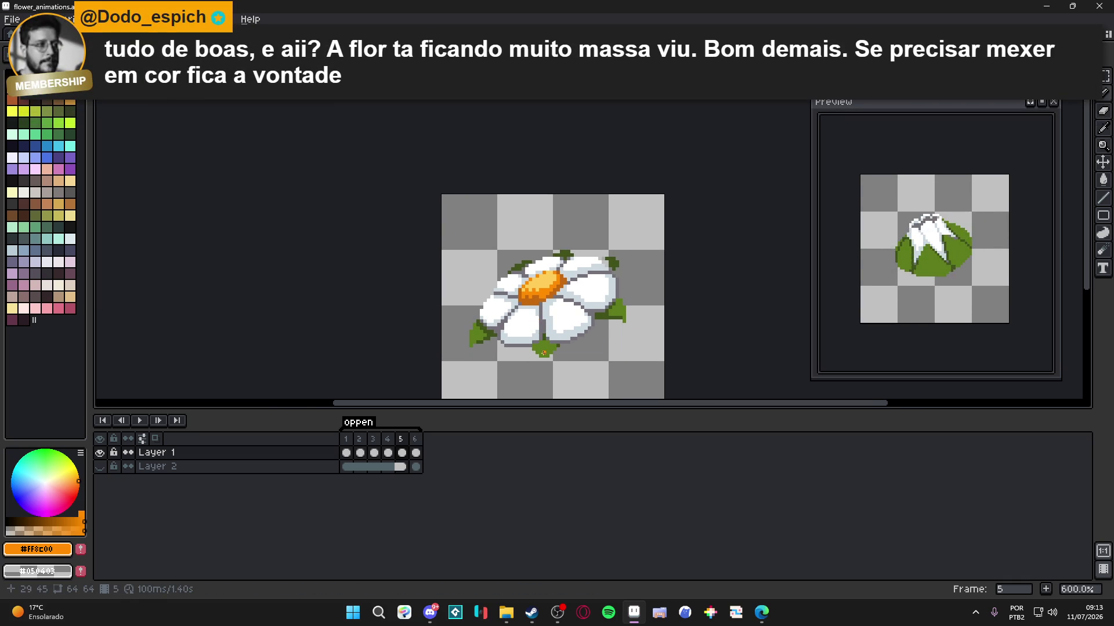
{"action": "scroll", "coordinate": [543, 335], "scroll_direction": "up", "scroll_amount": 1}
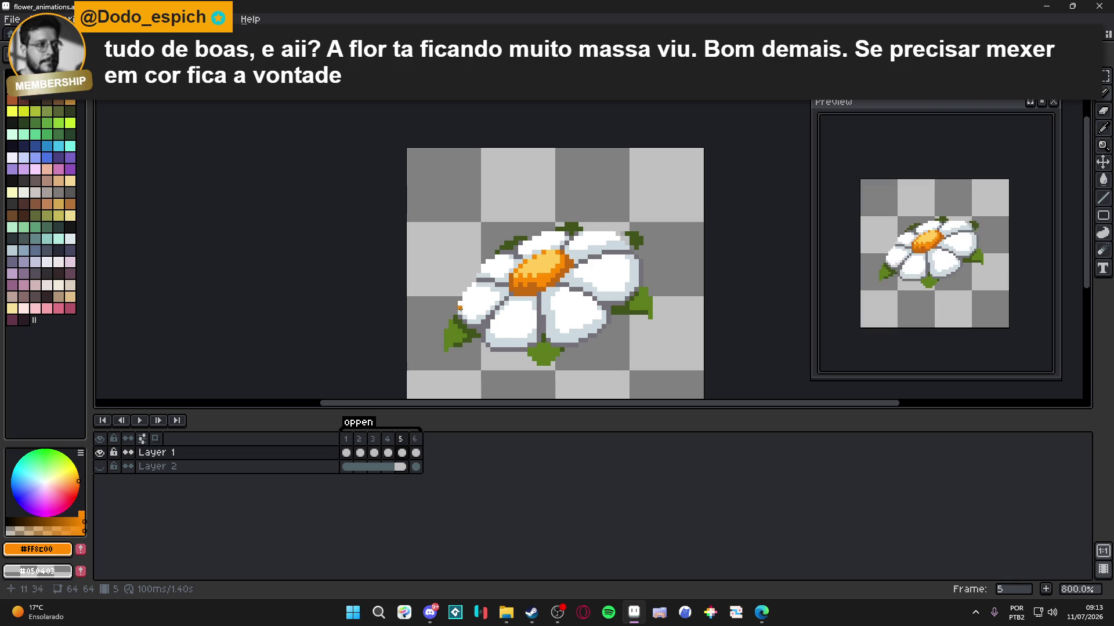
- Play the animation from frame 4, stop on frame 6, and pick the pale yellow highlight colour
{"action": "left_click", "coordinate": [387, 452]}
{"action": "key", "text": "Return"}
{"action": "left_click", "coordinate": [413, 442]}
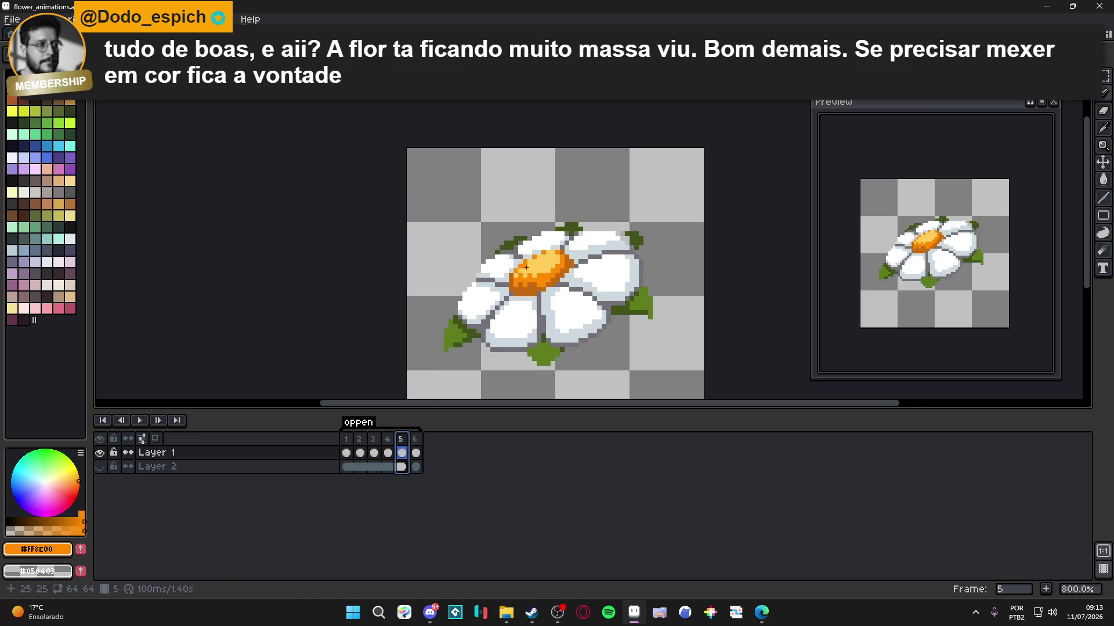
{"action": "key", "text": "plus"}
- Paint pale yellow highlights on frame 6's centre, then go back to frame 5
{"action": "left_click", "coordinate": [571, 256]}
{"action": "left_click_drag", "start_coordinate": [548, 255], "coordinate": [553, 279]}
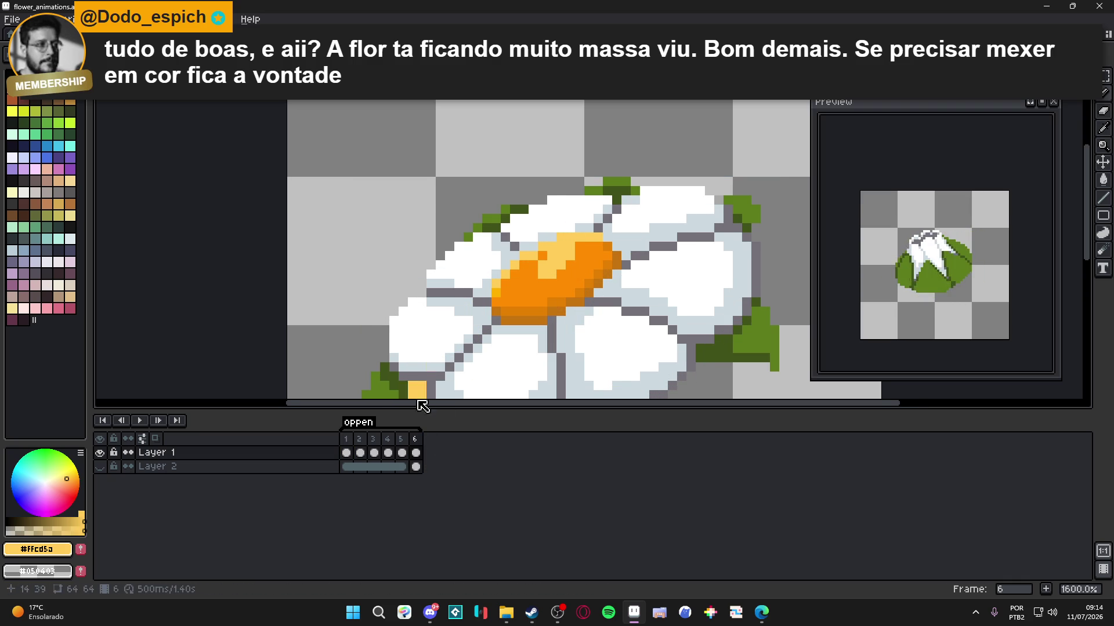
{"action": "key", "text": "comma"}
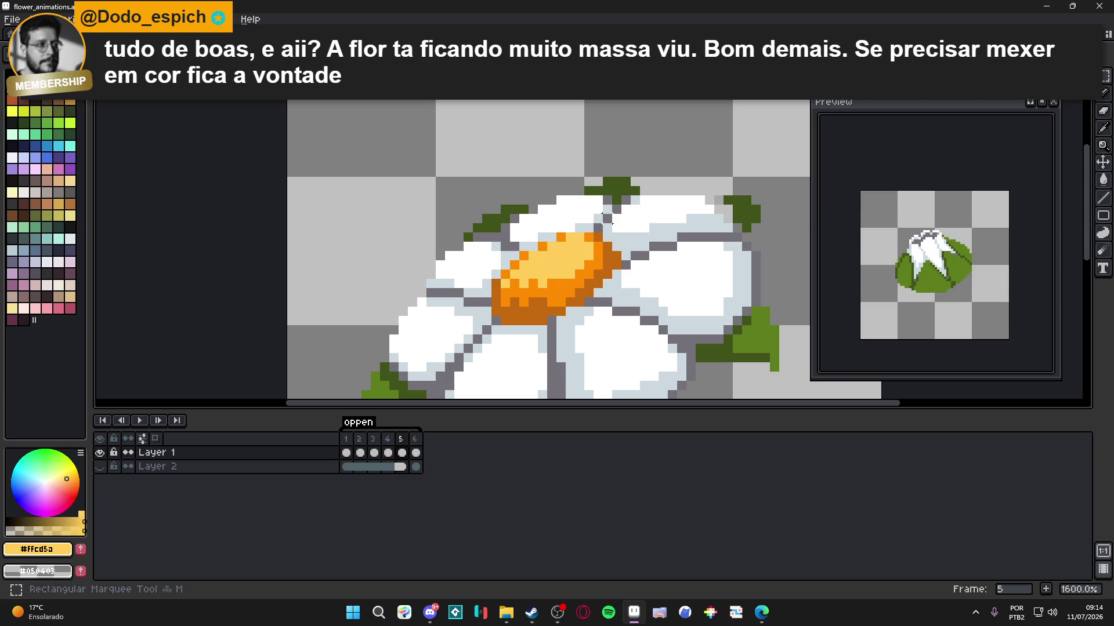
- Select frame 5's pale yellow and orange centre with the Magic Wand
{"action": "scroll", "coordinate": [563, 279], "scroll_direction": "up", "scroll_amount": 3}
{"action": "key", "text": "w"}
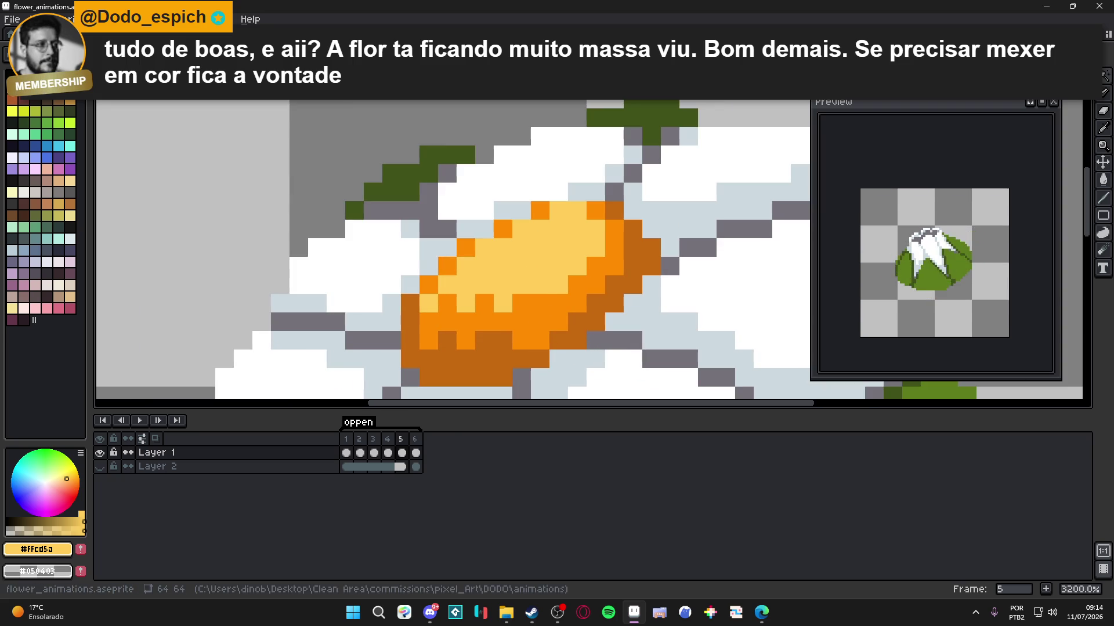
{"action": "scroll", "coordinate": [509, 261], "scroll_direction": "down", "scroll_amount": 1}
{"action": "scroll", "coordinate": [515, 290], "scroll_direction": "up", "scroll_amount": 1}
{"action": "left_click", "coordinate": [513, 273]}
{"action": "left_click", "coordinate": [514, 296], "text": "shift"}
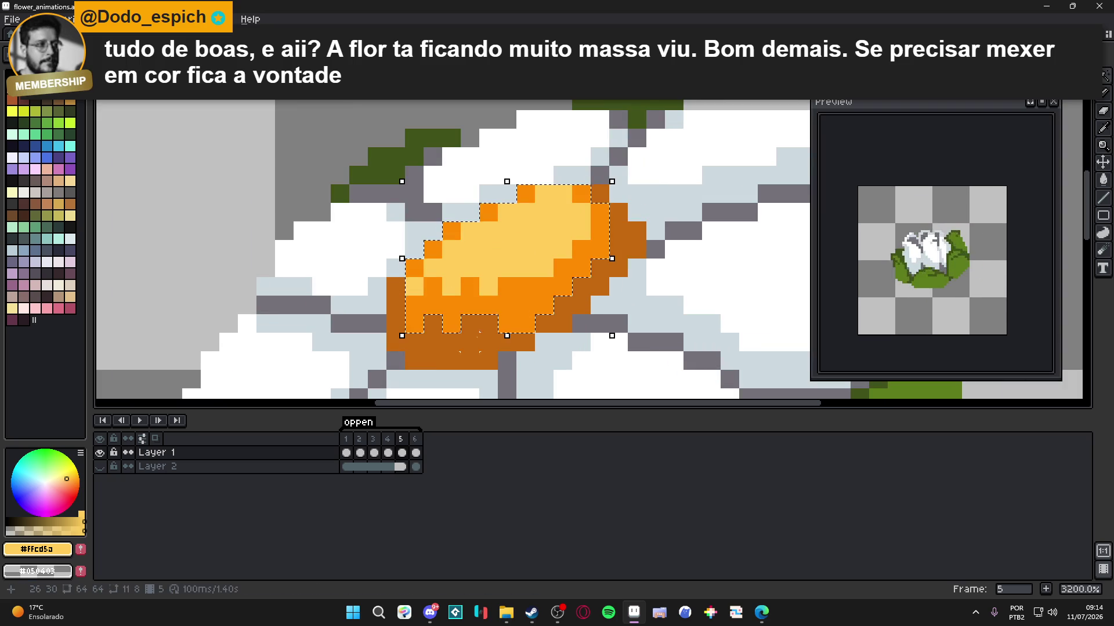
{"action": "scroll", "coordinate": [487, 325], "scroll_direction": "down", "scroll_amount": 5}
- Paste the shaded centre into frame 6, commit it in place, and save
{"action": "left_click", "coordinate": [416, 440]}
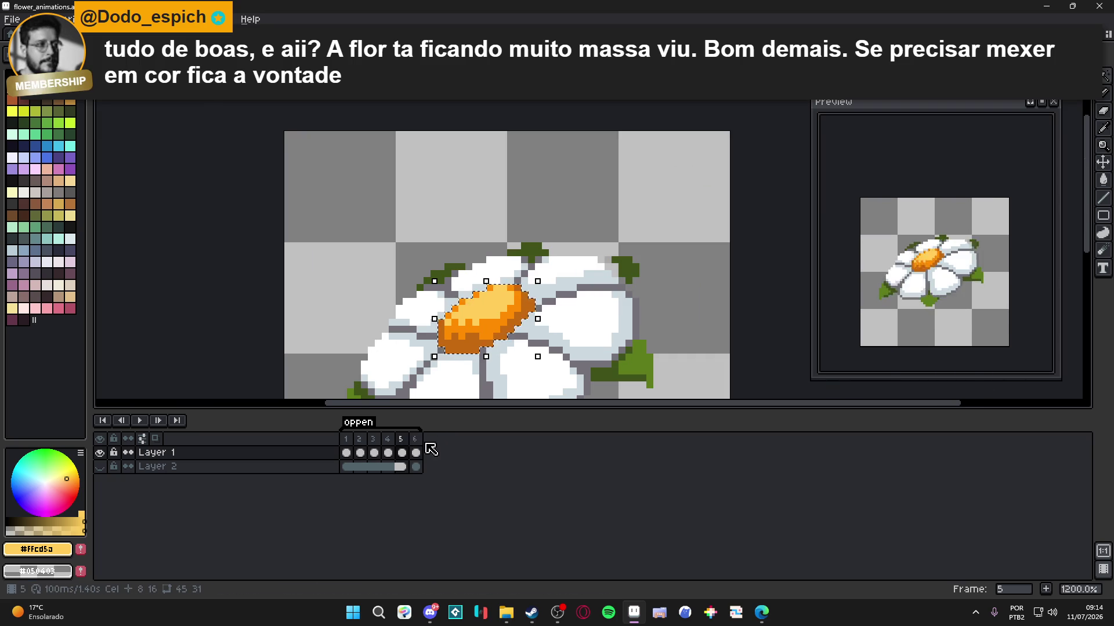
{"action": "key", "text": "v"}
{"action": "key", "text": "Escape"}
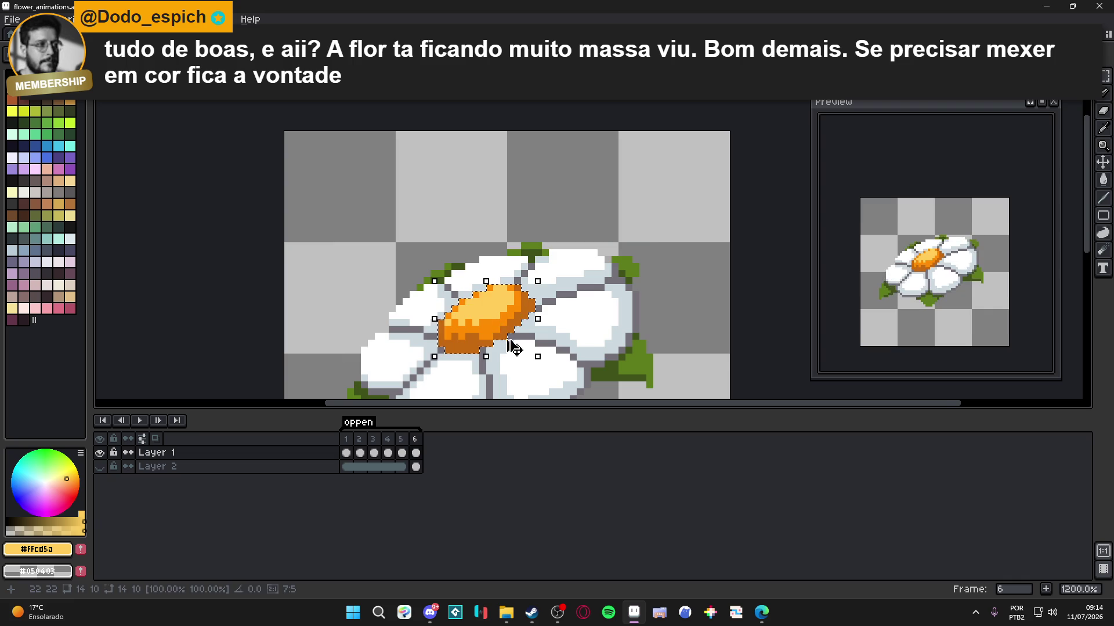
{"action": "scroll", "coordinate": [517, 331], "scroll_direction": "down", "scroll_amount": 1}
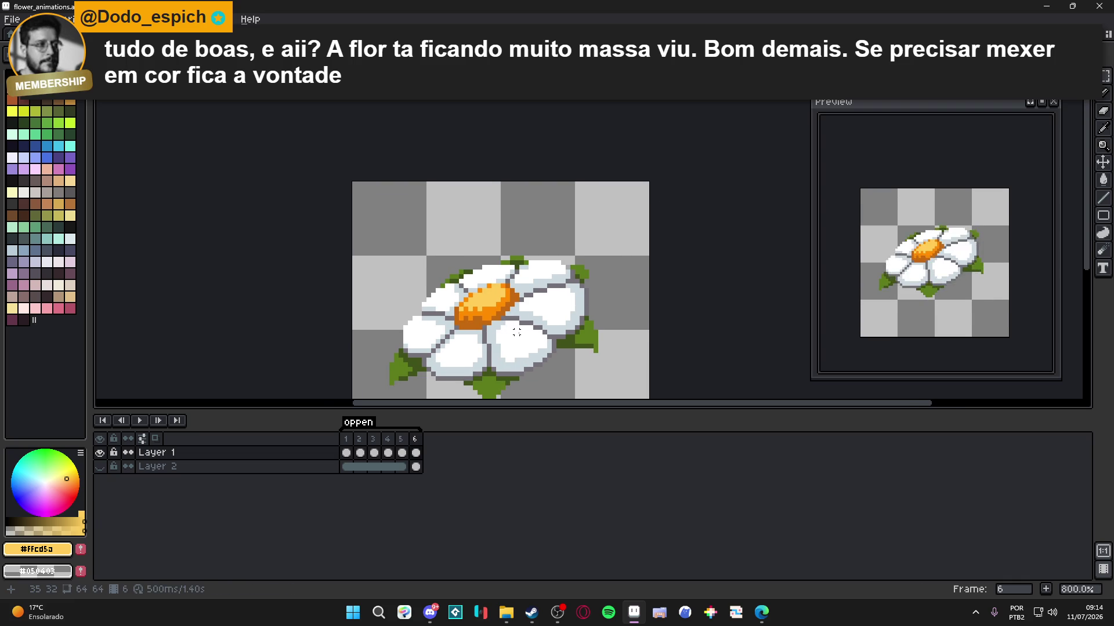
{"action": "mouse_move", "coordinate": [522, 332]}
{"action": "left_mouse_down"}
{"action": "mouse_move", "coordinate": [528, 271]}
{"action": "mouse_move", "coordinate": [529, 296]}
{"action": "left_mouse_up"}
{"action": "key", "text": "ctrl+s"}
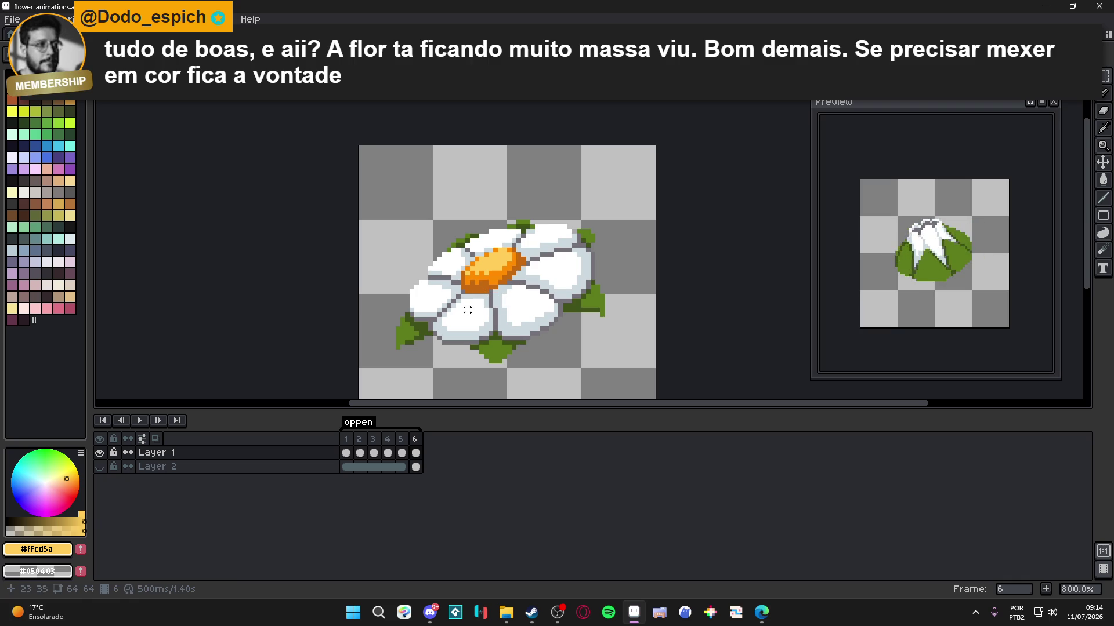
{"action": "key", "text": "ctrl+s"}
- Open reference.aseprite from the file browser in a new Aseprite tab
{"action": "left_click", "coordinate": [503, 613]}
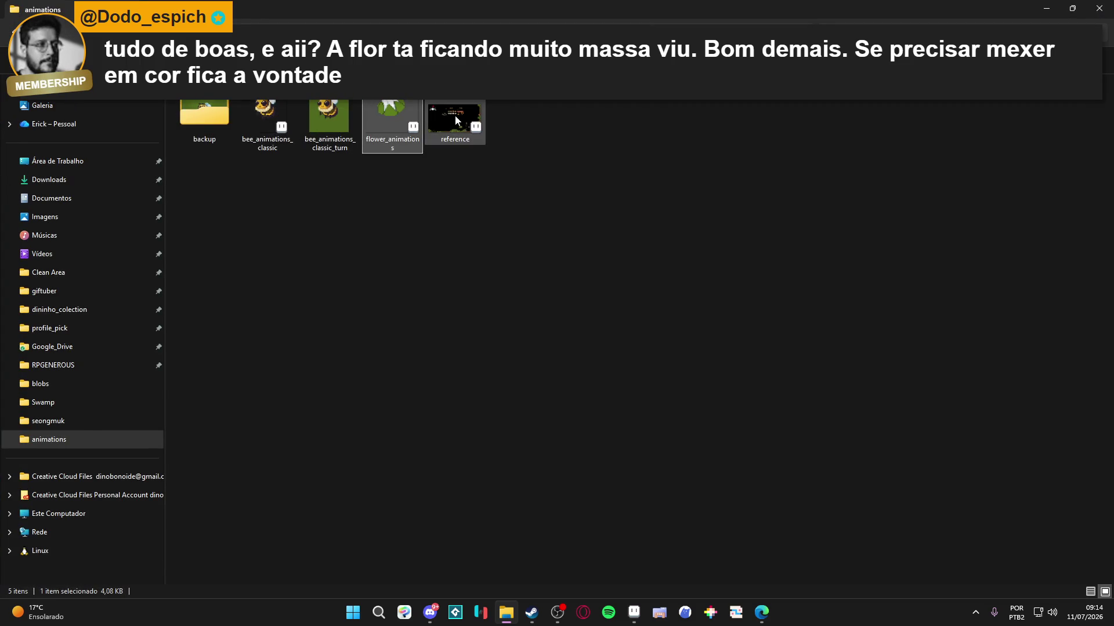
{"action": "double_click", "coordinate": [455, 121]}
{"action": "scroll", "coordinate": [464, 265], "scroll_direction": "right", "scroll_amount": 10}
{"action": "scroll", "coordinate": [464, 265], "scroll_direction": "down", "scroll_amount": 5}
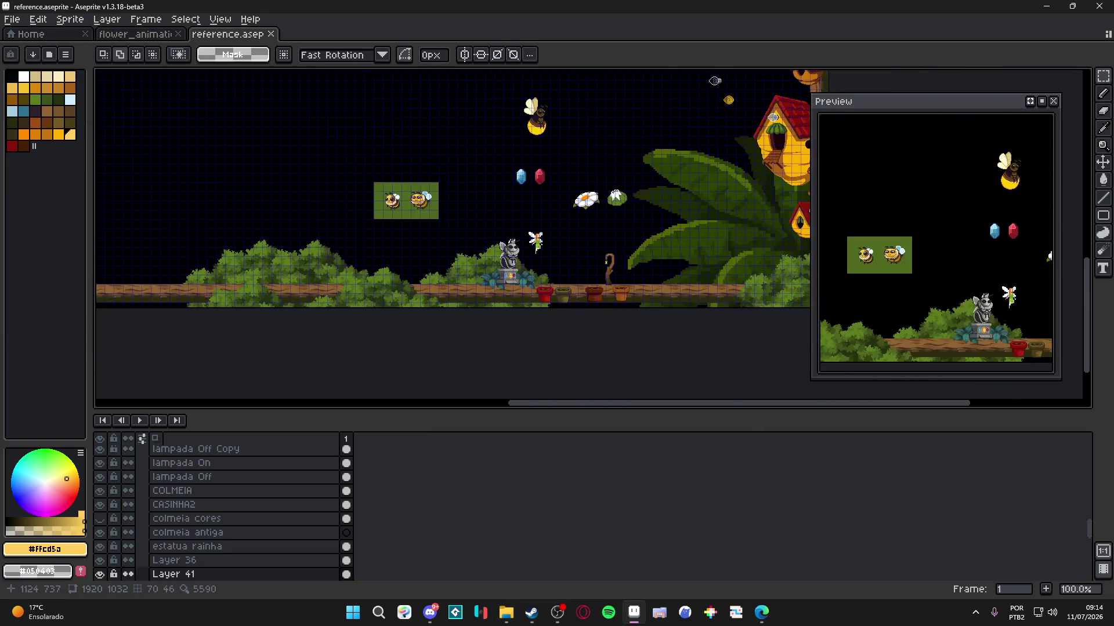
{"action": "scroll", "coordinate": [406, 249], "scroll_direction": "up", "scroll_amount": 4}
{"action": "scroll", "coordinate": [406, 249], "scroll_direction": "down", "scroll_amount": 4}
{"action": "scroll", "coordinate": [625, 116], "scroll_direction": "up", "scroll_amount": 4}
{"action": "scroll", "coordinate": [505, 198], "scroll_direction": "down", "scroll_amount": 1}
{"action": "mouse_move", "coordinate": [573, 107]}
{"action": "left_mouse_down"}
{"action": "mouse_move", "coordinate": [504, 188]}
{"action": "mouse_move", "coordinate": [451, 320]}
{"action": "left_mouse_up"}
{"action": "scroll", "coordinate": [467, 263], "scroll_direction": "down", "scroll_amount": 1}
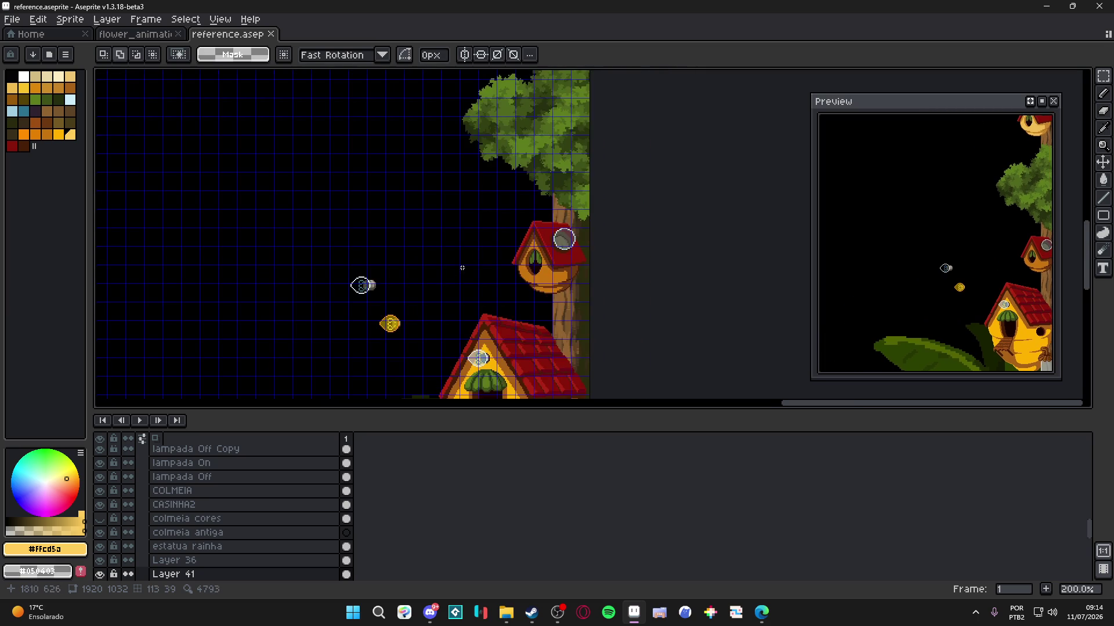
{"action": "left_click_drag", "start_coordinate": [468, 264], "coordinate": [529, 142]}
{"action": "mouse_move", "coordinate": [411, 314]}
{"action": "left_mouse_down"}
{"action": "mouse_move", "coordinate": [565, 180]}
{"action": "mouse_move", "coordinate": [623, 101]}
{"action": "left_mouse_up"}
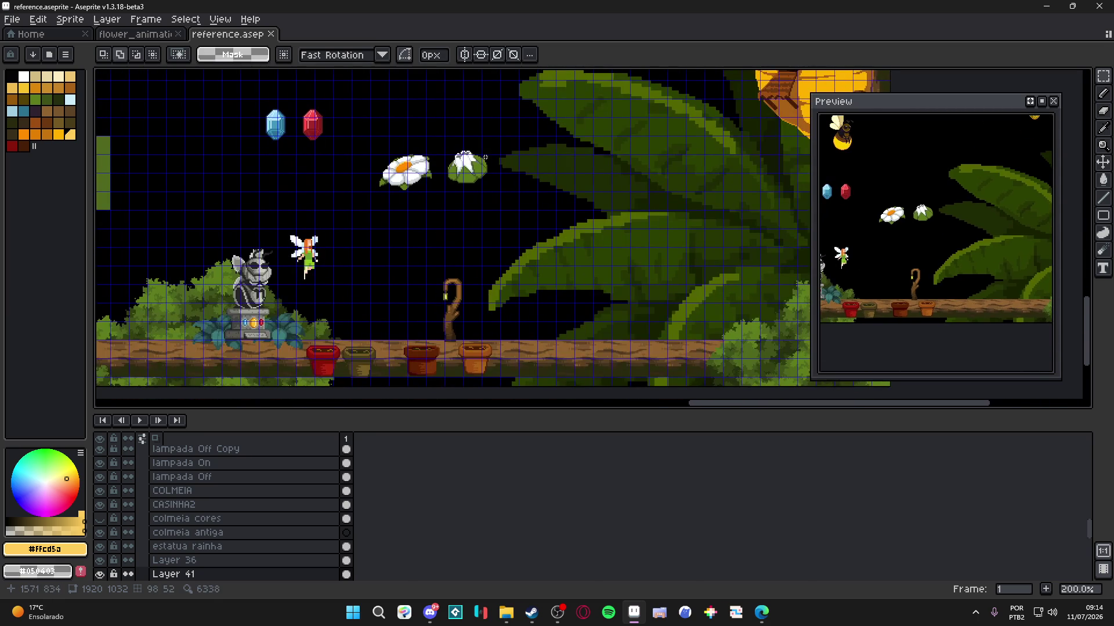
{"action": "scroll", "coordinate": [488, 183], "scroll_direction": "down", "scroll_amount": 1}
{"action": "scroll", "coordinate": [491, 278], "scroll_direction": "up", "scroll_amount": 5}
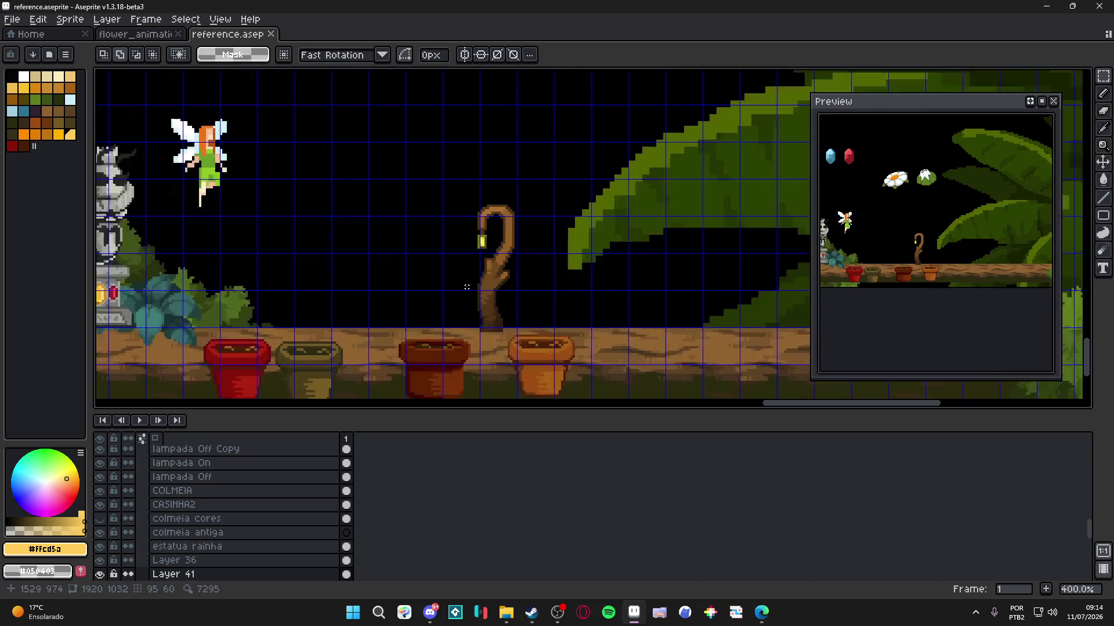
{"action": "scroll", "coordinate": [492, 277], "scroll_direction": "down", "scroll_amount": 1}
{"action": "scroll", "coordinate": [334, 271], "scroll_direction": "down", "scroll_amount": 1}
{"action": "left_click_drag", "start_coordinate": [365, 238], "coordinate": [475, 264]}
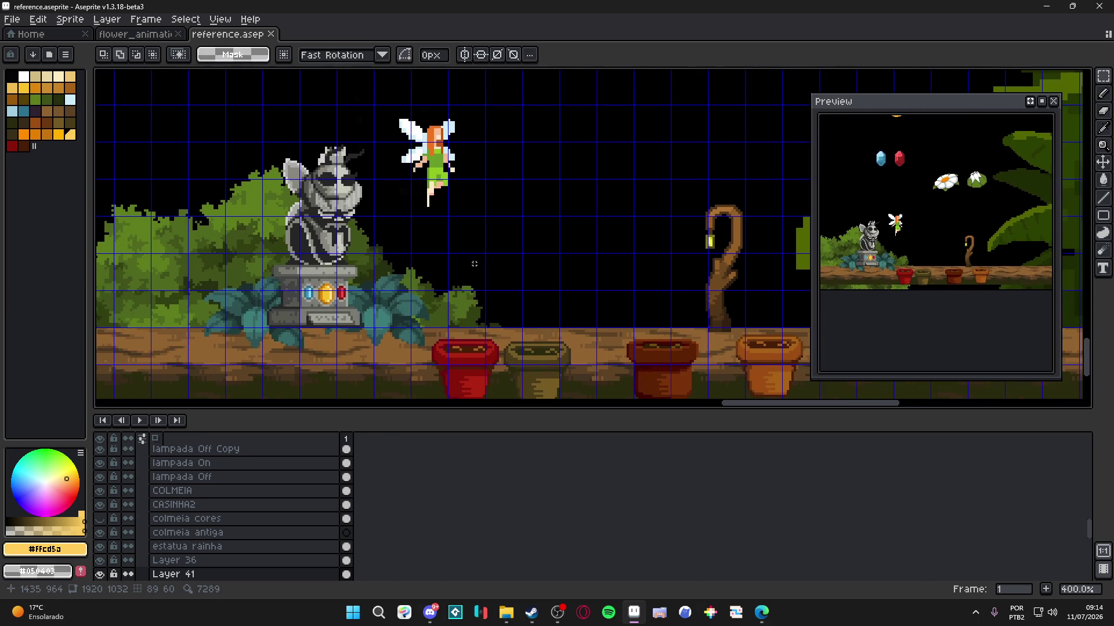
{"action": "scroll", "coordinate": [367, 201], "scroll_direction": "up", "scroll_amount": 2}
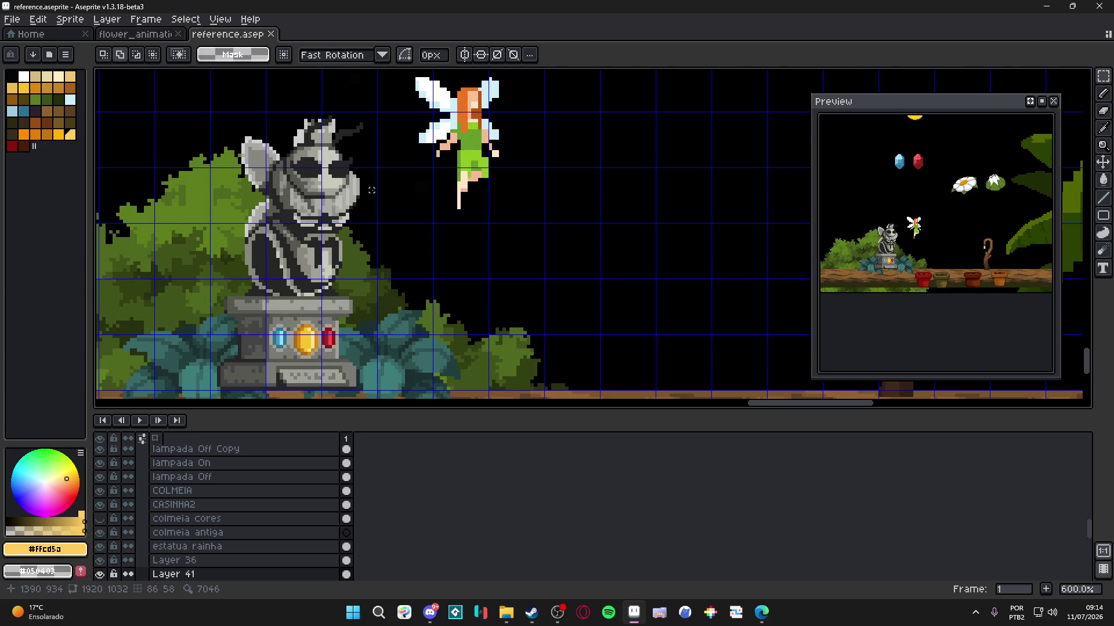
{"action": "scroll", "coordinate": [372, 190], "scroll_direction": "down", "scroll_amount": 2}
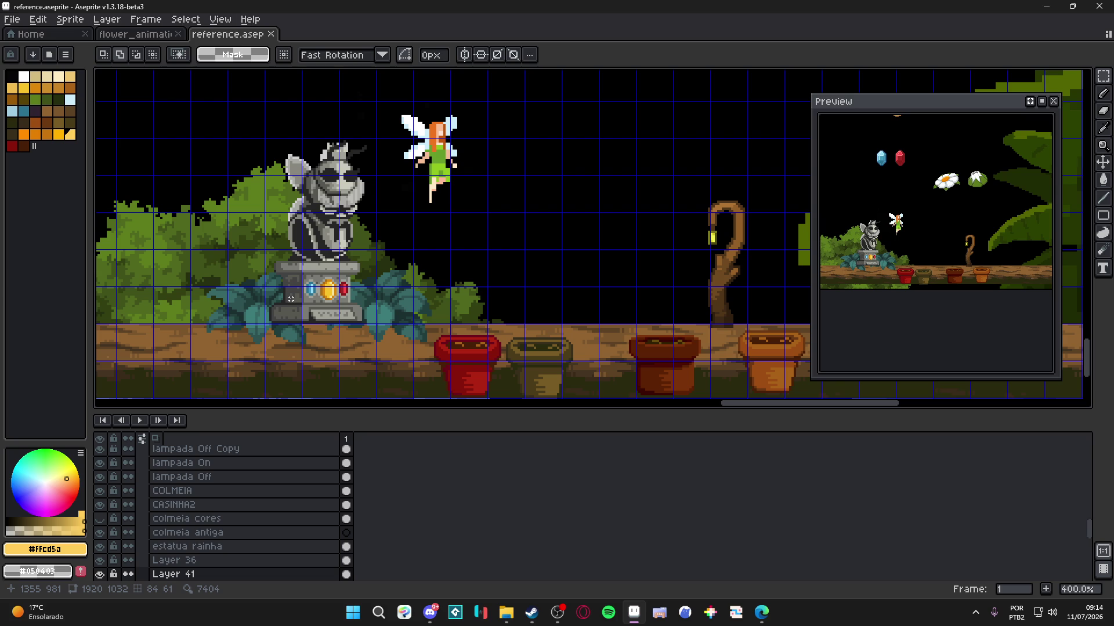
{"action": "left_click", "coordinate": [163, 36]}
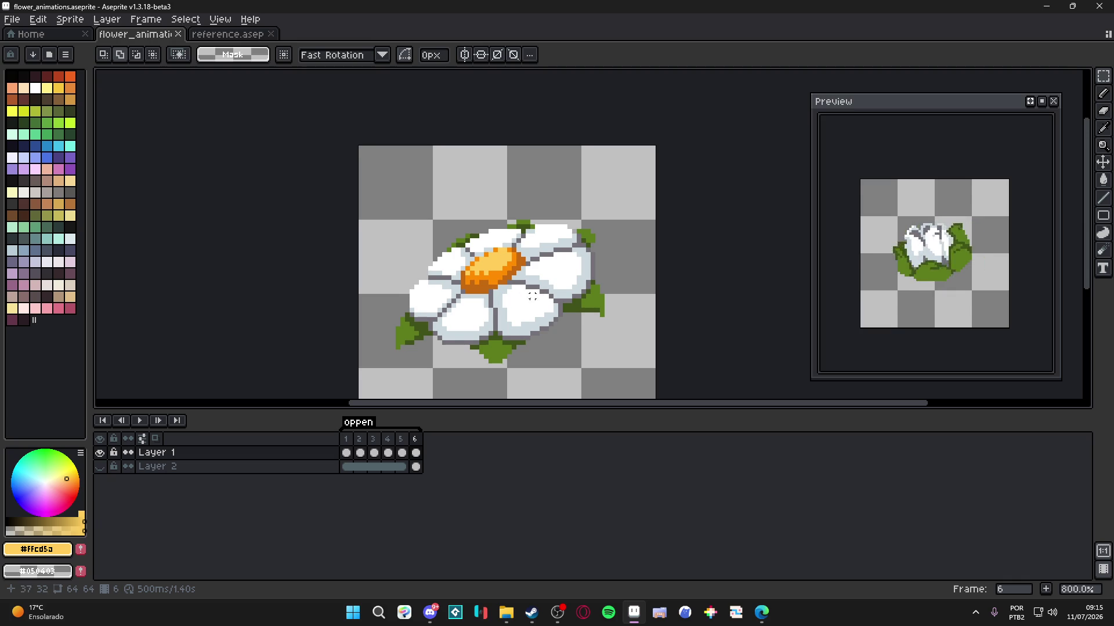
- Step through frames 1 to 4 to reach the white bud on frame 4
{"action": "scroll", "coordinate": [541, 296], "scroll_direction": "down", "scroll_amount": 1}
{"action": "left_click", "coordinate": [351, 440]}
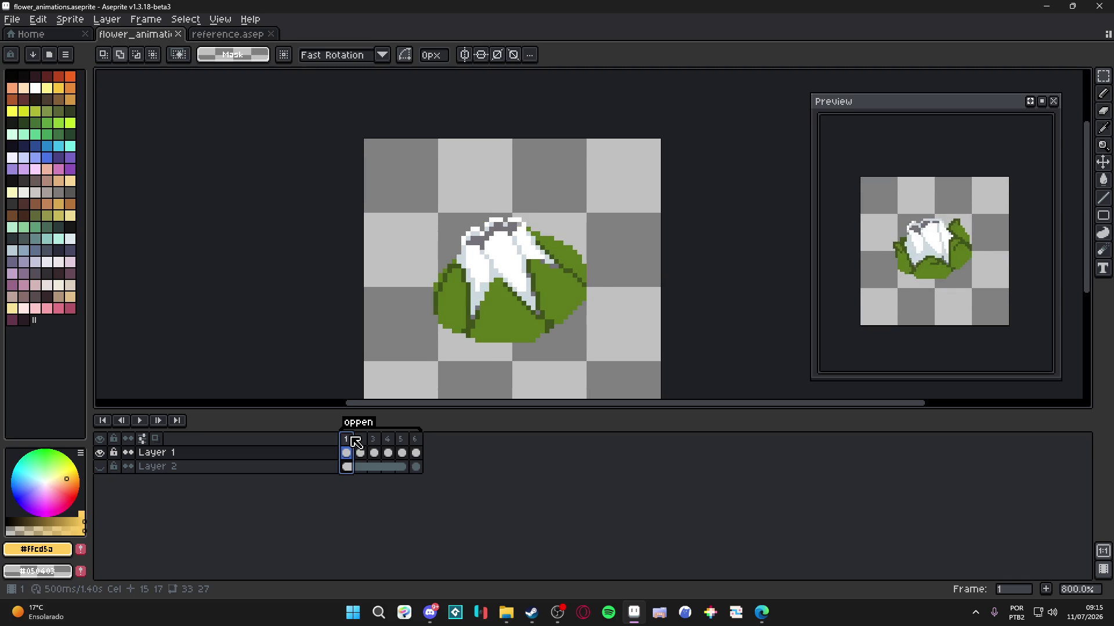
{"action": "left_click", "coordinate": [360, 453]}
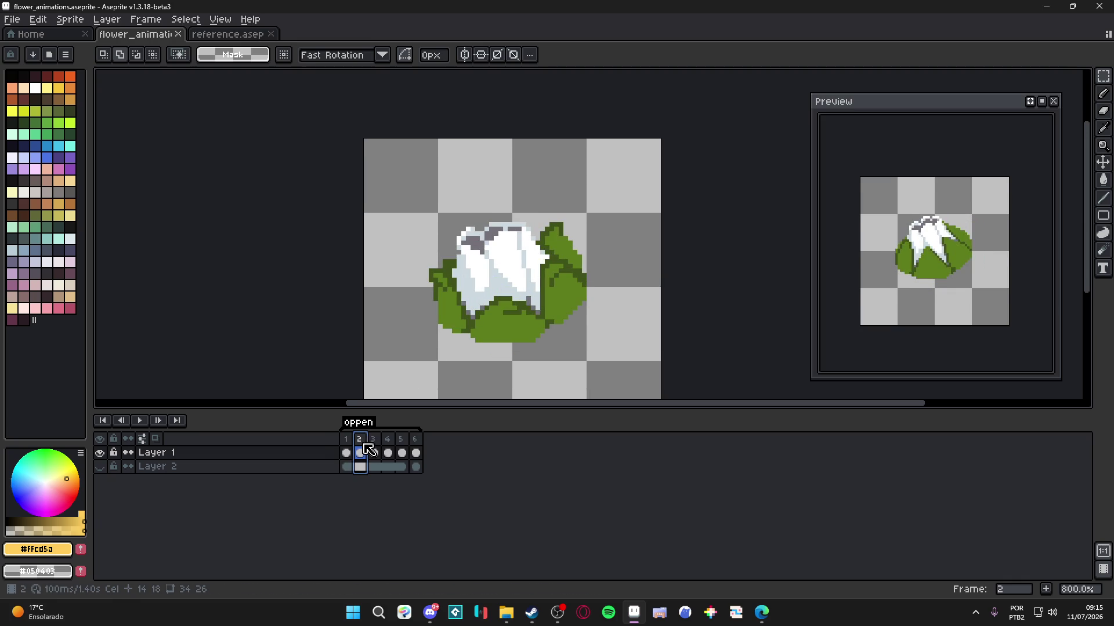
{"action": "left_click", "coordinate": [378, 441]}
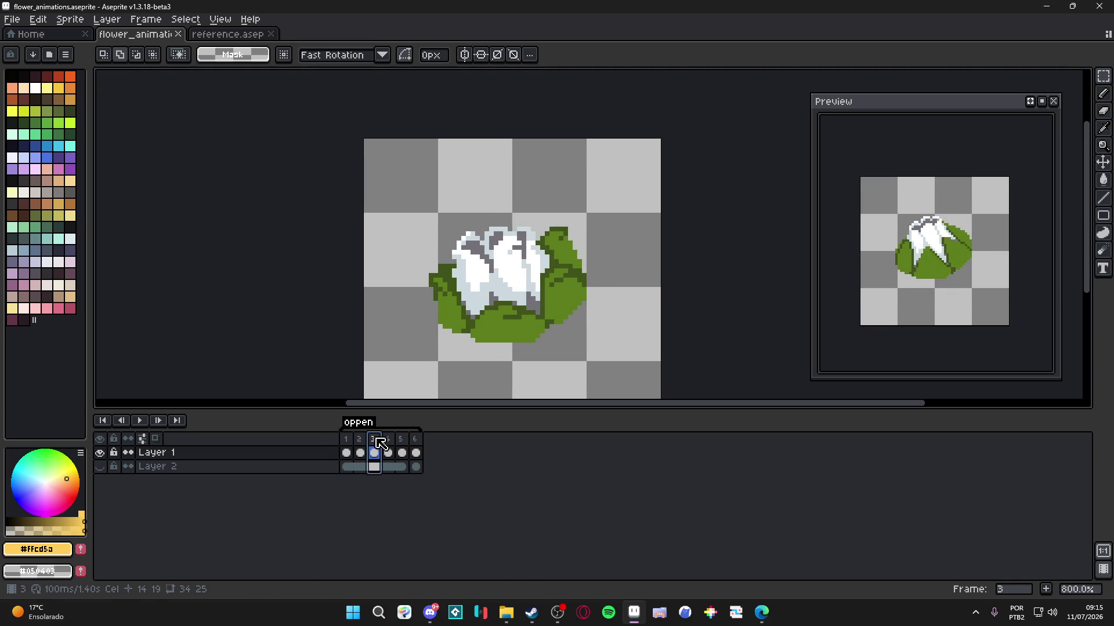
{"action": "left_click", "coordinate": [393, 443]}
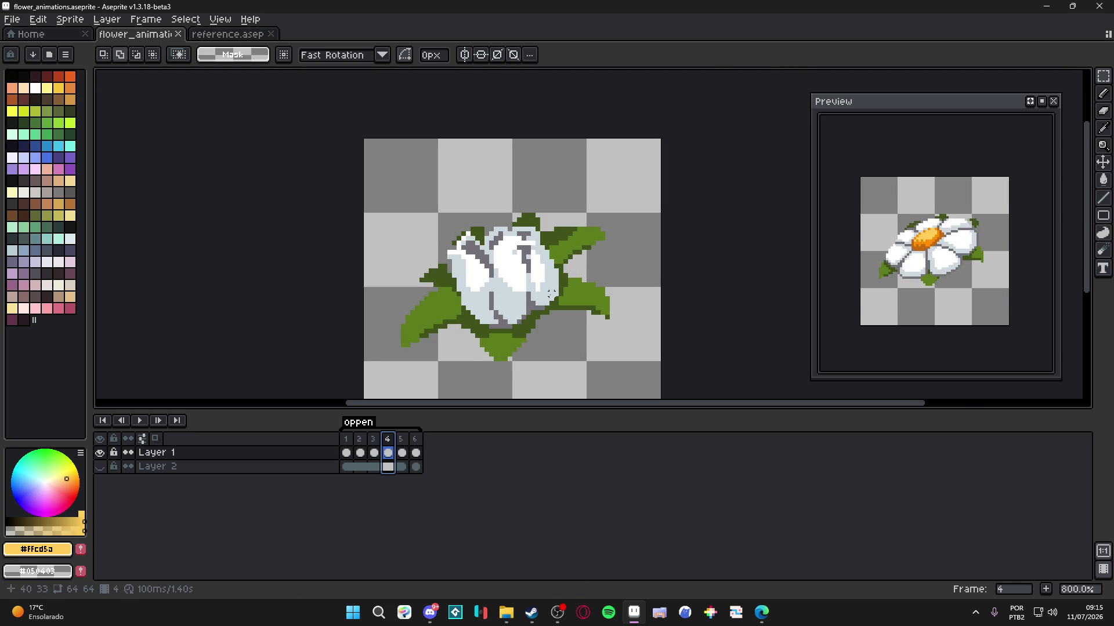
- Pick the grey and pencil outline pixels along frame 4's petal edges
{"action": "scroll", "coordinate": [550, 293], "scroll_direction": "up", "scroll_amount": 3}
{"action": "key", "text": "b"}
{"action": "left_click", "coordinate": [539, 313], "text": "alt"}
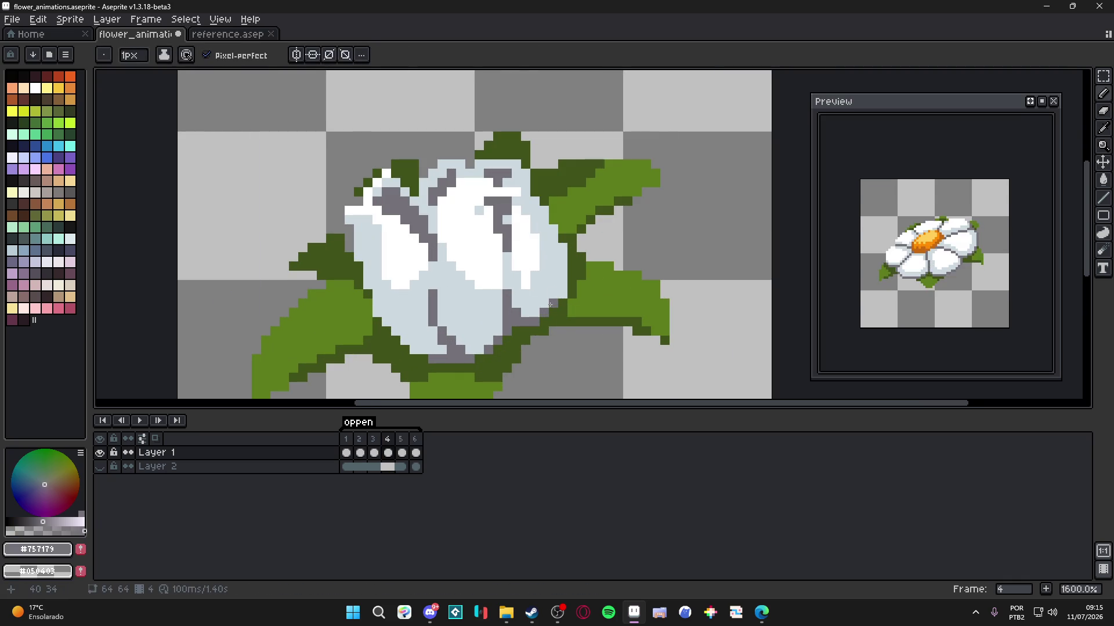
{"action": "left_click", "coordinate": [554, 294]}
{"action": "left_click_drag", "start_coordinate": [535, 316], "coordinate": [524, 314]}
{"action": "scroll", "coordinate": [524, 314], "scroll_direction": "down", "scroll_amount": 4}
- Save flower_animations.aseprite and review the open daisy on frames 5 and 6
{"action": "key", "text": "ctrl+s"}
{"action": "left_click", "coordinate": [406, 438]}
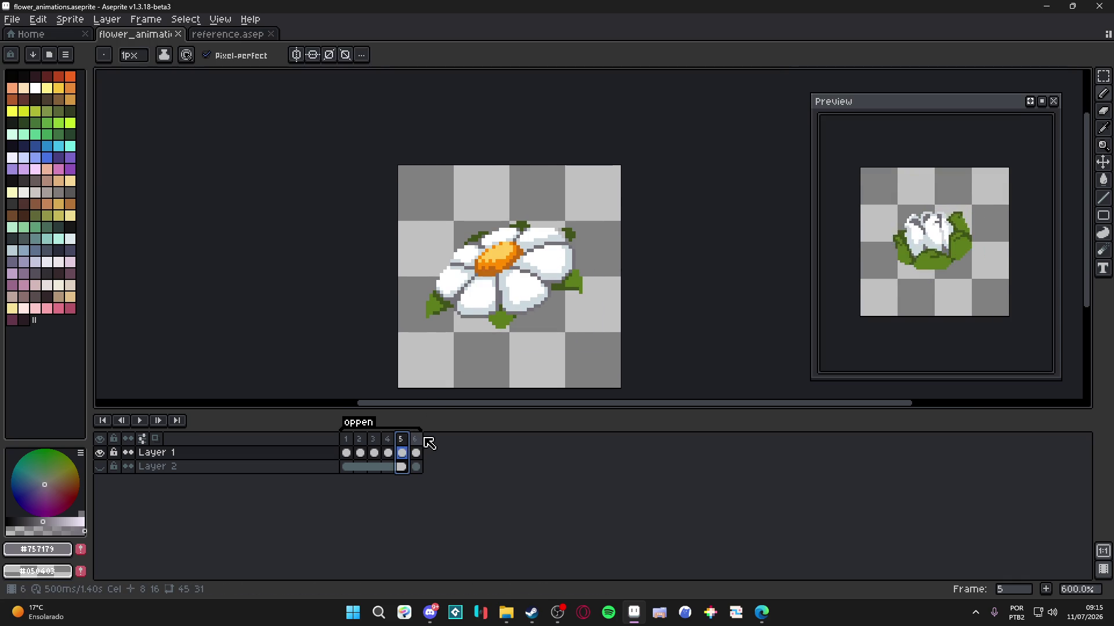
{"action": "left_click", "coordinate": [417, 440]}
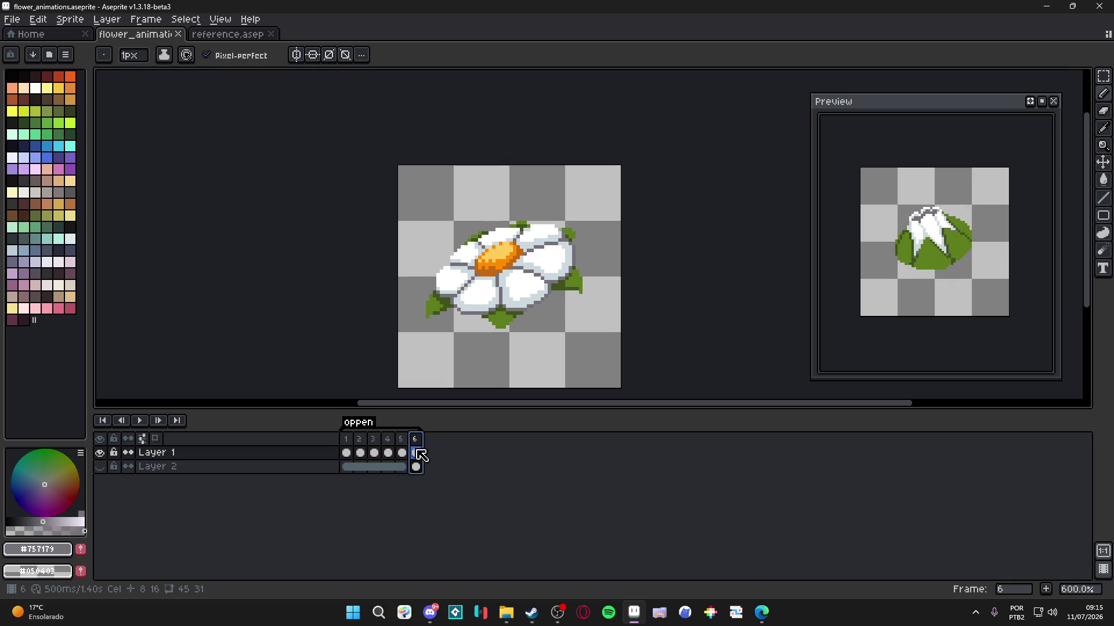
- Switch to the reference scene and bring the bee, crystals and flowers into view
{"action": "left_click", "coordinate": [227, 34]}
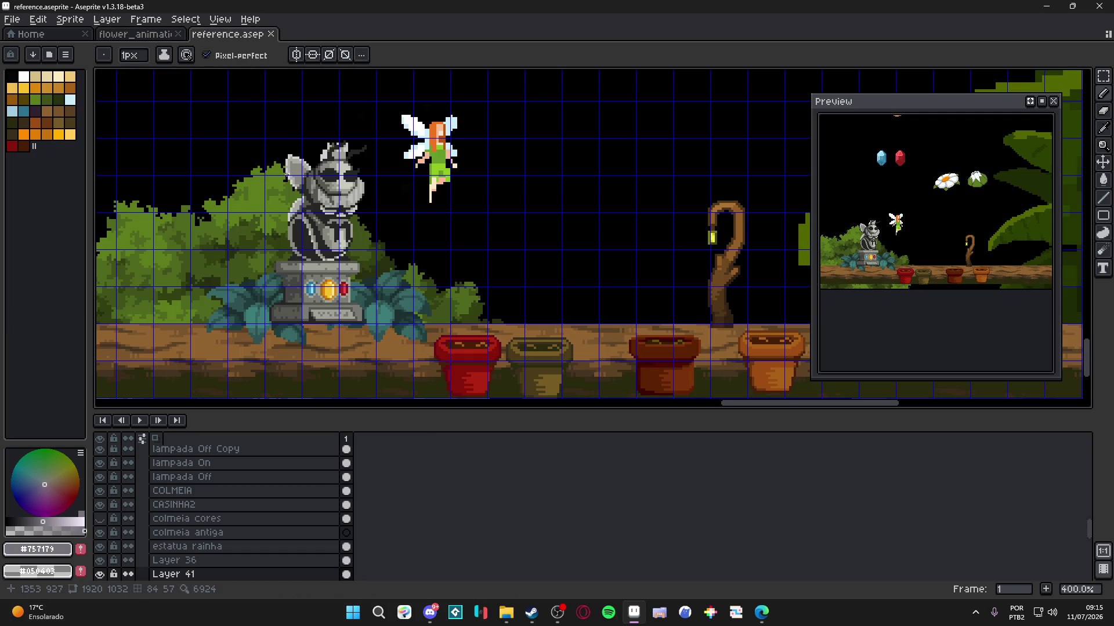
{"action": "scroll", "coordinate": [313, 232], "scroll_direction": "down", "scroll_amount": 1}
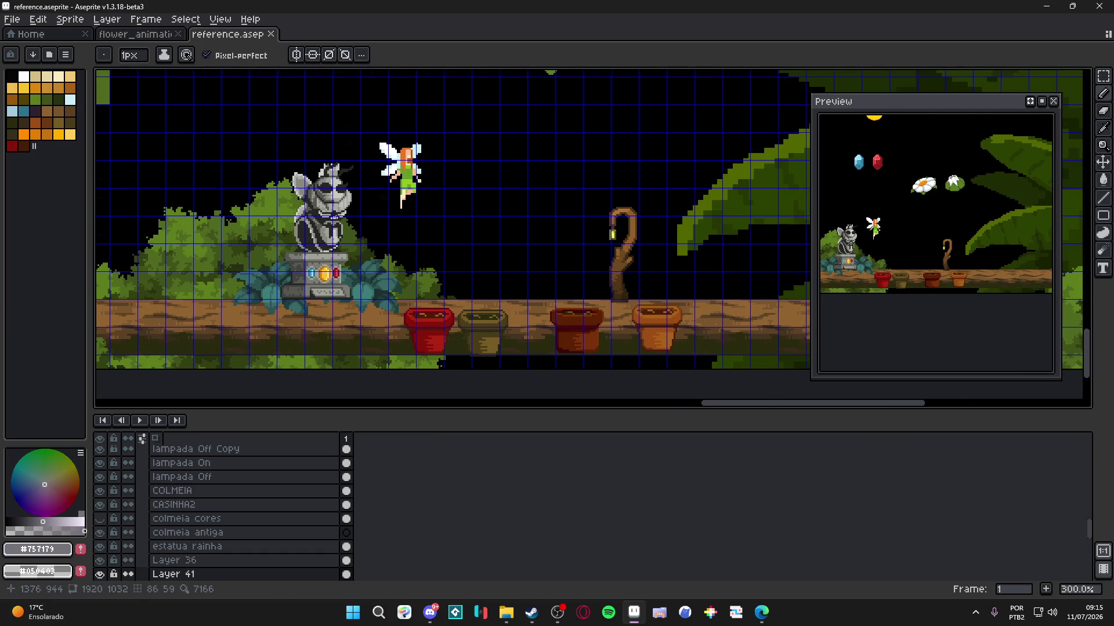
{"action": "scroll", "coordinate": [324, 205], "scroll_direction": "down", "scroll_amount": 1}
{"action": "mouse_move", "coordinate": [572, 133]}
{"action": "left_mouse_down"}
{"action": "mouse_move", "coordinate": [291, 310]}
{"action": "mouse_move", "coordinate": [545, 267]}
{"action": "mouse_move", "coordinate": [570, 134]}
{"action": "left_mouse_up"}
- Dock the reference document in a split beside the flower animation and look it over
{"action": "mouse_move", "coordinate": [228, 35]}
{"action": "left_mouse_down"}
{"action": "mouse_move", "coordinate": [112, 210]}
{"action": "mouse_move", "coordinate": [145, 232]}
{"action": "mouse_move", "coordinate": [238, 256]}
{"action": "left_mouse_up"}
{"action": "left_click", "coordinate": [472, 199]}
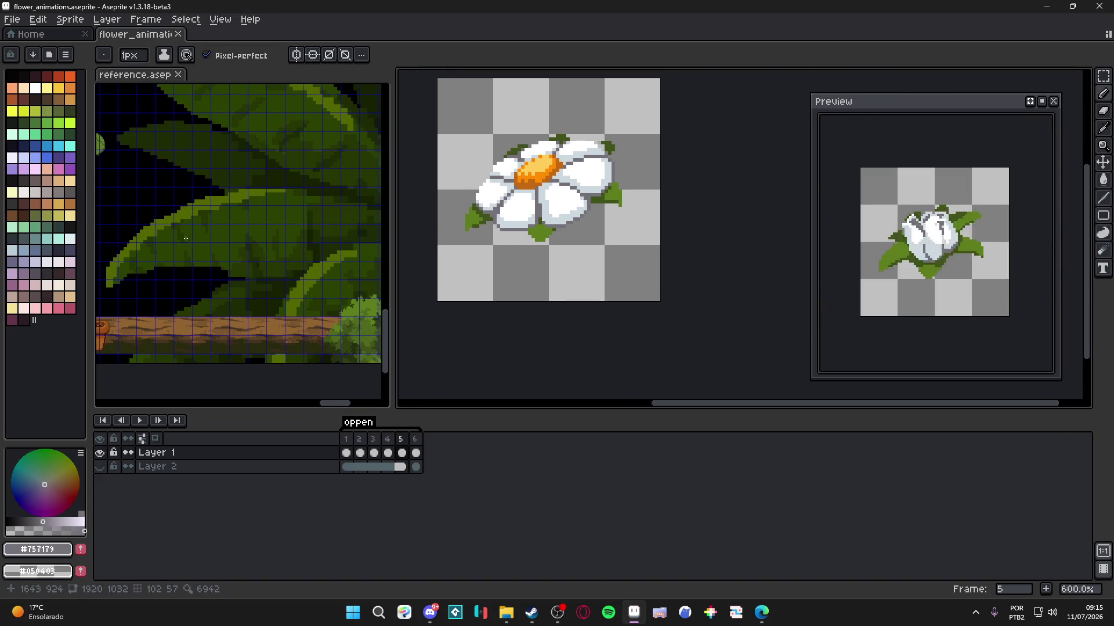
{"action": "scroll", "coordinate": [188, 238], "scroll_direction": "down", "scroll_amount": 5}
{"action": "left_click_drag", "start_coordinate": [184, 209], "coordinate": [294, 236]}
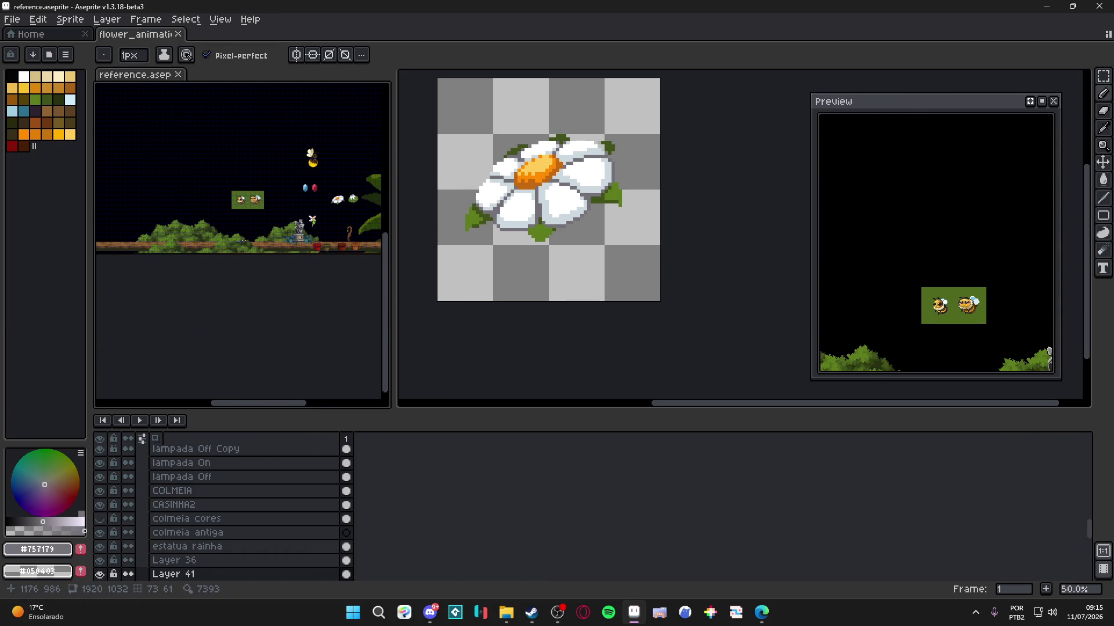
{"action": "scroll", "coordinate": [243, 240], "scroll_direction": "up", "scroll_amount": 6}
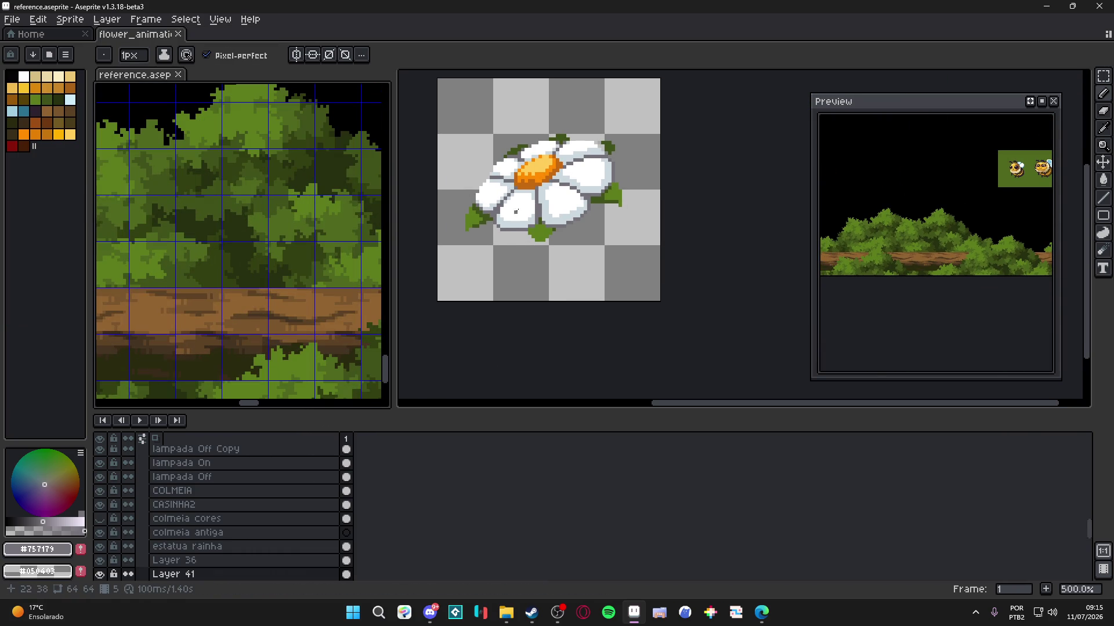
- On flower frame 1, pick dark and mid greens from the reference foliage
{"action": "left_click", "coordinate": [512, 215]}
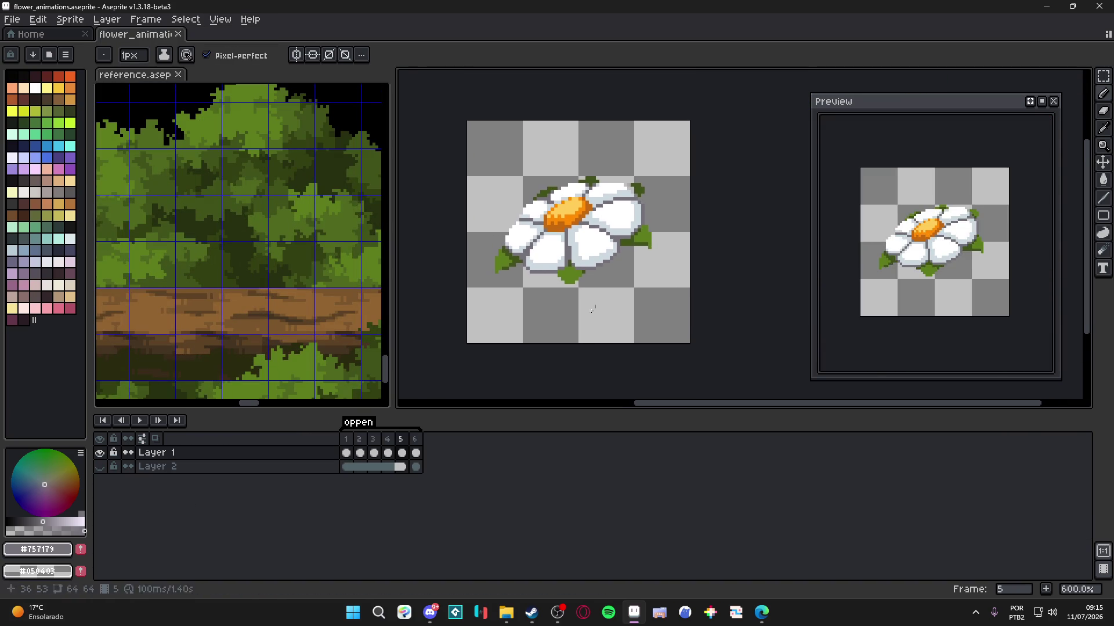
{"action": "left_click", "coordinate": [347, 438]}
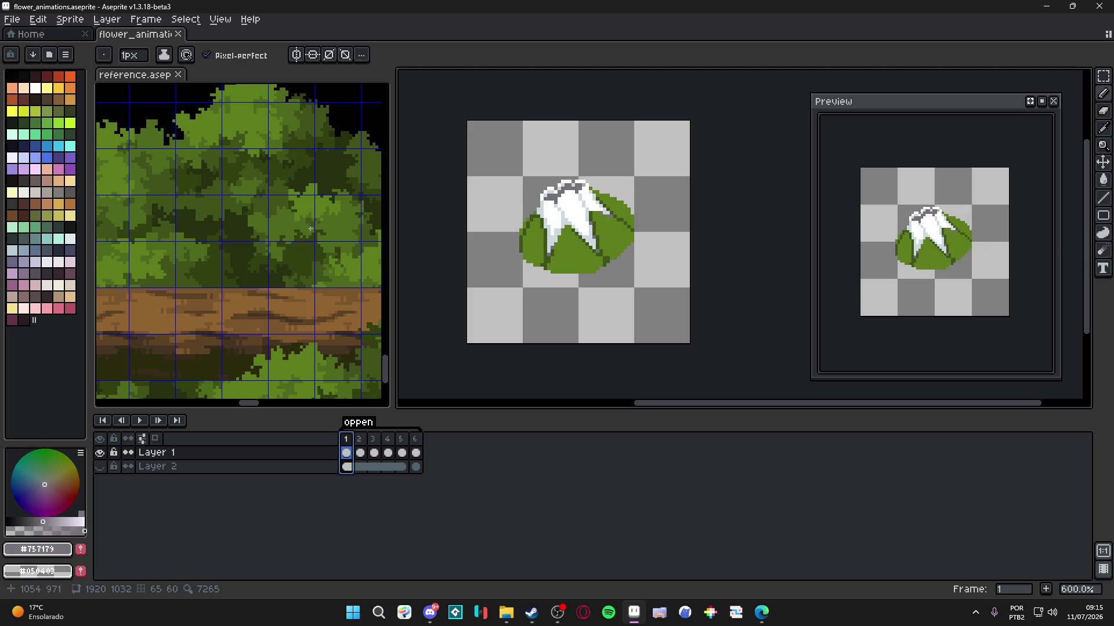
{"action": "scroll", "coordinate": [276, 271], "scroll_direction": "up", "scroll_amount": 1}
{"action": "left_click", "coordinate": [302, 252], "text": "alt"}
{"action": "scroll", "coordinate": [575, 294], "scroll_direction": "up", "scroll_amount": 3}
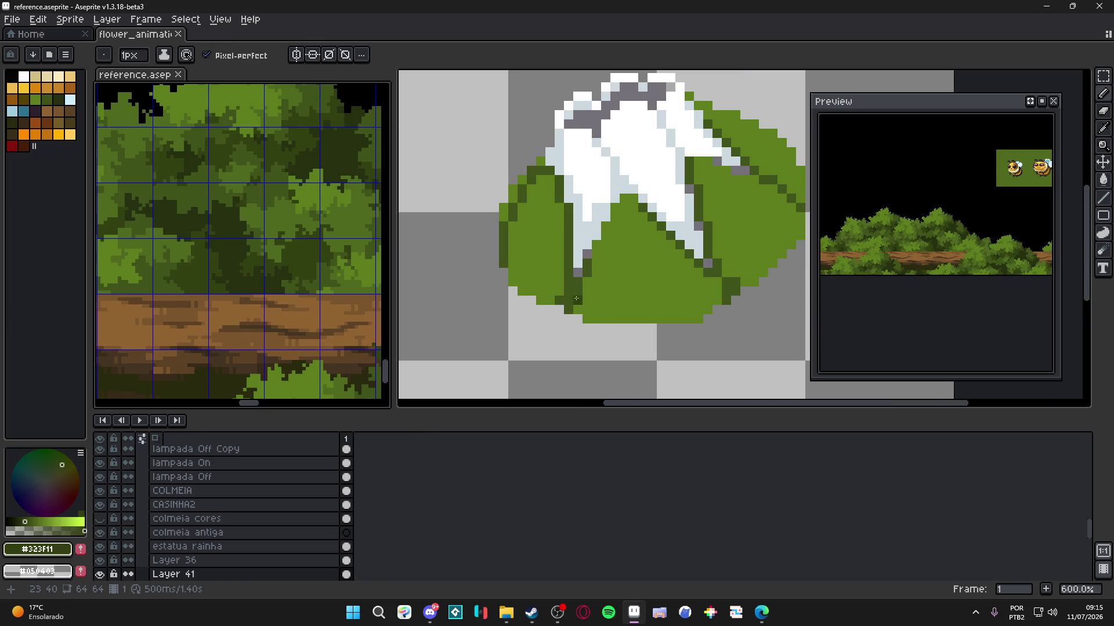
{"action": "left_click", "coordinate": [586, 297], "text": "alt"}
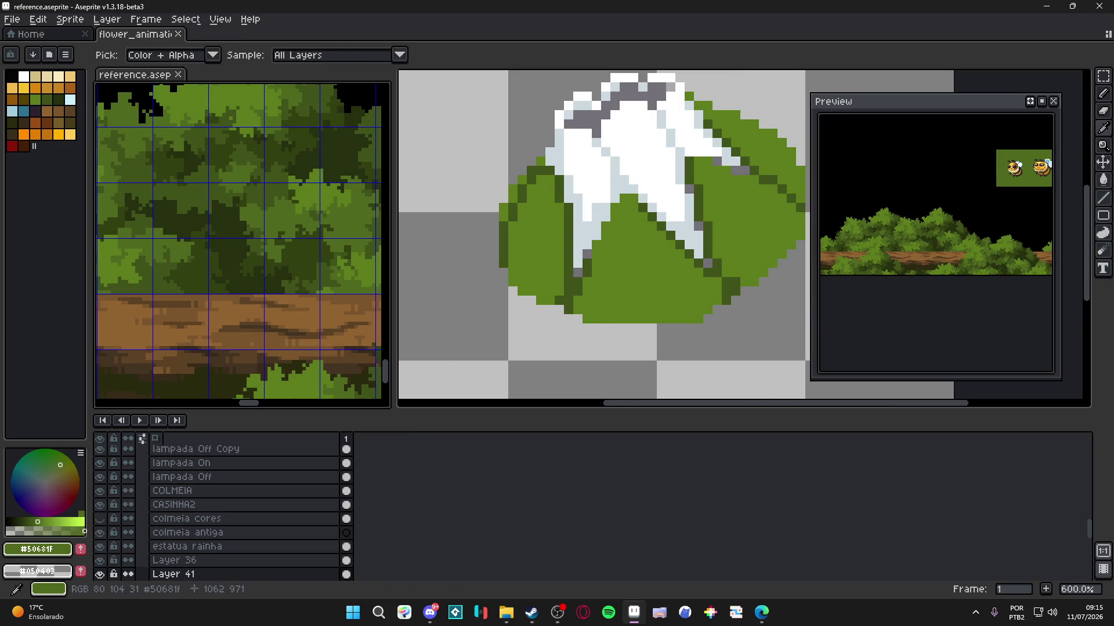
- Draw a darker green stroke across the leaf and fill the lower leaf area
{"action": "left_click", "coordinate": [597, 293]}
{"action": "scroll", "coordinate": [545, 320], "scroll_direction": "down", "scroll_amount": 1}
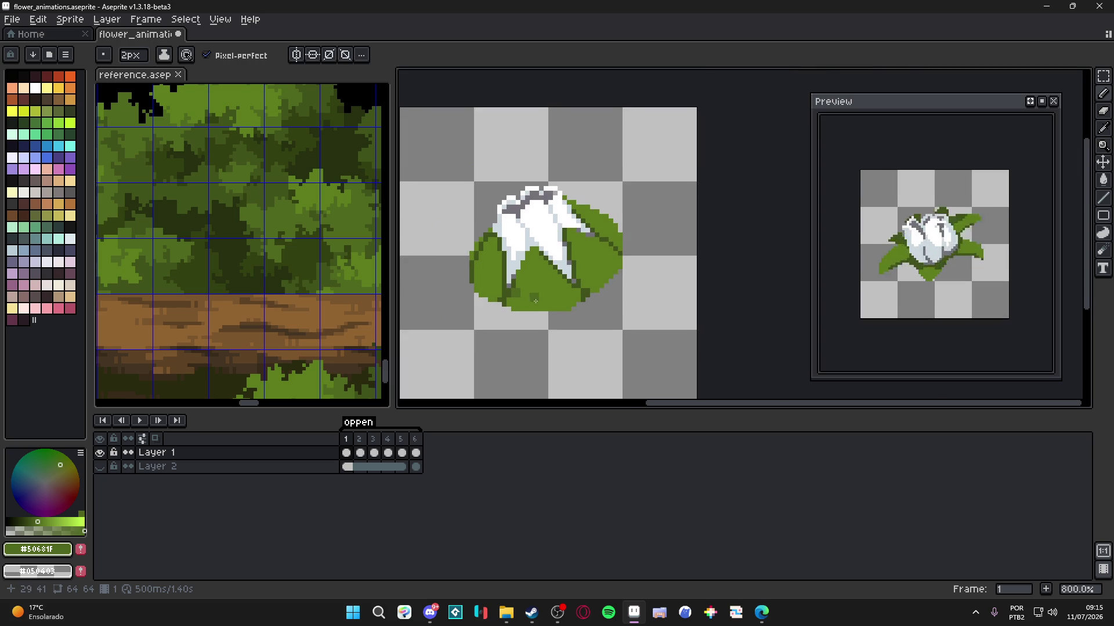
{"action": "scroll", "coordinate": [538, 308], "scroll_direction": "up", "scroll_amount": 2}
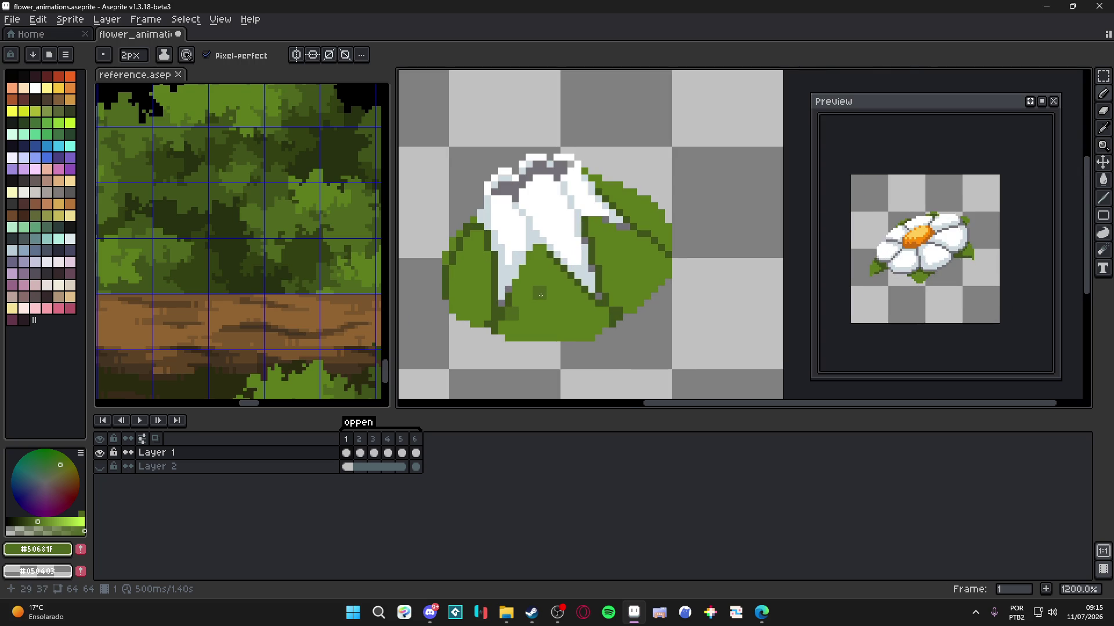
{"action": "mouse_move", "coordinate": [540, 296]}
{"action": "left_mouse_down"}
{"action": "mouse_move", "coordinate": [577, 335]}
{"action": "mouse_move", "coordinate": [594, 330]}
{"action": "left_mouse_up"}
{"action": "key", "text": "g"}
{"action": "left_click", "coordinate": [513, 328]}
{"action": "key", "text": "b"}
{"action": "scroll", "coordinate": [549, 332], "scroll_direction": "down", "scroll_amount": 3}
{"action": "scroll", "coordinate": [549, 332], "scroll_direction": "up", "scroll_amount": 3}
- Darken the leaf's lower-left edge, then make the reference scene active
{"action": "left_click", "coordinate": [524, 297], "text": "alt"}
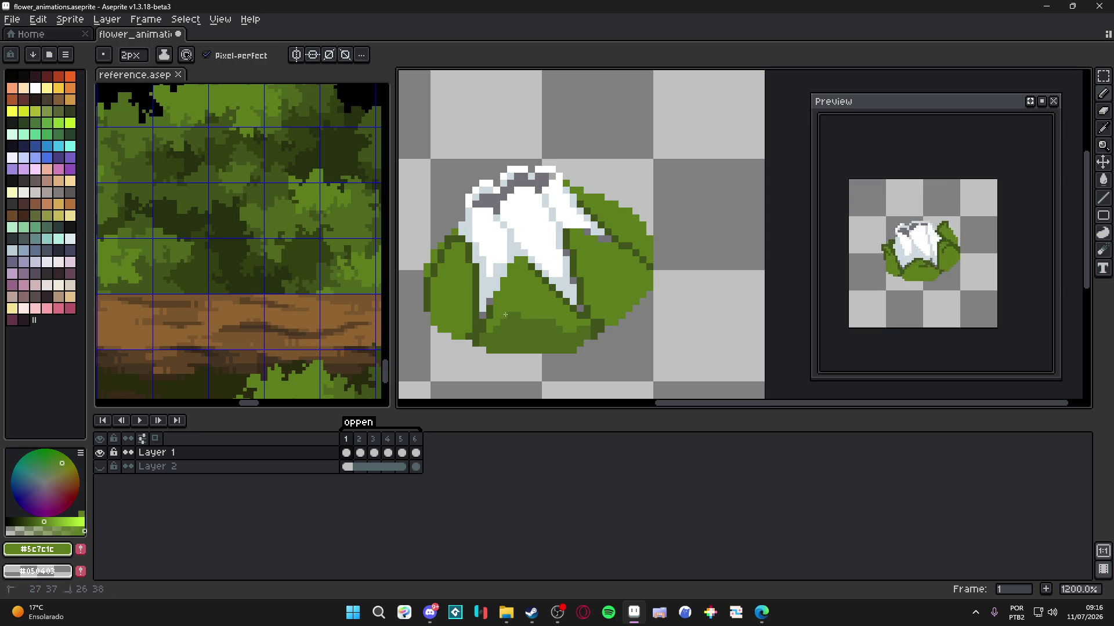
{"action": "left_click", "coordinate": [435, 310], "text": "alt"}
{"action": "left_click", "coordinate": [435, 311]}
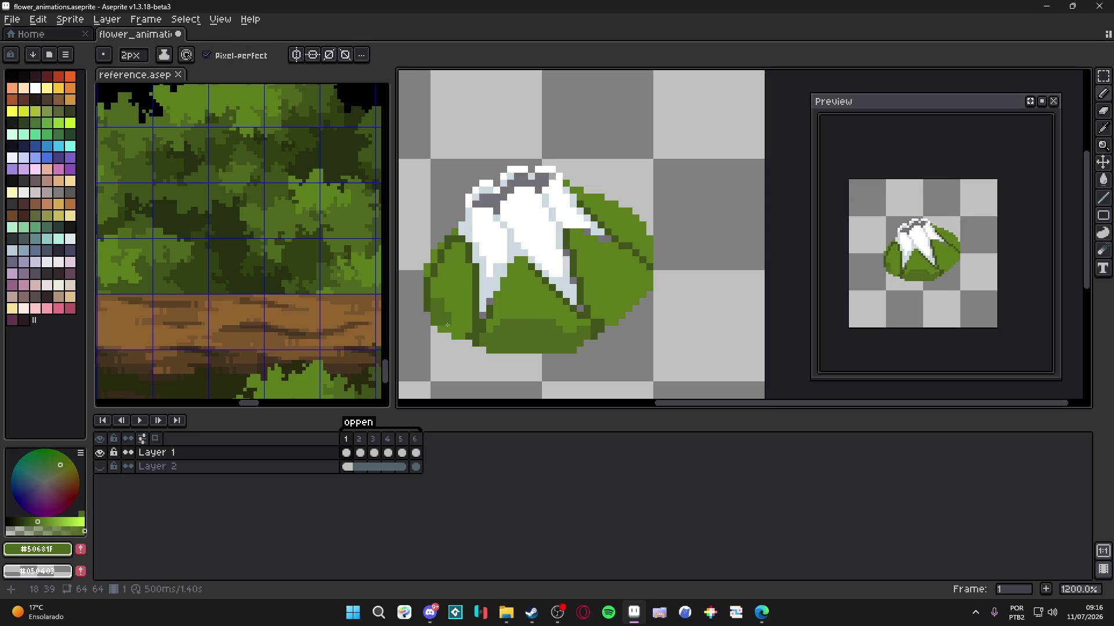
{"action": "scroll", "coordinate": [450, 324], "scroll_direction": "down", "scroll_amount": 3}
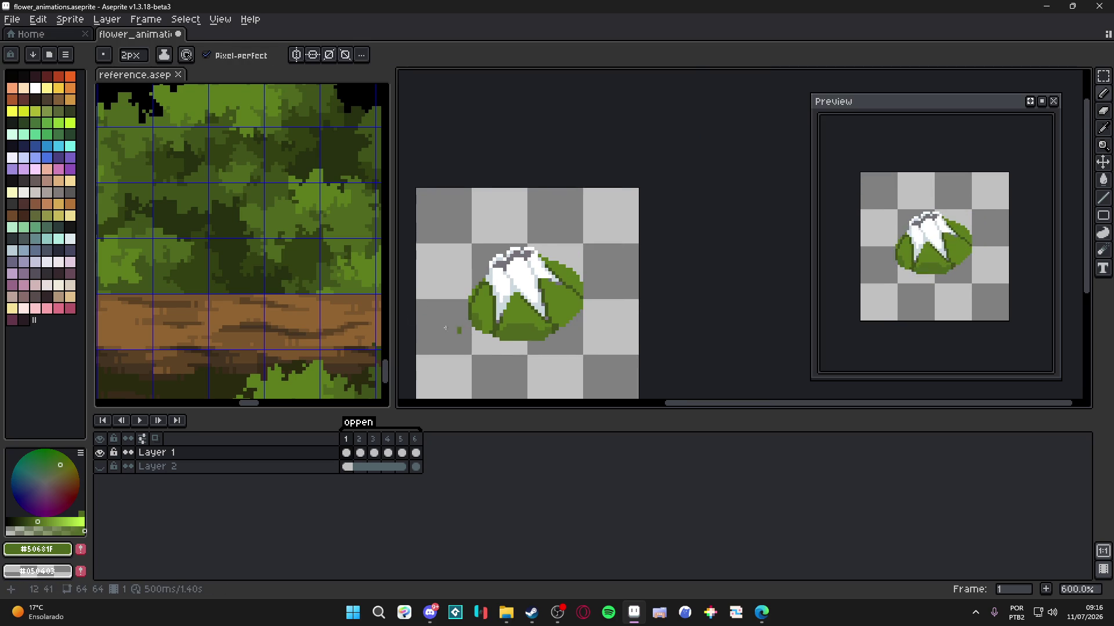
{"action": "scroll", "coordinate": [247, 281], "scroll_direction": "down", "scroll_amount": 5}
{"action": "left_click", "coordinate": [247, 281]}
- Zoom and pan the reference to study the bee, gems and birdhouse tree
{"action": "scroll", "coordinate": [248, 281], "scroll_direction": "up", "scroll_amount": 3}
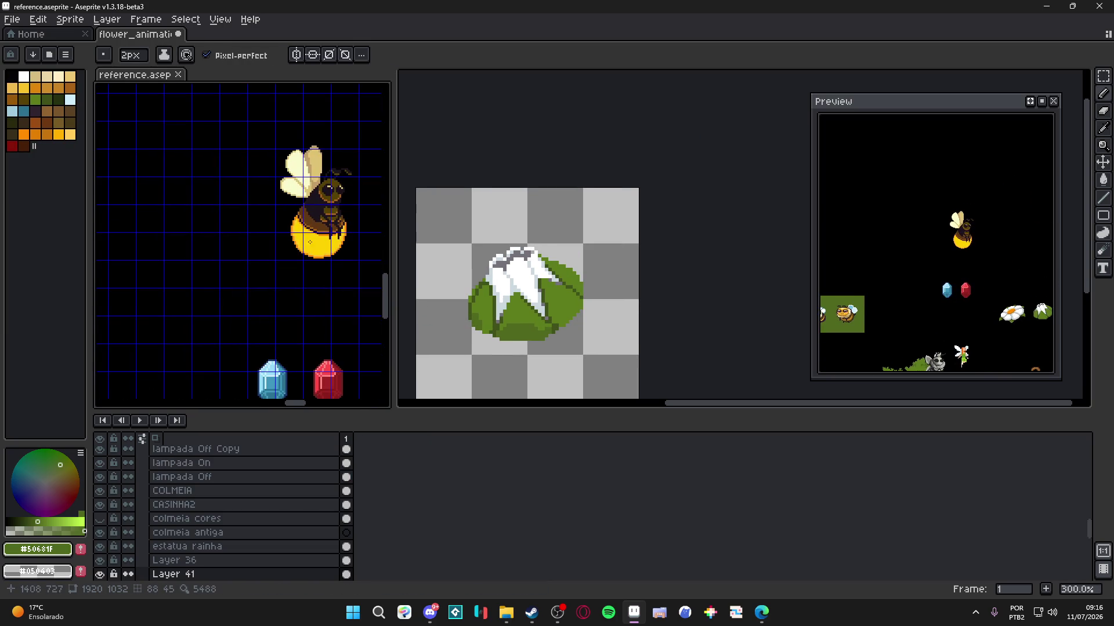
{"action": "mouse_move", "coordinate": [354, 201]}
{"action": "left_mouse_down"}
{"action": "mouse_move", "coordinate": [331, 227]}
{"action": "mouse_move", "coordinate": [222, 181]}
{"action": "left_mouse_up"}
{"action": "scroll", "coordinate": [334, 225], "scroll_direction": "down", "scroll_amount": 2}
{"action": "mouse_move", "coordinate": [315, 250]}
{"action": "left_mouse_down"}
{"action": "mouse_move", "coordinate": [218, 230]}
{"action": "mouse_move", "coordinate": [215, 279]}
{"action": "mouse_move", "coordinate": [302, 290]}
{"action": "mouse_move", "coordinate": [203, 339]}
{"action": "left_mouse_up"}
{"action": "scroll", "coordinate": [202, 338], "scroll_direction": "up", "scroll_amount": 2}
{"action": "scroll", "coordinate": [202, 338], "scroll_direction": "down", "scroll_amount": 1}
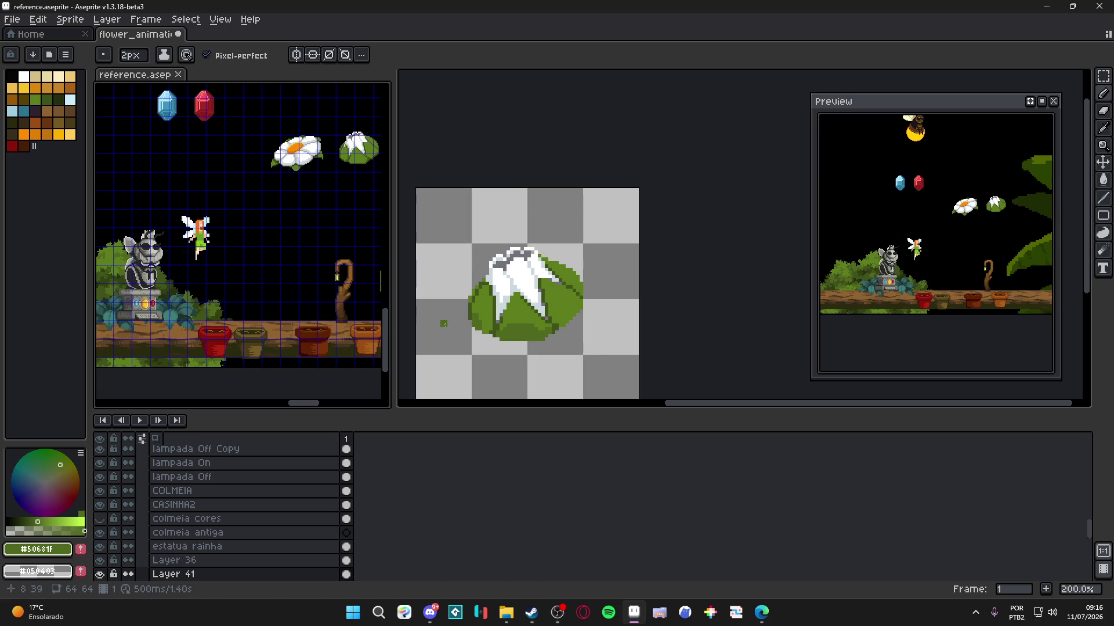
{"action": "scroll", "coordinate": [219, 301], "scroll_direction": "down", "scroll_amount": 1}
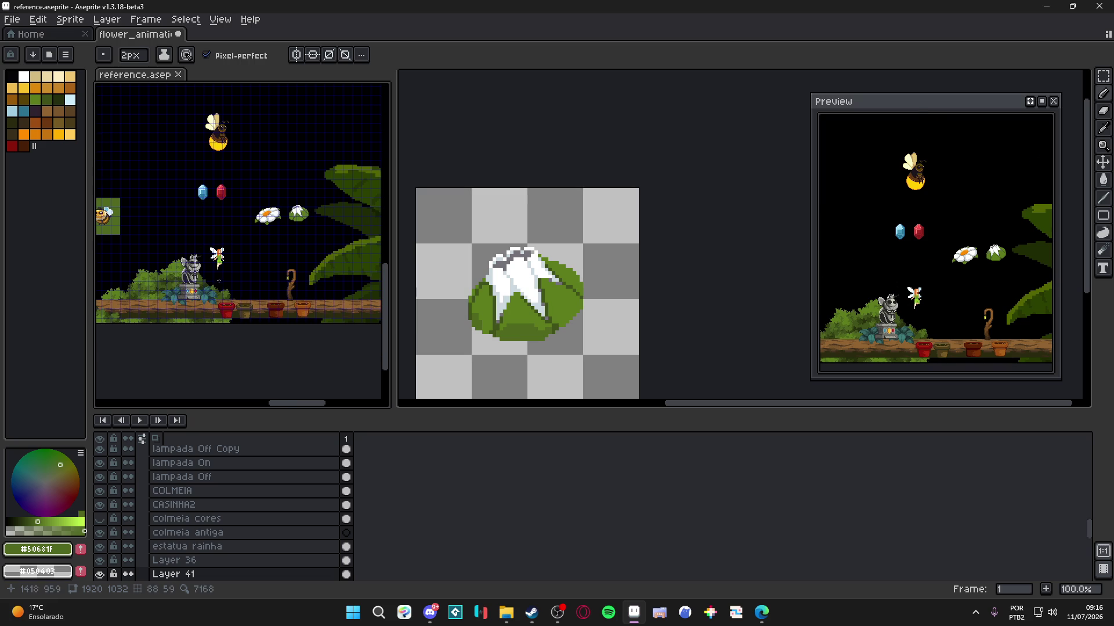
{"action": "scroll", "coordinate": [220, 283], "scroll_direction": "up", "scroll_amount": 1}
{"action": "scroll", "coordinate": [199, 268], "scroll_direction": "down", "scroll_amount": 1}
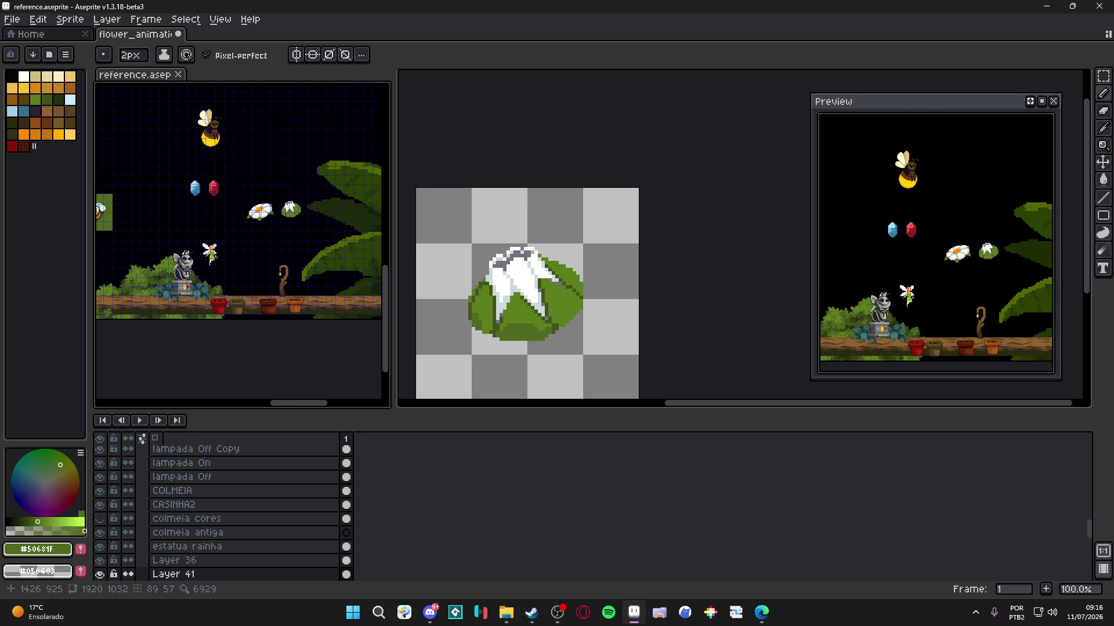
{"action": "scroll", "coordinate": [243, 268], "scroll_direction": "up", "scroll_amount": 1}
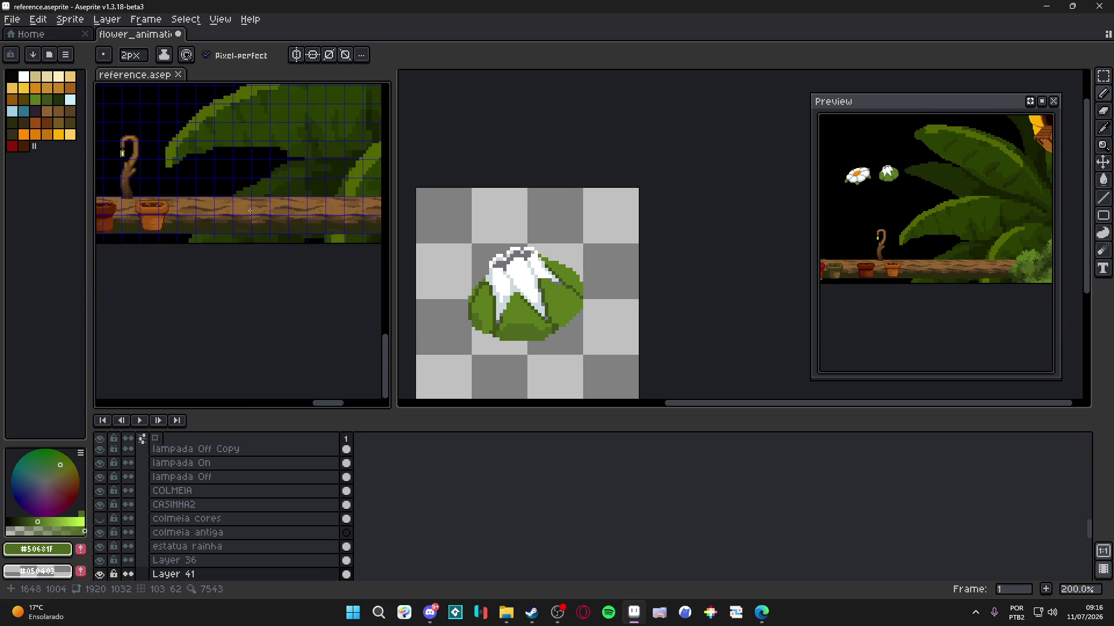
- Zoom and pan the reference to examine the lamp post, large leaves and birdhouses
{"action": "left_click_drag", "start_coordinate": [239, 232], "coordinate": [259, 273]}
{"action": "scroll", "coordinate": [261, 271], "scroll_direction": "down", "scroll_amount": 1}
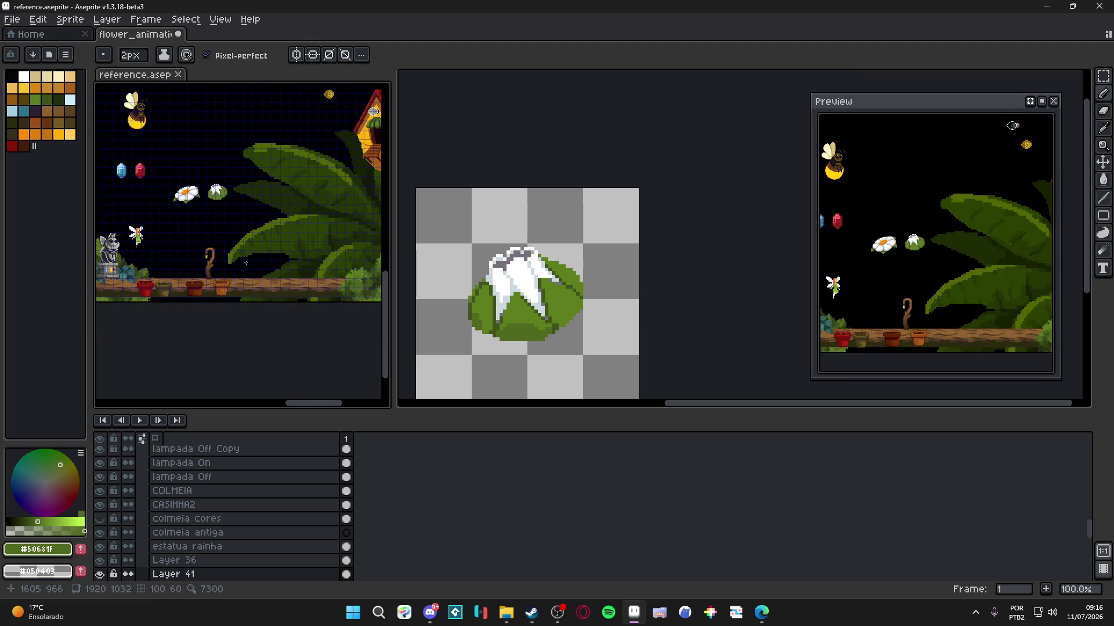
{"action": "scroll", "coordinate": [264, 258], "scroll_direction": "up", "scroll_amount": 5}
{"action": "scroll", "coordinate": [255, 238], "scroll_direction": "up", "scroll_amount": 4}
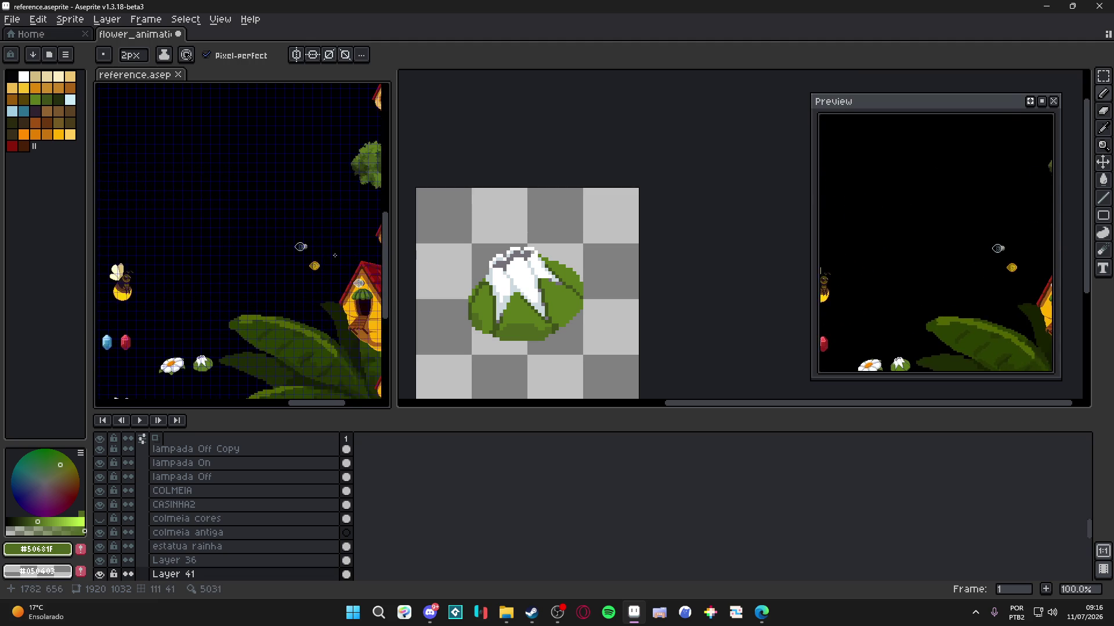
{"action": "scroll", "coordinate": [258, 239], "scroll_direction": "down", "scroll_amount": 3}
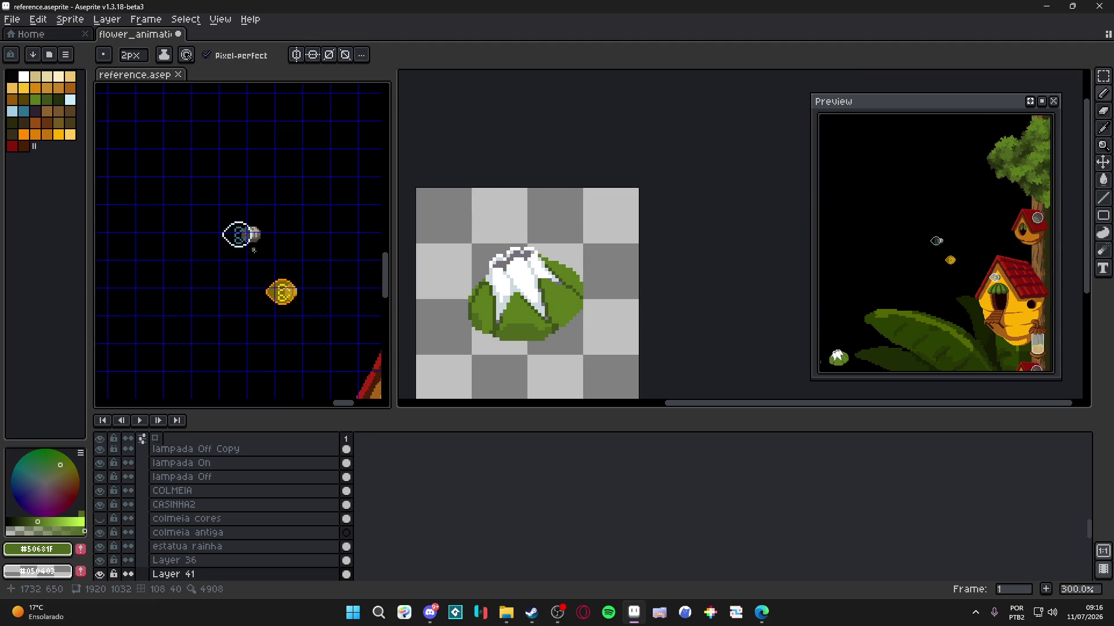
{"action": "mouse_move", "coordinate": [253, 275]}
{"action": "left_mouse_down"}
{"action": "mouse_move", "coordinate": [202, 236]}
{"action": "mouse_move", "coordinate": [200, 246]}
{"action": "left_mouse_up"}
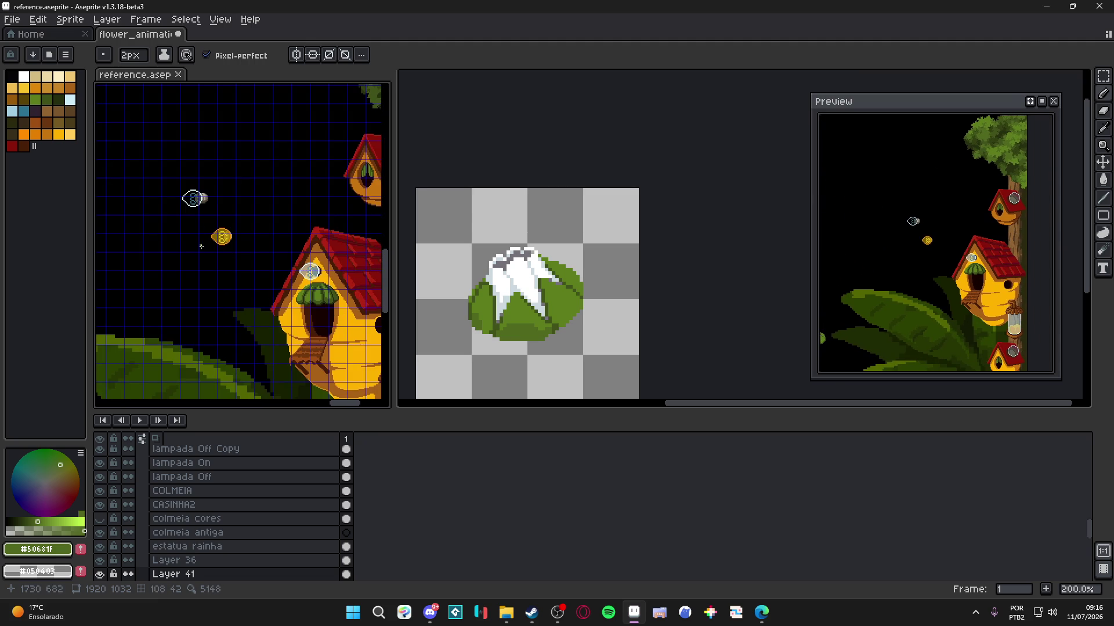
{"action": "scroll", "coordinate": [203, 249], "scroll_direction": "down", "scroll_amount": 3}
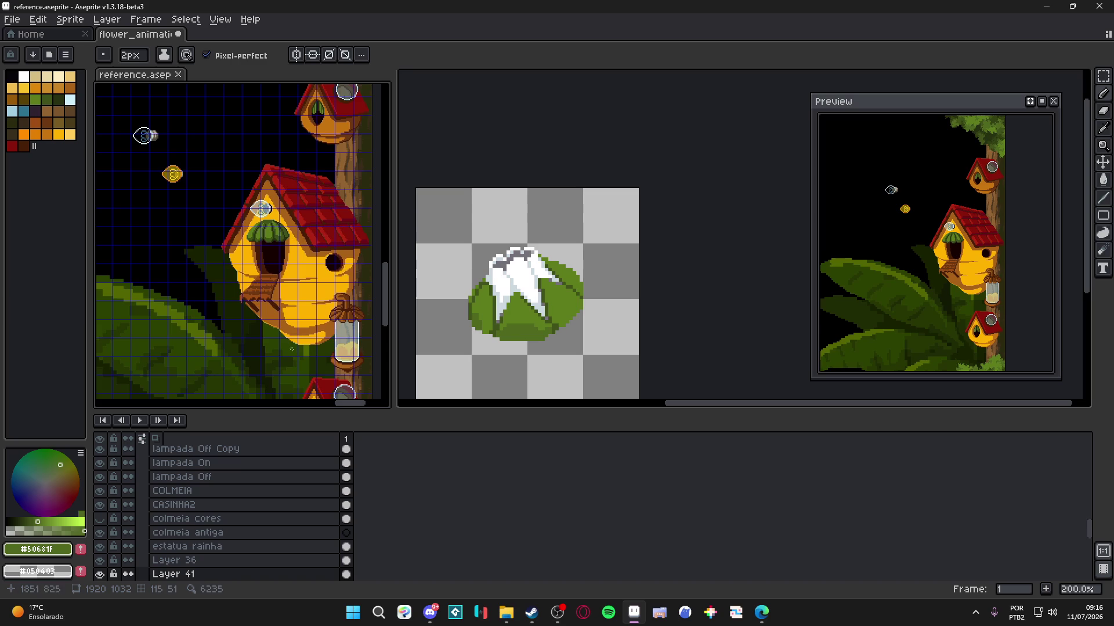
{"action": "scroll", "coordinate": [216, 211], "scroll_direction": "down", "scroll_amount": 2}
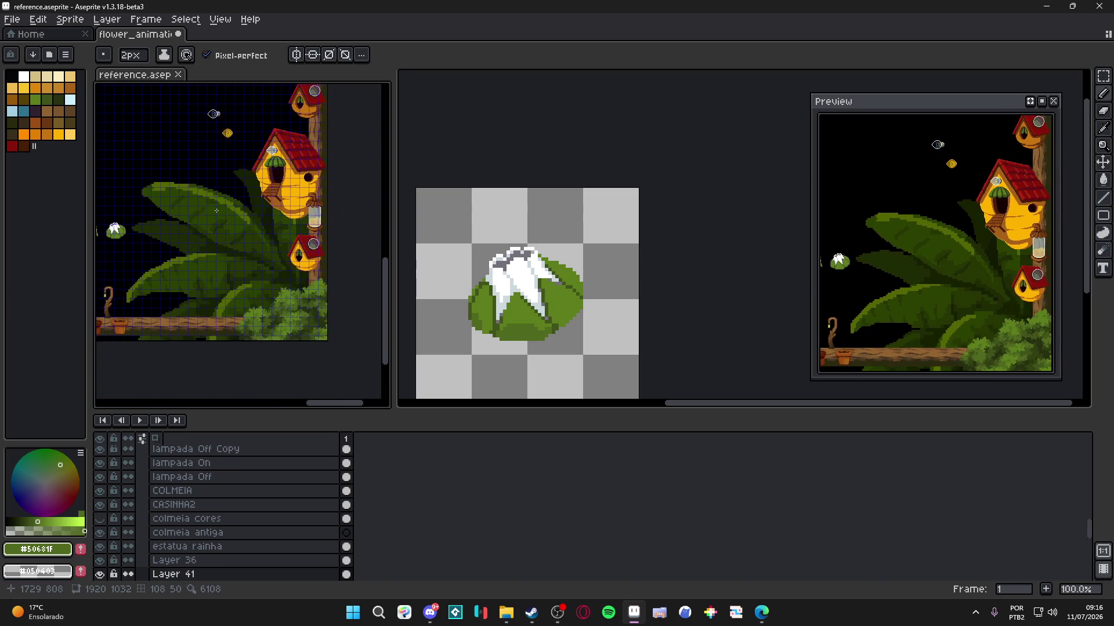
{"action": "scroll", "coordinate": [227, 242], "scroll_direction": "down", "scroll_amount": 1}
{"action": "scroll", "coordinate": [206, 254], "scroll_direction": "up", "scroll_amount": 3}
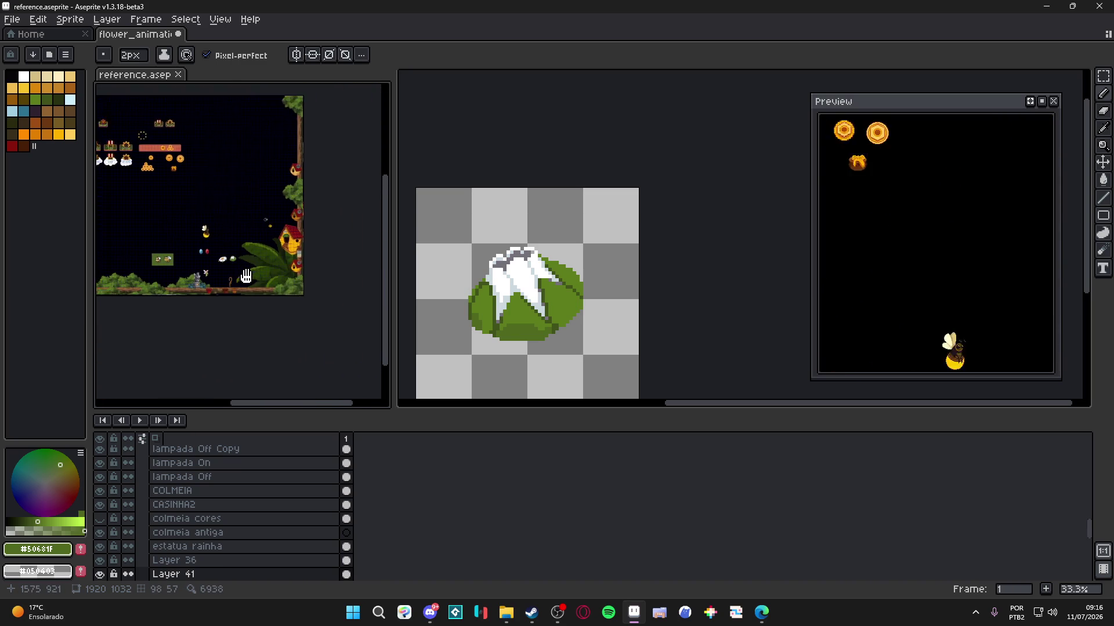
{"action": "scroll", "coordinate": [212, 256], "scroll_direction": "up", "scroll_amount": 2}
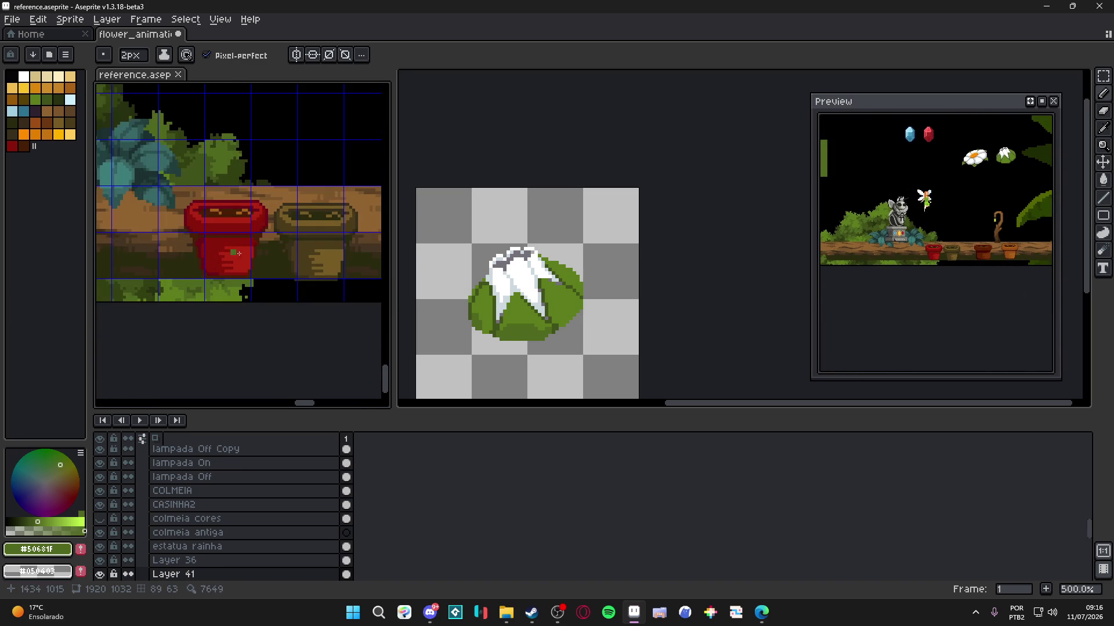
- Show the whole reference at 100% and narrow its panel to widen the flower canvas
{"action": "scroll", "coordinate": [283, 254], "scroll_direction": "right", "scroll_amount": 2}
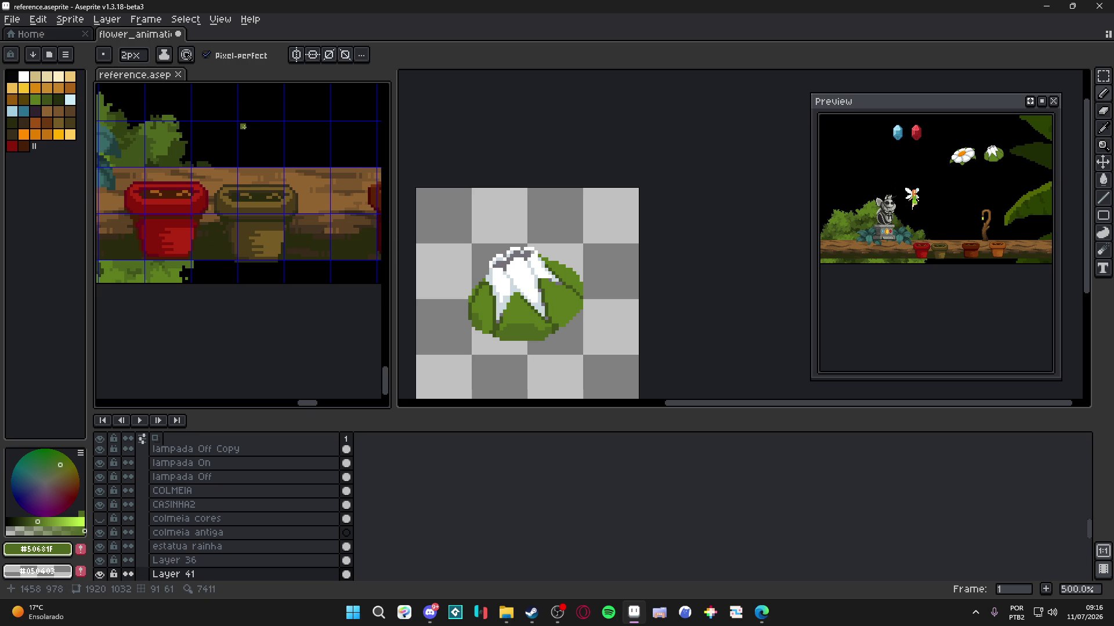
{"action": "scroll", "coordinate": [237, 262], "scroll_direction": "down", "scroll_amount": 3}
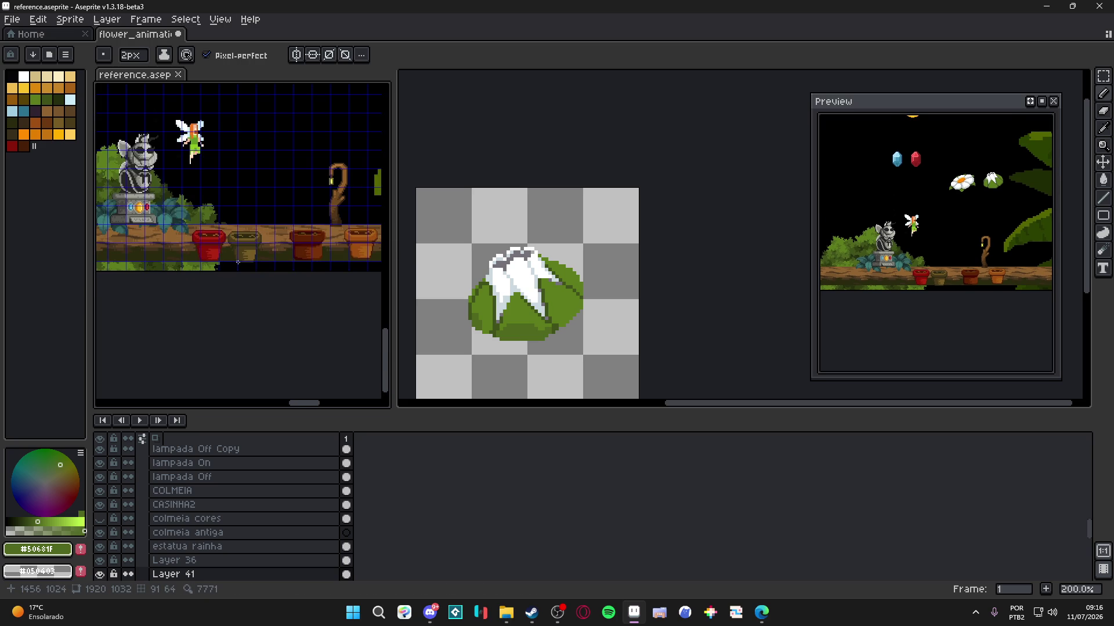
{"action": "scroll", "coordinate": [238, 263], "scroll_direction": "down", "scroll_amount": 2}
{"action": "scroll", "coordinate": [172, 206], "scroll_direction": "up", "scroll_amount": 3}
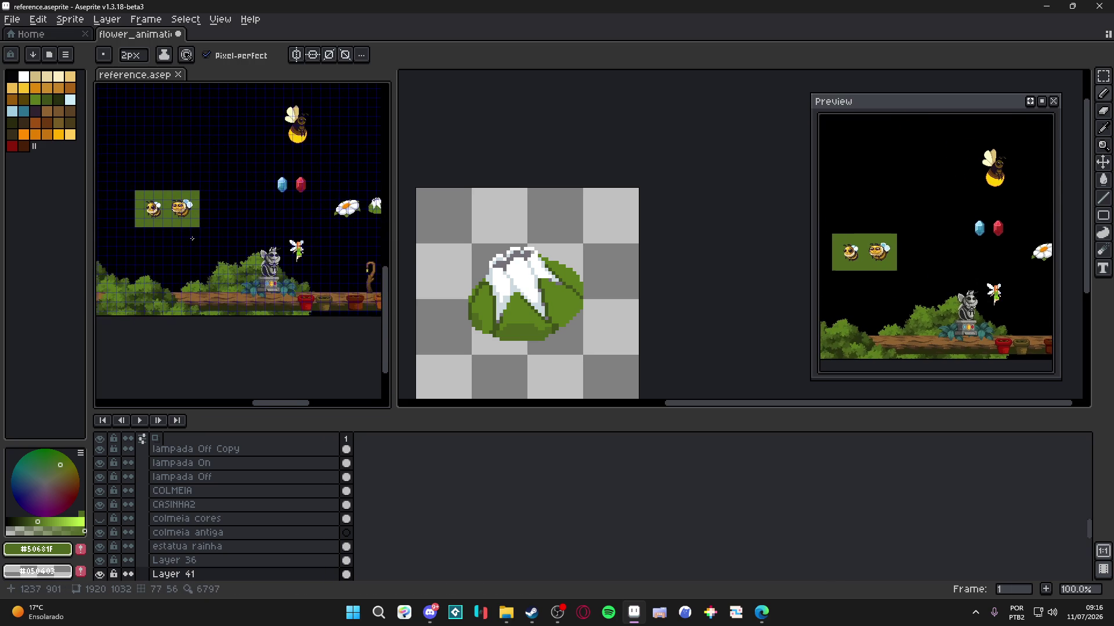
{"action": "scroll", "coordinate": [172, 203], "scroll_direction": "down", "scroll_amount": 2}
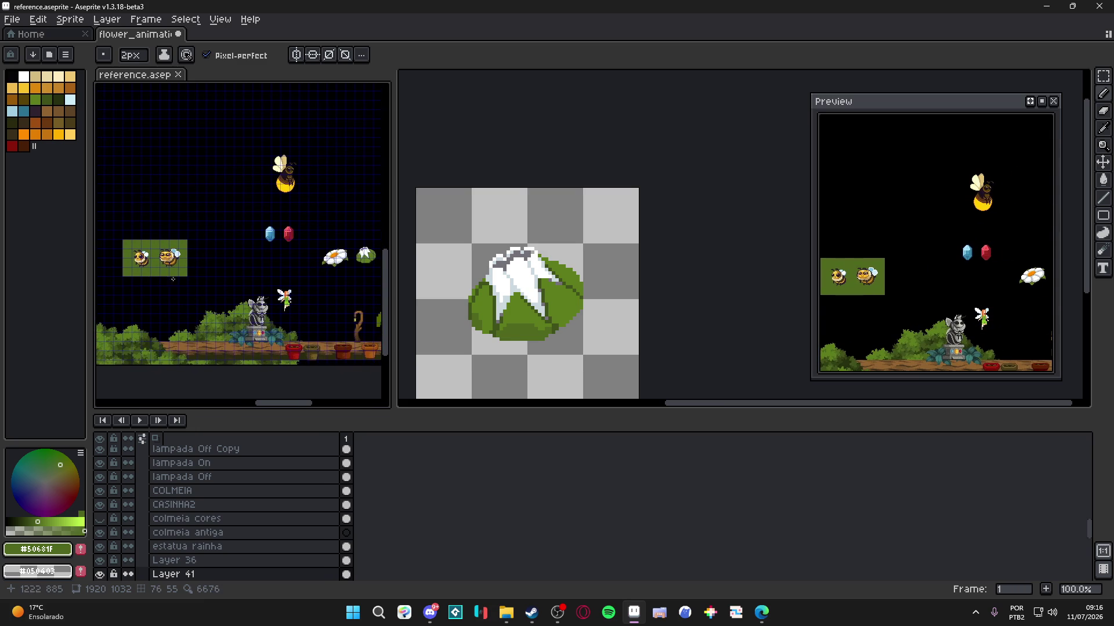
{"action": "scroll", "coordinate": [219, 223], "scroll_direction": "up", "scroll_amount": 5}
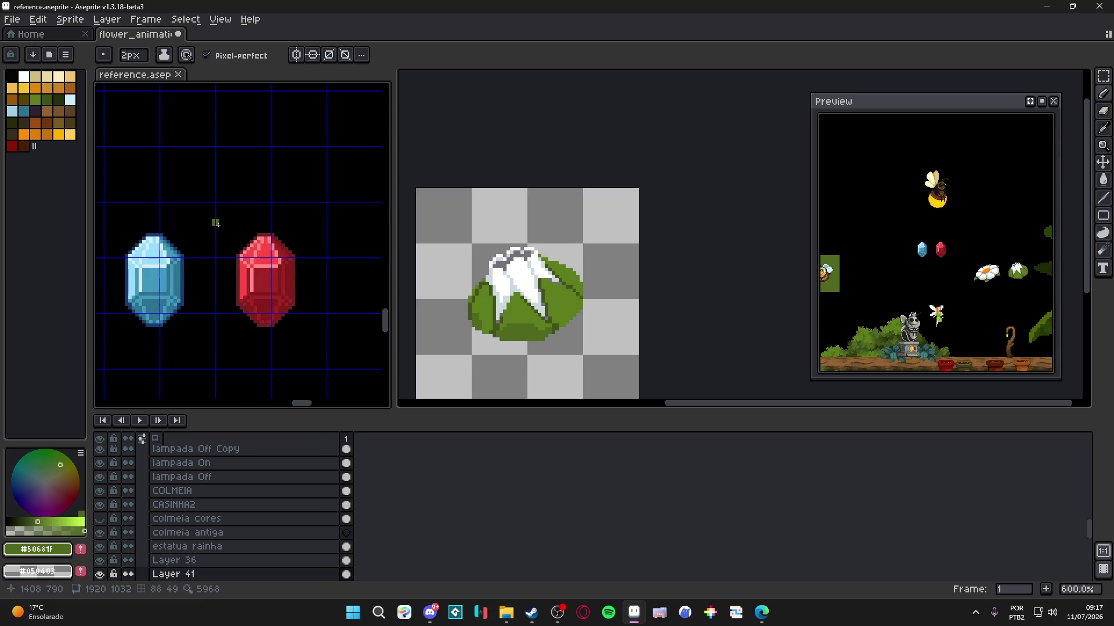
{"action": "scroll", "coordinate": [218, 221], "scroll_direction": "down", "scroll_amount": 5}
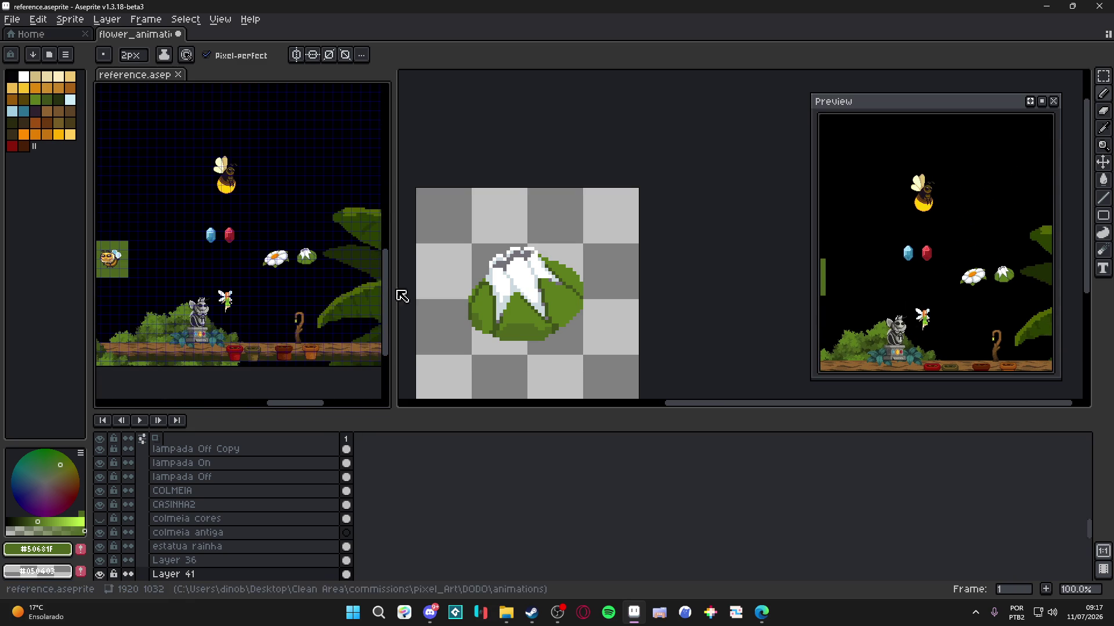
{"action": "left_click_drag", "start_coordinate": [391, 287], "coordinate": [305, 290]}
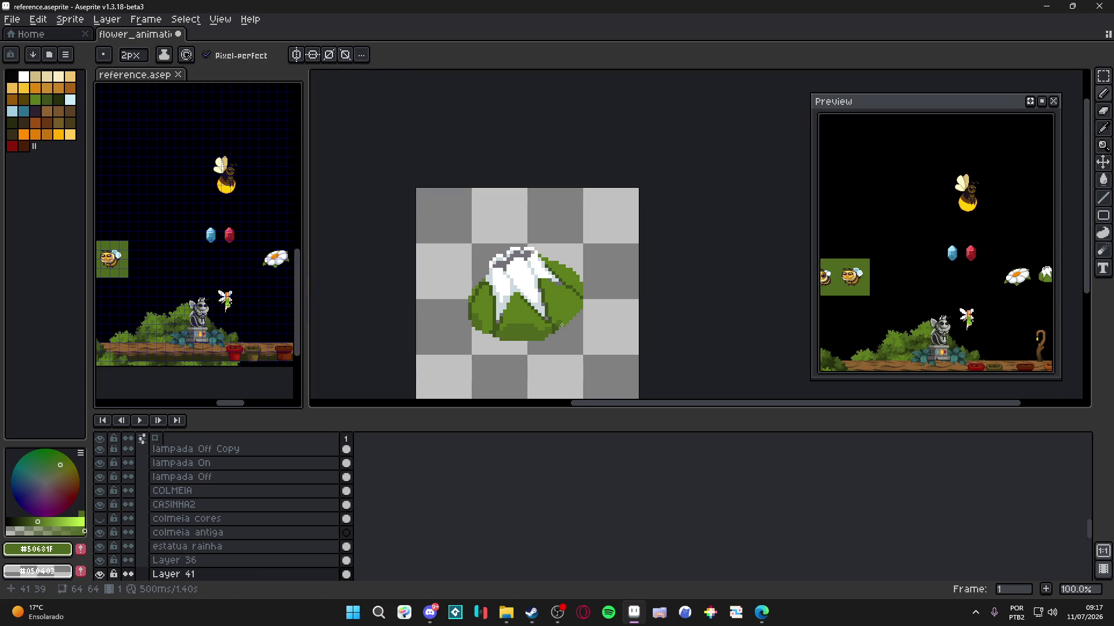
{"action": "scroll", "coordinate": [561, 325], "scroll_direction": "up", "scroll_amount": 4}
- Paint dark green along frame 1's right leaf edge and shrink the brush to 1px
{"action": "left_click", "coordinate": [563, 320]}
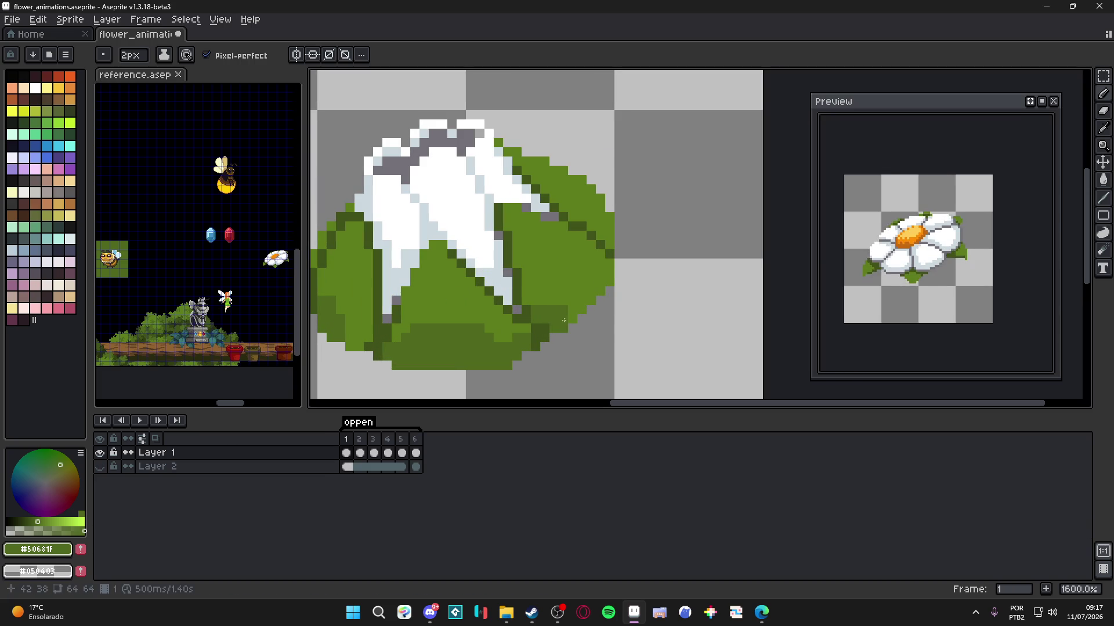
{"action": "left_click_drag", "start_coordinate": [568, 292], "coordinate": [600, 290]}
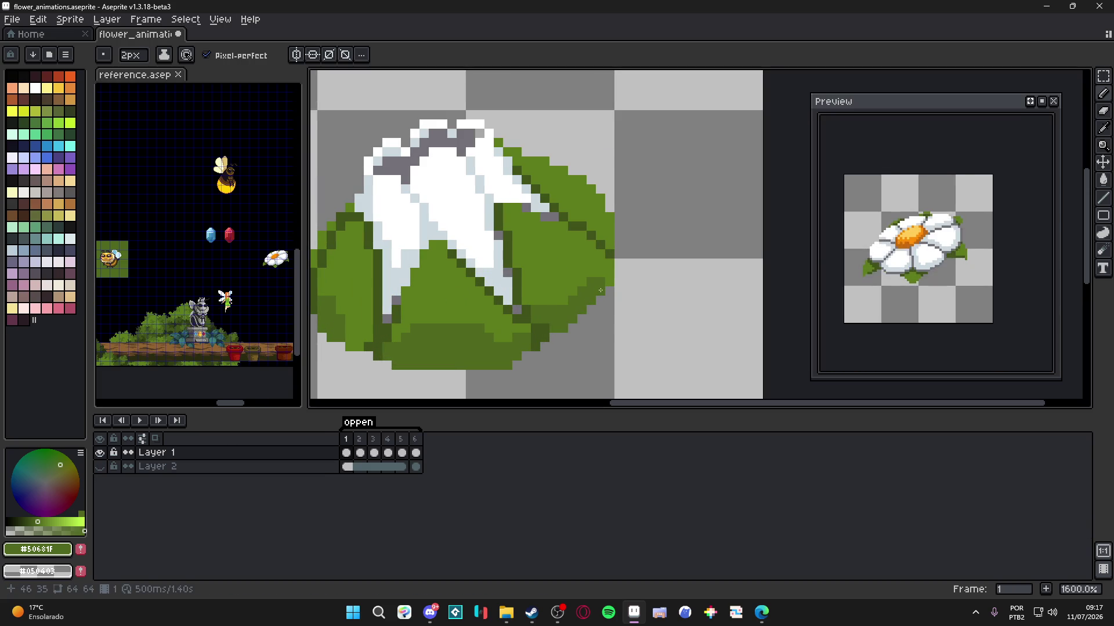
{"action": "key", "text": "minus"}
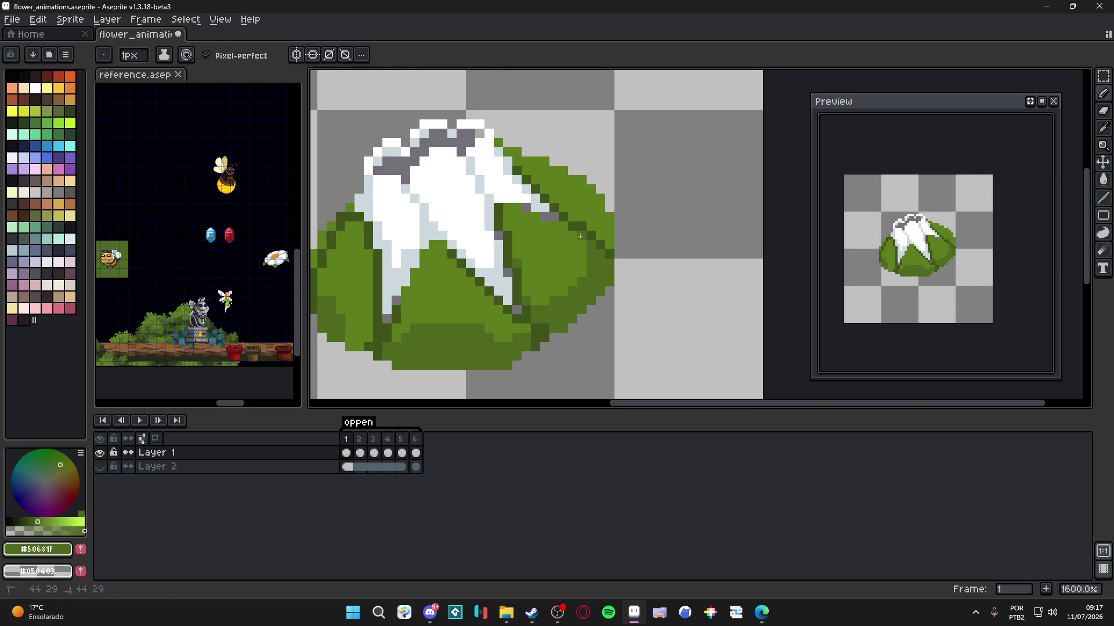
- Inspect the leaf shading up close and save flower_animations.aseprite
{"action": "scroll", "coordinate": [580, 236], "scroll_direction": "down", "scroll_amount": 1}
{"action": "scroll", "coordinate": [594, 266], "scroll_direction": "up", "scroll_amount": 1}
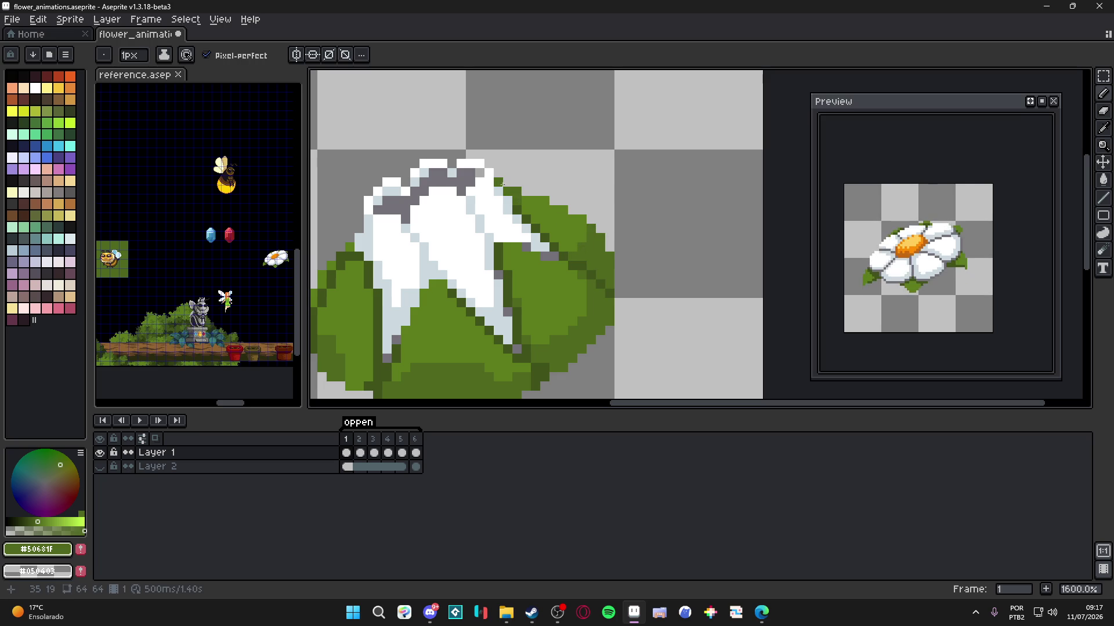
{"action": "scroll", "coordinate": [510, 232], "scroll_direction": "down", "scroll_amount": 2}
{"action": "scroll", "coordinate": [489, 257], "scroll_direction": "up", "scroll_amount": 1}
{"action": "scroll", "coordinate": [511, 268], "scroll_direction": "down", "scroll_amount": 2}
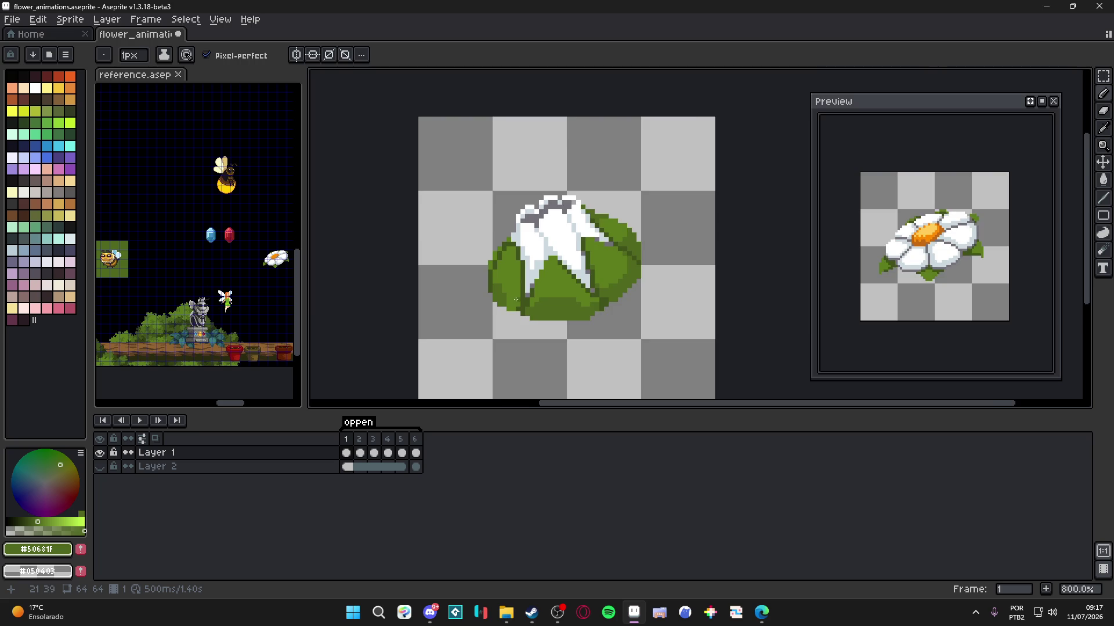
{"action": "scroll", "coordinate": [511, 268], "scroll_direction": "up", "scroll_amount": 3}
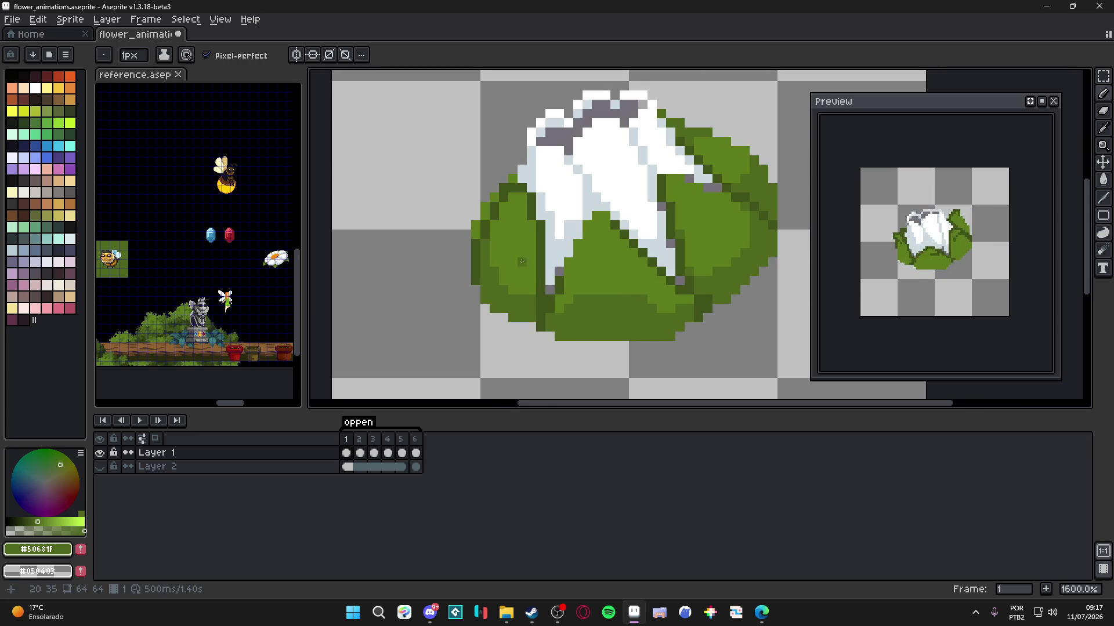
{"action": "scroll", "coordinate": [522, 272], "scroll_direction": "down", "scroll_amount": 4}
{"action": "scroll", "coordinate": [509, 261], "scroll_direction": "up", "scroll_amount": 3}
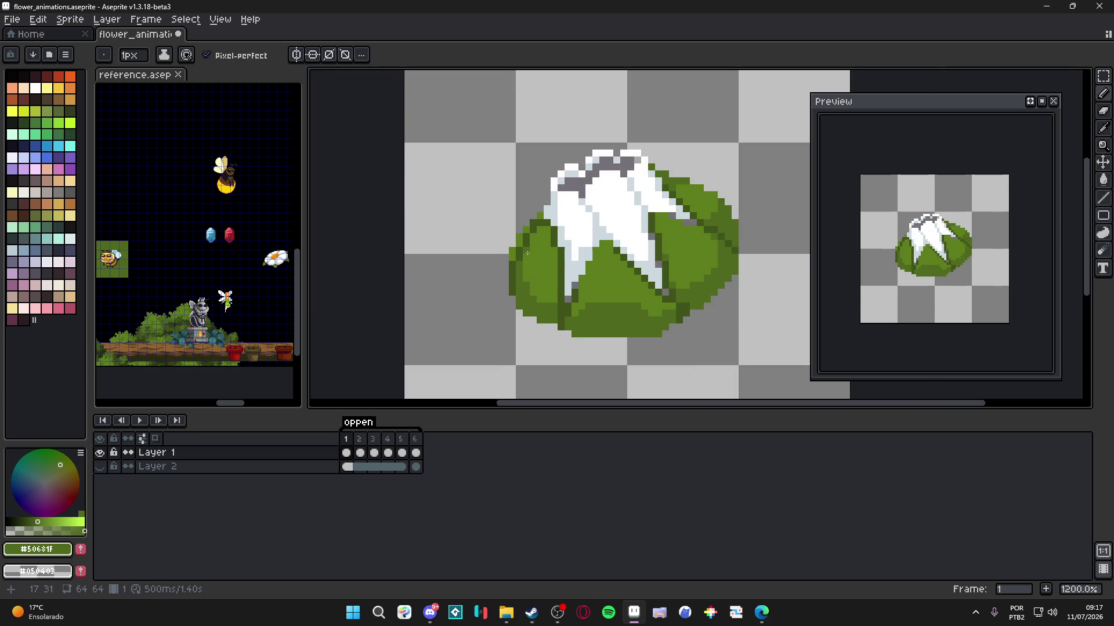
{"action": "scroll", "coordinate": [527, 253], "scroll_direction": "down", "scroll_amount": 5}
{"action": "key", "text": "ctrl+s"}
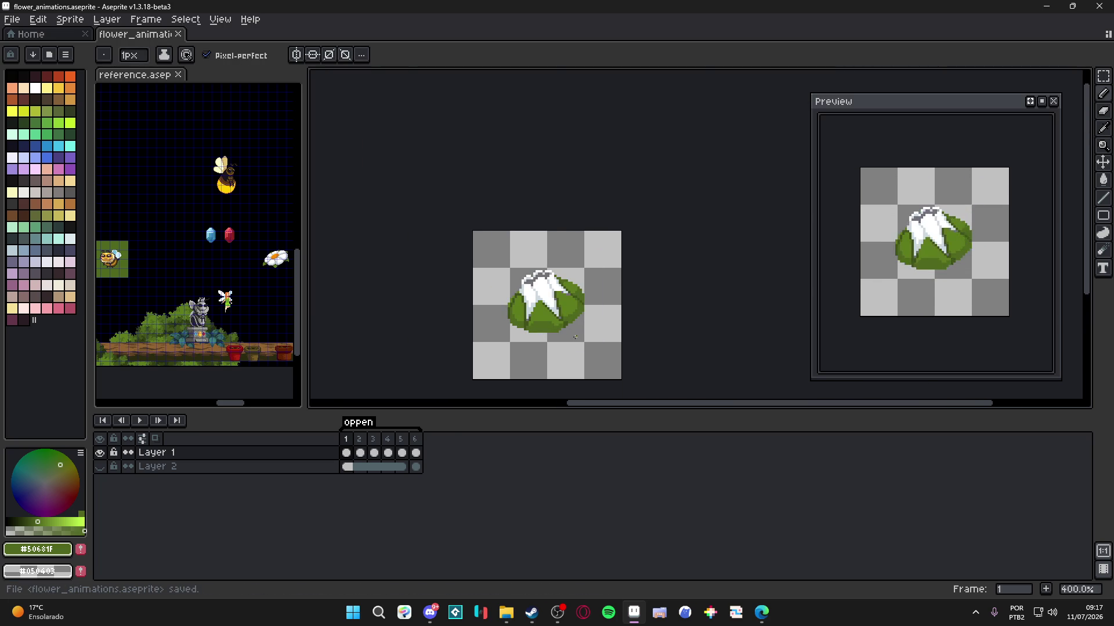
{"action": "scroll", "coordinate": [489, 393], "scroll_direction": "up", "scroll_amount": 1}
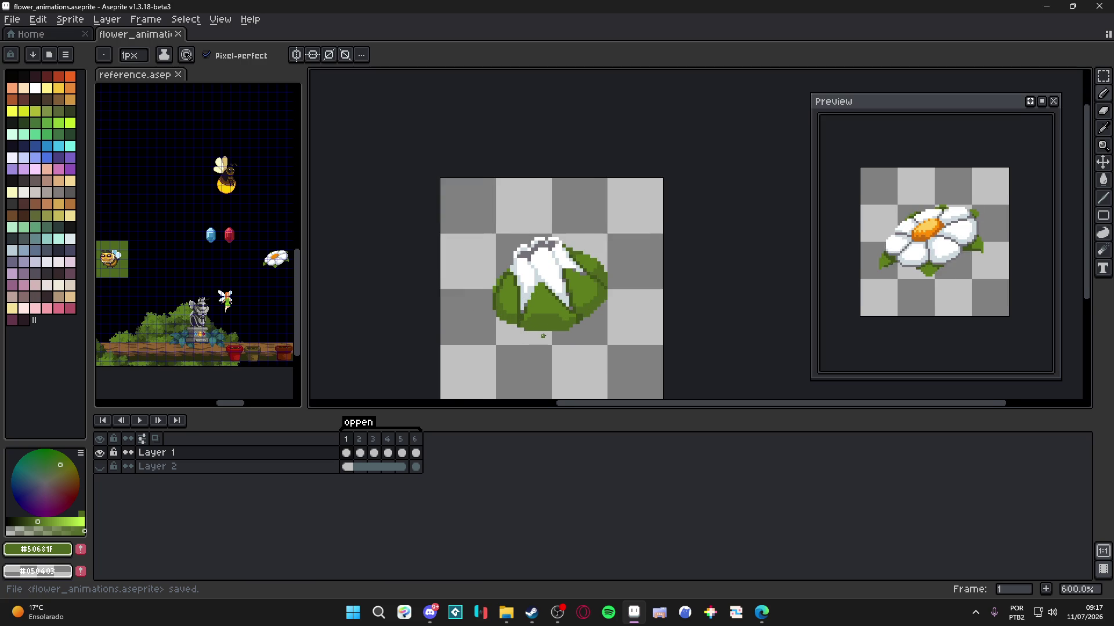
- Go to frame 2, save, and undo the stray green pixel left of the leaf
{"action": "left_click", "coordinate": [360, 439]}
{"action": "key", "text": "ctrl+s"}
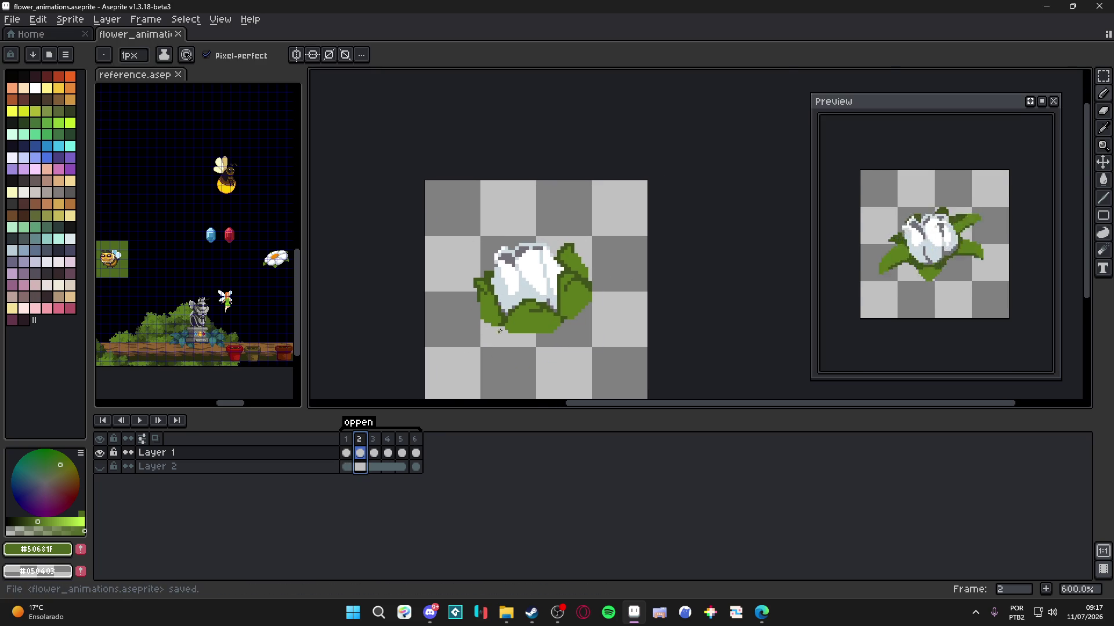
{"action": "scroll", "coordinate": [499, 332], "scroll_direction": "up", "scroll_amount": 4}
{"action": "key", "text": "ctrl+z"}
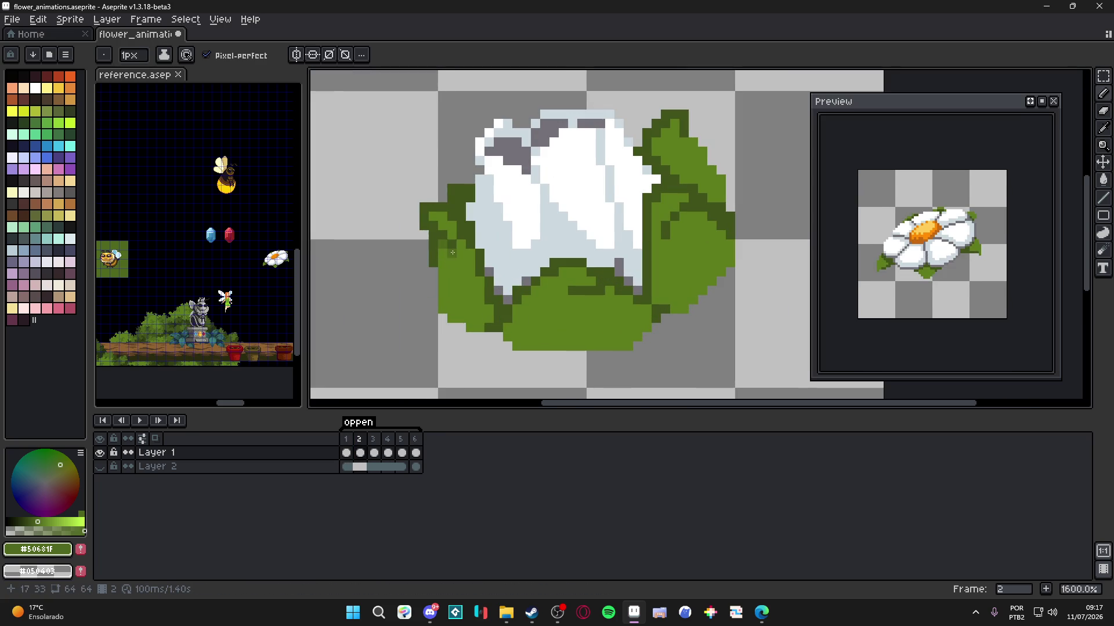
- Add green shading pixels along frame 2's left and lower leaves, then save
{"action": "left_click_drag", "start_coordinate": [445, 265], "coordinate": [446, 310]}
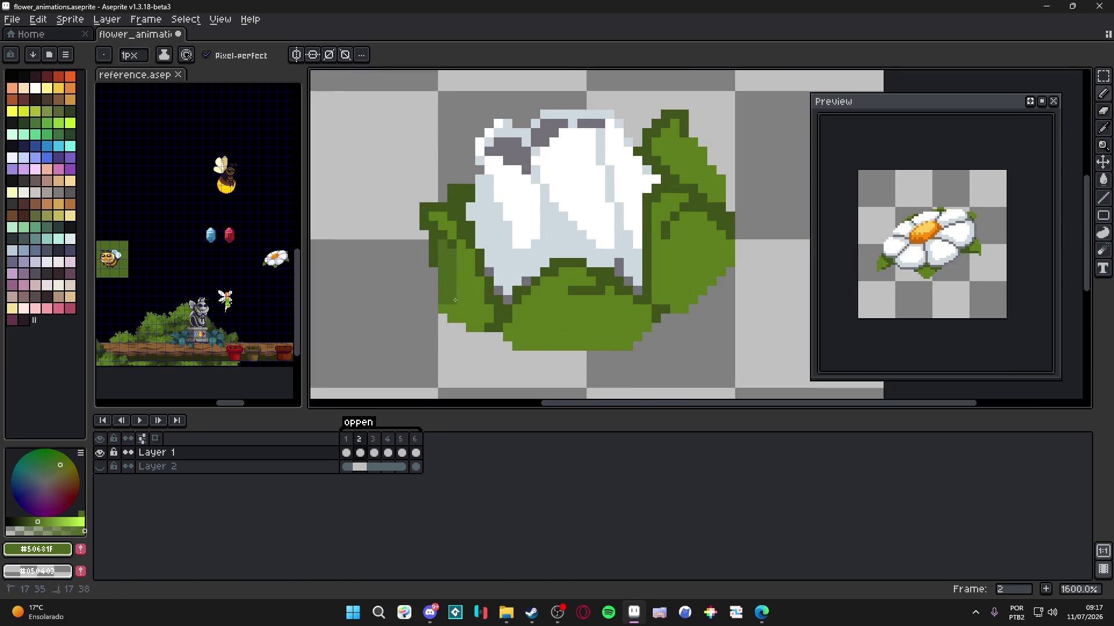
{"action": "left_click", "coordinate": [482, 319]}
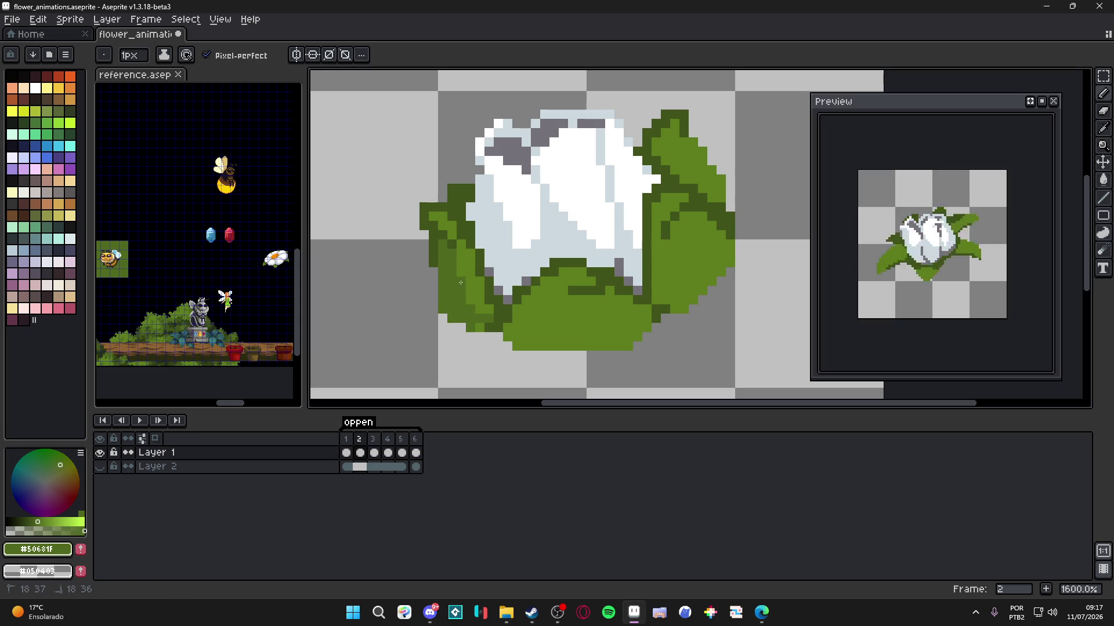
{"action": "left_click_drag", "start_coordinate": [554, 328], "coordinate": [535, 338]}
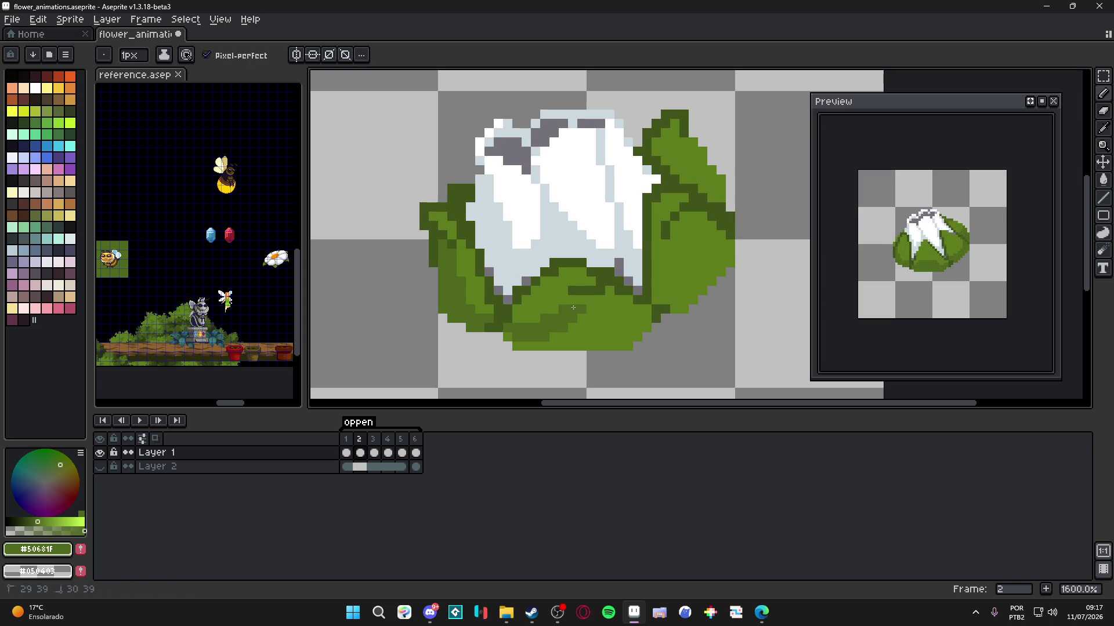
{"action": "mouse_move", "coordinate": [583, 308]}
{"action": "left_mouse_down"}
{"action": "mouse_move", "coordinate": [564, 313]}
{"action": "mouse_move", "coordinate": [665, 324]}
{"action": "left_mouse_up"}
{"action": "key", "text": "ctrl+s"}
- Paint a diagonal dark-green shading stroke on frame 2's right leaf
{"action": "scroll", "coordinate": [565, 311], "scroll_direction": "up", "scroll_amount": 2}
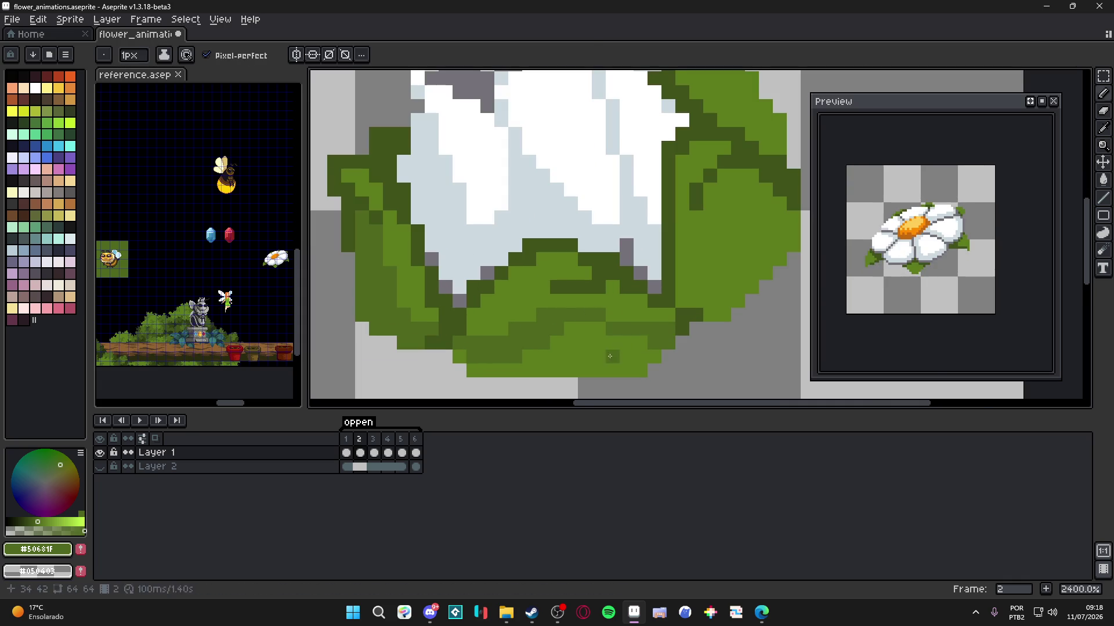
{"action": "scroll", "coordinate": [620, 355], "scroll_direction": "down", "scroll_amount": 4}
{"action": "scroll", "coordinate": [569, 347], "scroll_direction": "up", "scroll_amount": 2}
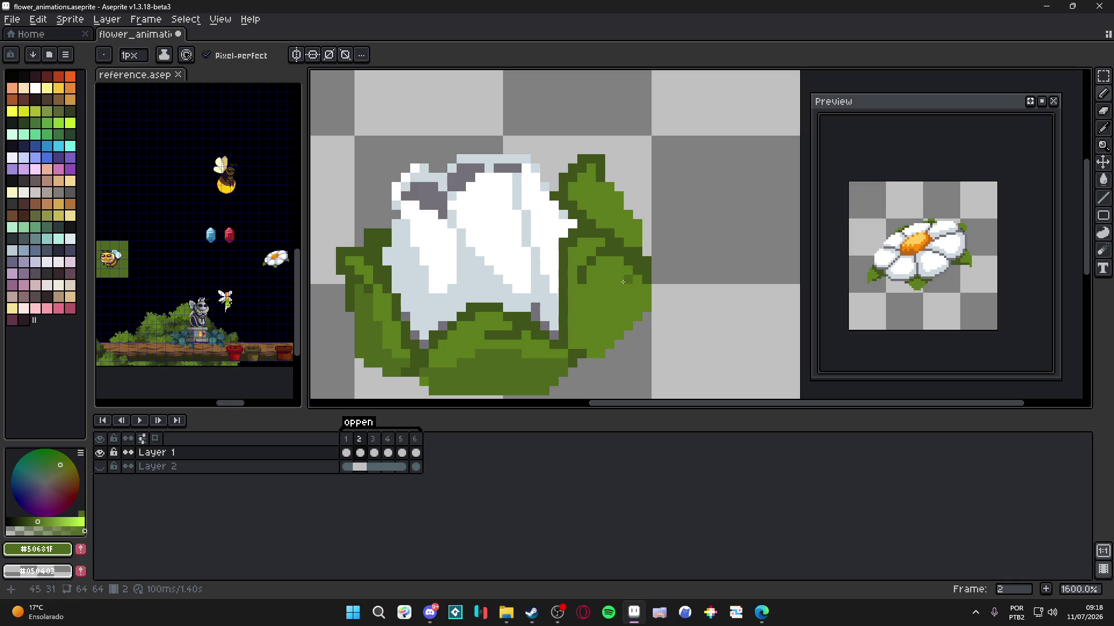
{"action": "left_click_drag", "start_coordinate": [576, 345], "coordinate": [624, 274]}
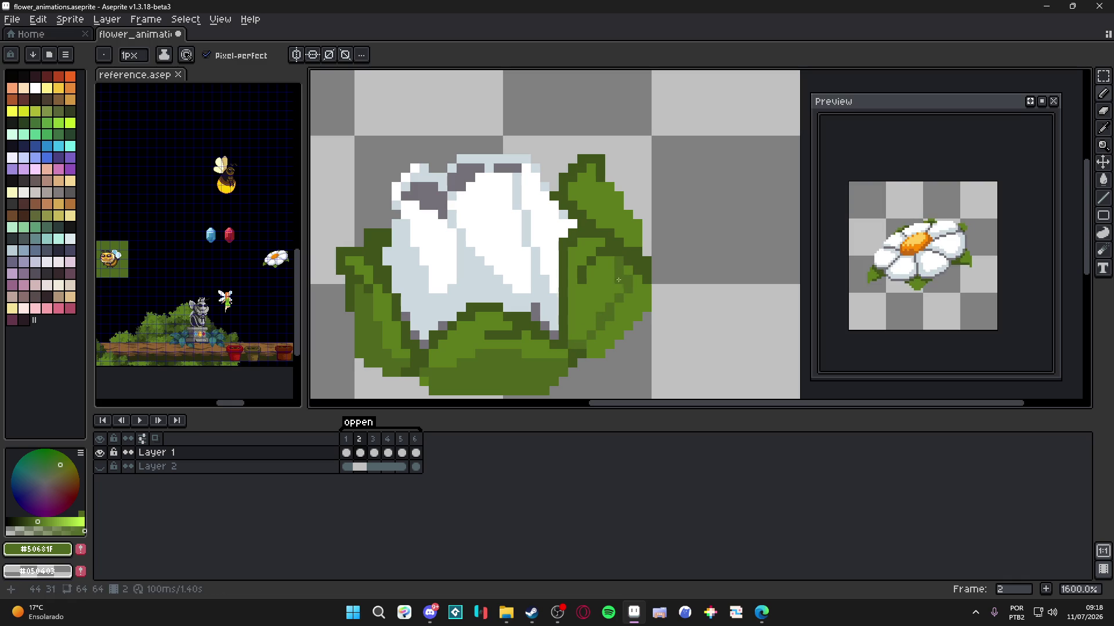
{"action": "key", "text": "g"}
{"action": "key", "text": "b"}
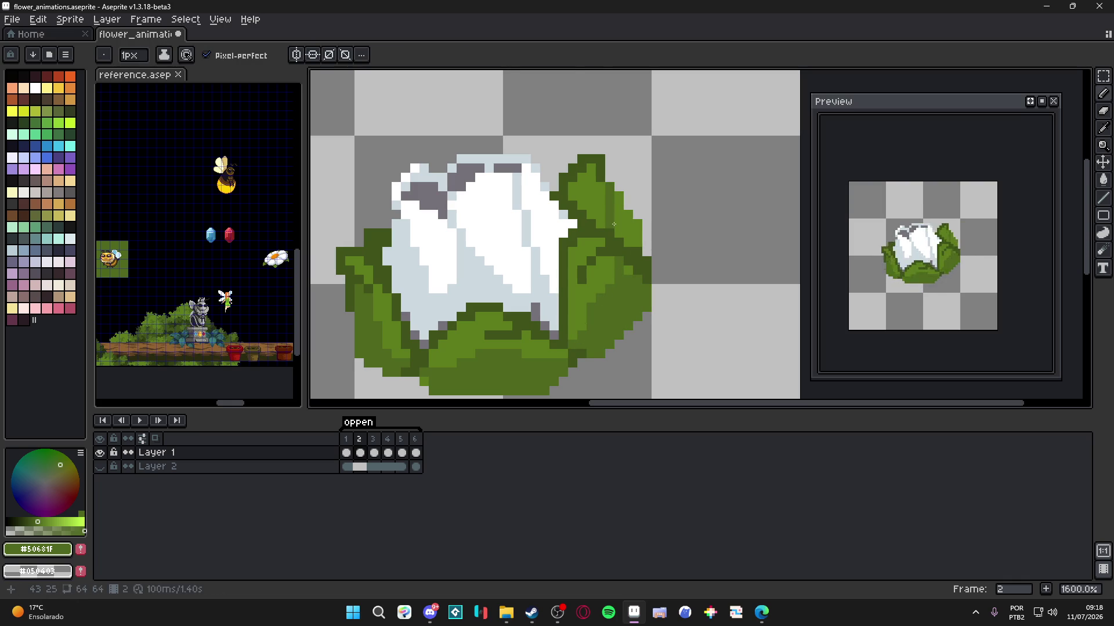
{"action": "key", "text": "g"}
{"action": "key", "text": "b"}
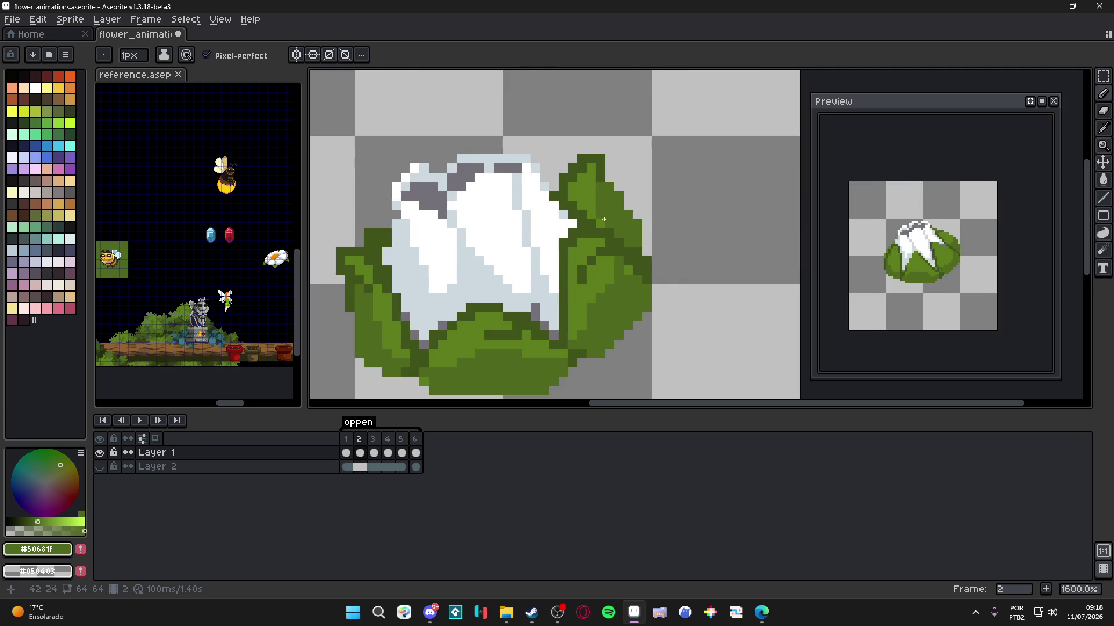
{"action": "scroll", "coordinate": [580, 261], "scroll_direction": "down", "scroll_amount": 4}
{"action": "scroll", "coordinate": [580, 261], "scroll_direction": "up", "scroll_amount": 1}
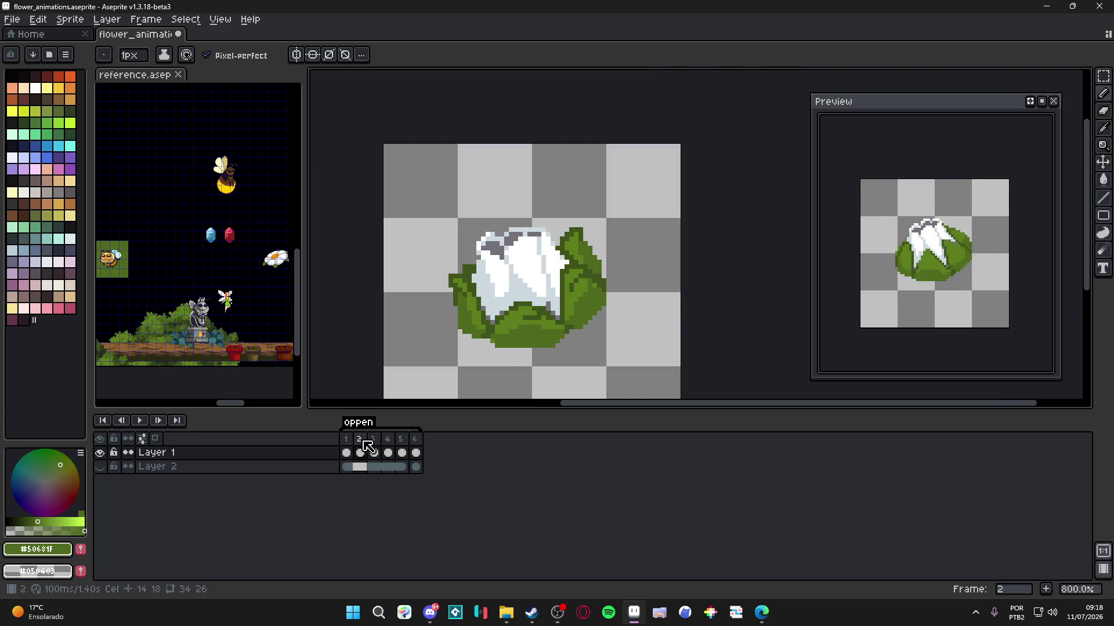
- Flip between frames 1 and 2 to compare the leaf shading, ending on frame 2
{"action": "left_click", "coordinate": [347, 452]}
{"action": "left_click", "coordinate": [360, 452]}
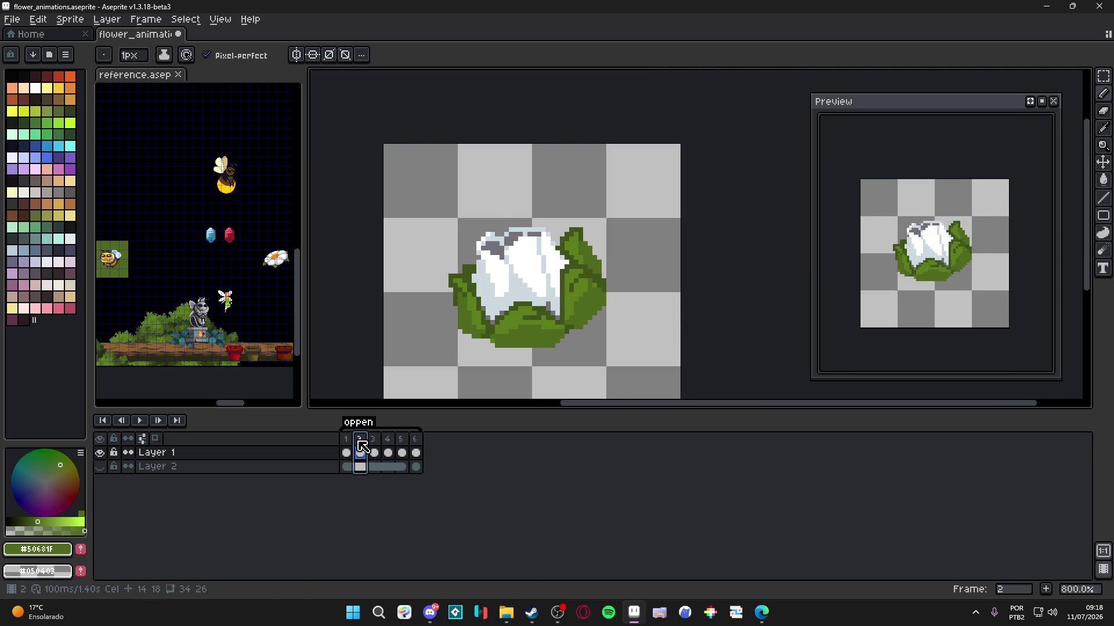
{"action": "left_click", "coordinate": [346, 452]}
{"action": "left_click", "coordinate": [361, 444]}
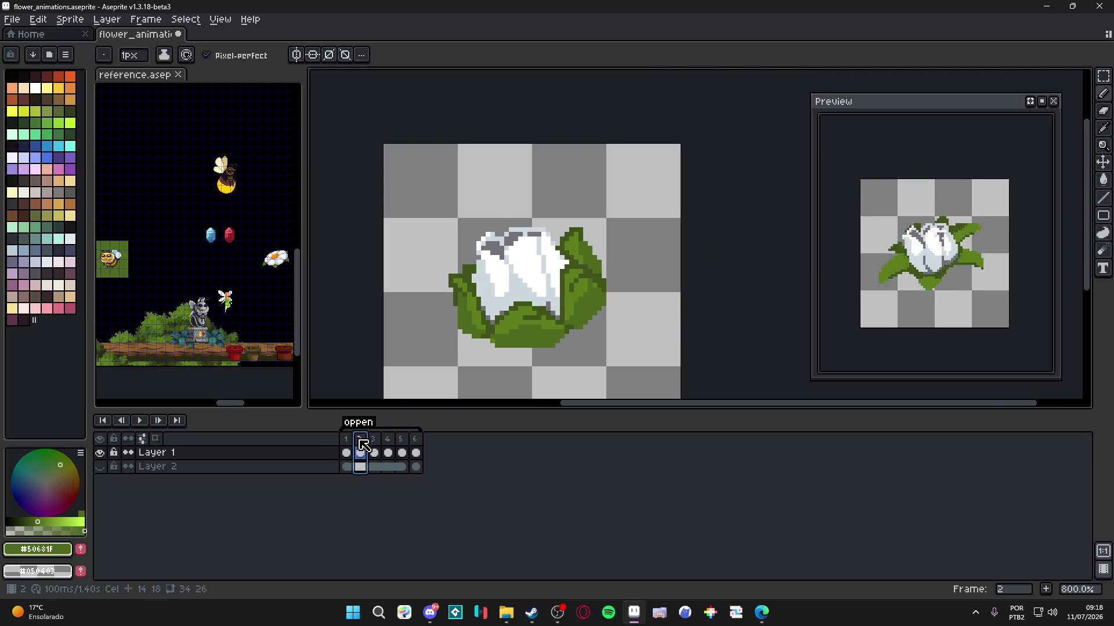
{"action": "key", "text": "Left"}
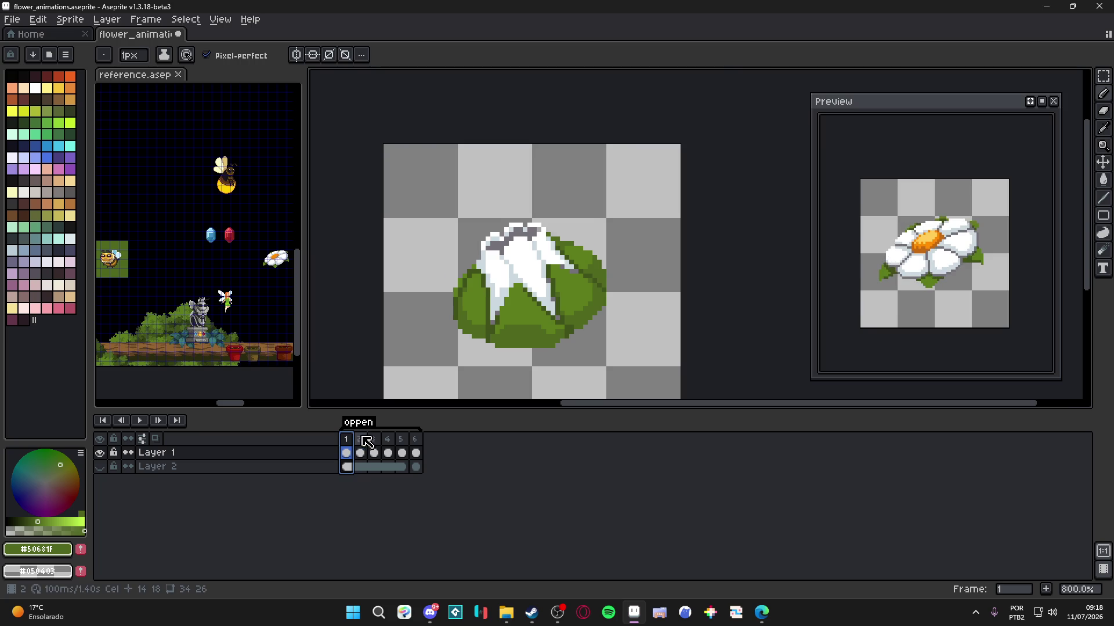
{"action": "left_click", "coordinate": [366, 443]}
{"action": "scroll", "coordinate": [566, 296], "scroll_direction": "up", "scroll_amount": 3}
- Sample leaf greens #5C7C1C and #50681F, ending on #5C7C1C
{"action": "left_click", "coordinate": [566, 296], "text": "alt"}
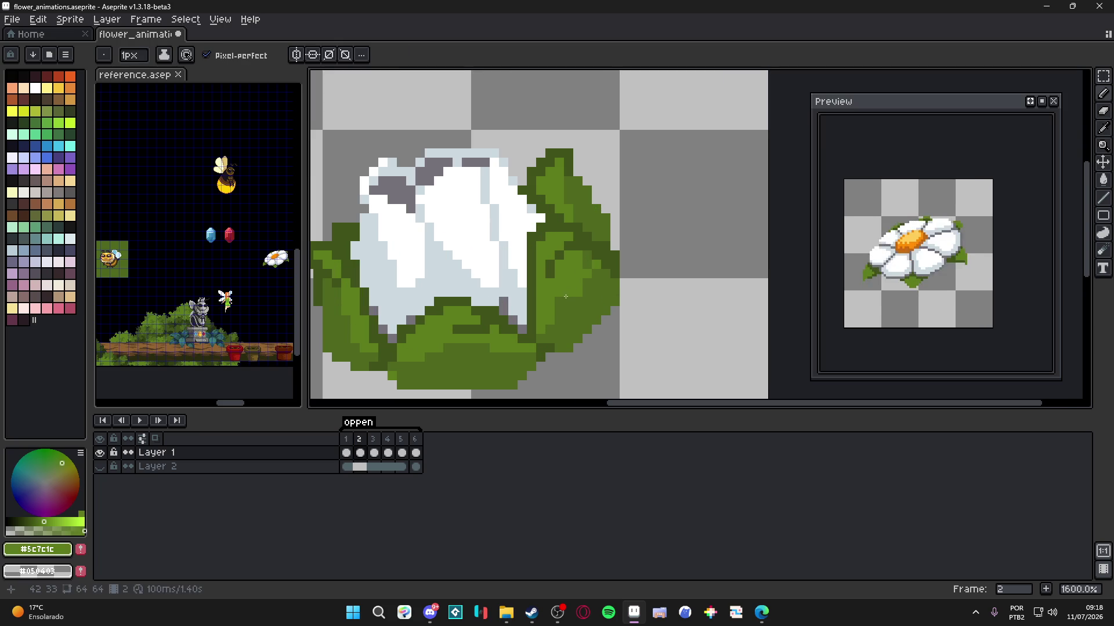
{"action": "left_click", "coordinate": [592, 274], "text": "alt"}
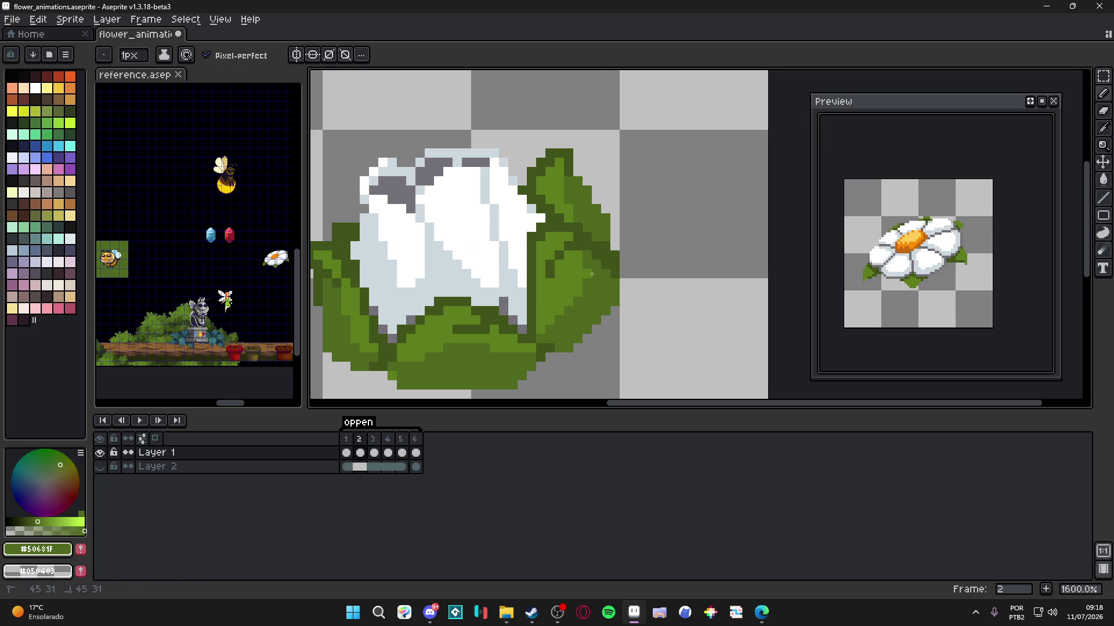
{"action": "left_click", "coordinate": [566, 310], "text": "alt"}
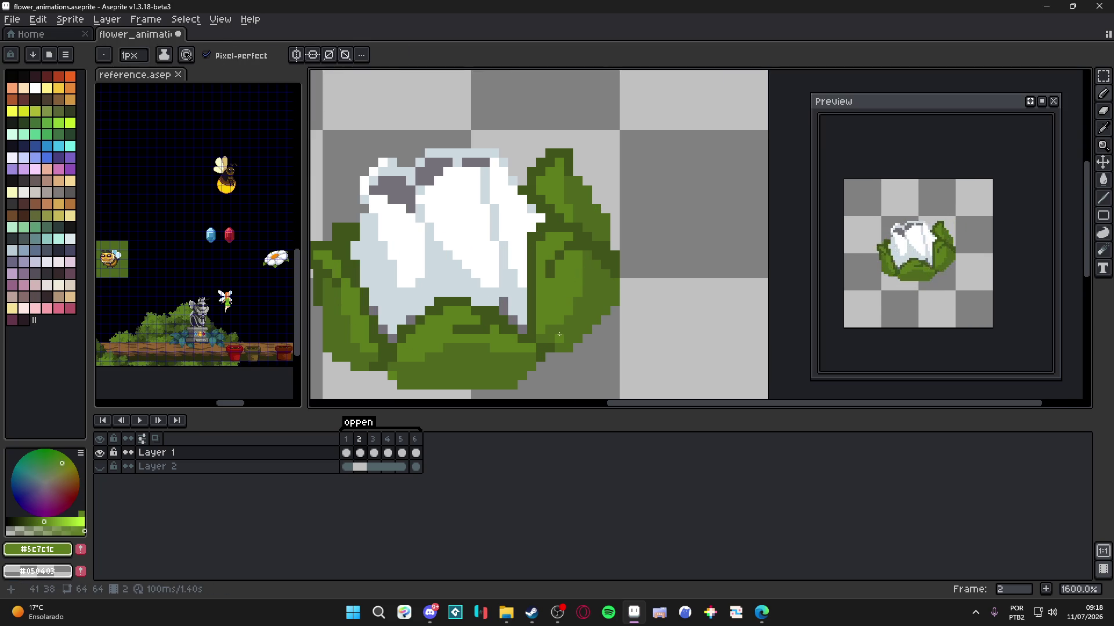
{"action": "scroll", "coordinate": [558, 339], "scroll_direction": "down", "scroll_amount": 1}
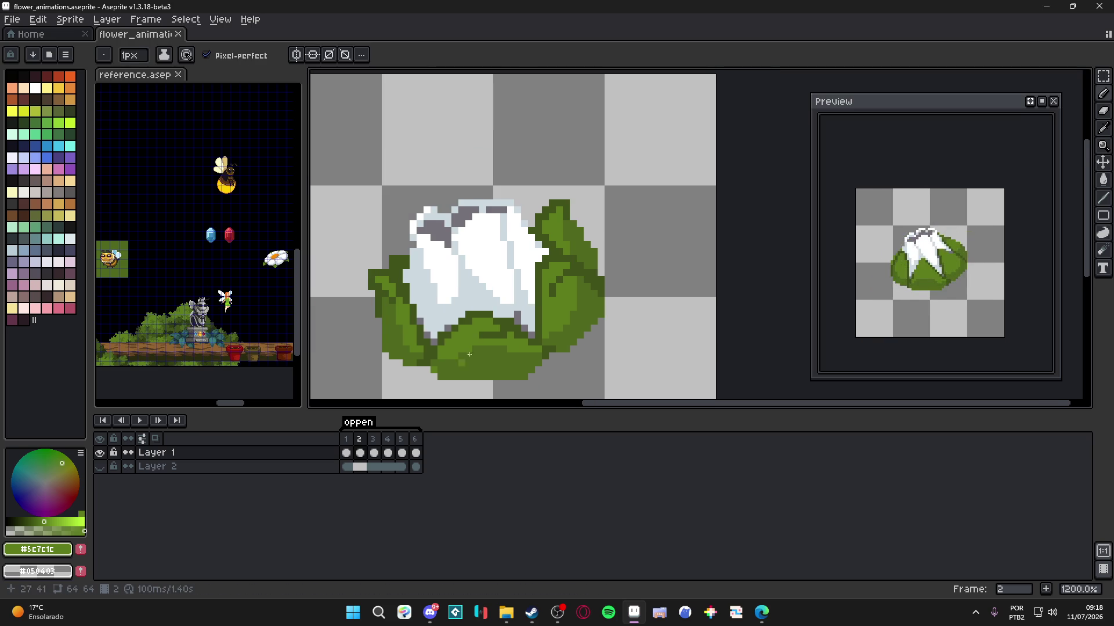
- Compare frames 1 and 2 again and finish on frame 1's closed bud
{"action": "left_click", "coordinate": [347, 439]}
{"action": "left_click", "coordinate": [361, 439]}
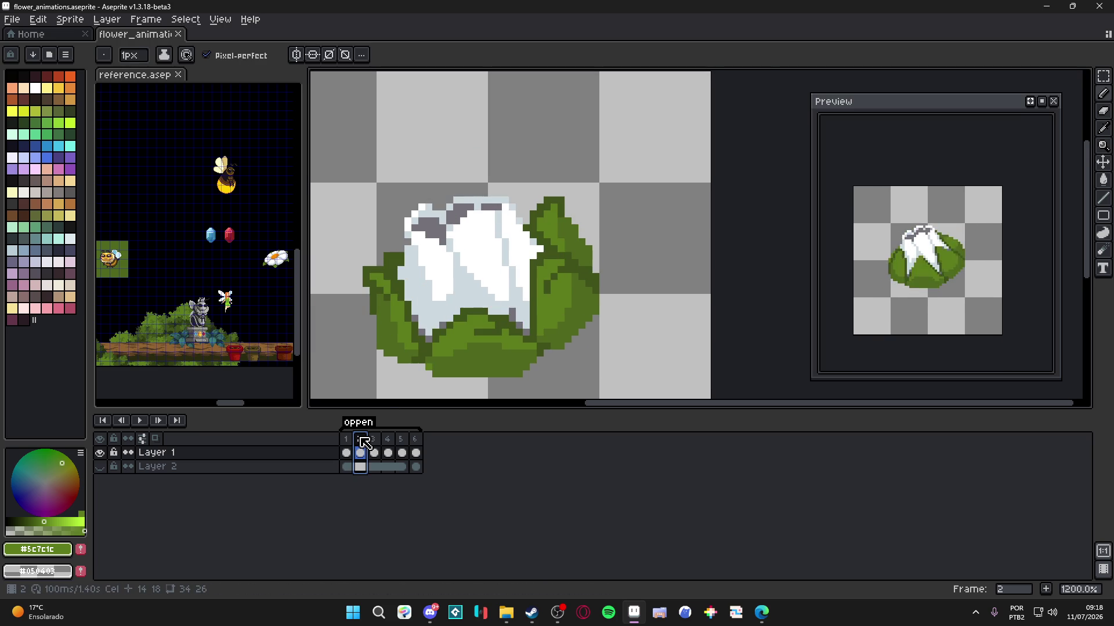
{"action": "left_click", "coordinate": [347, 440]}
{"action": "left_click", "coordinate": [360, 440]}
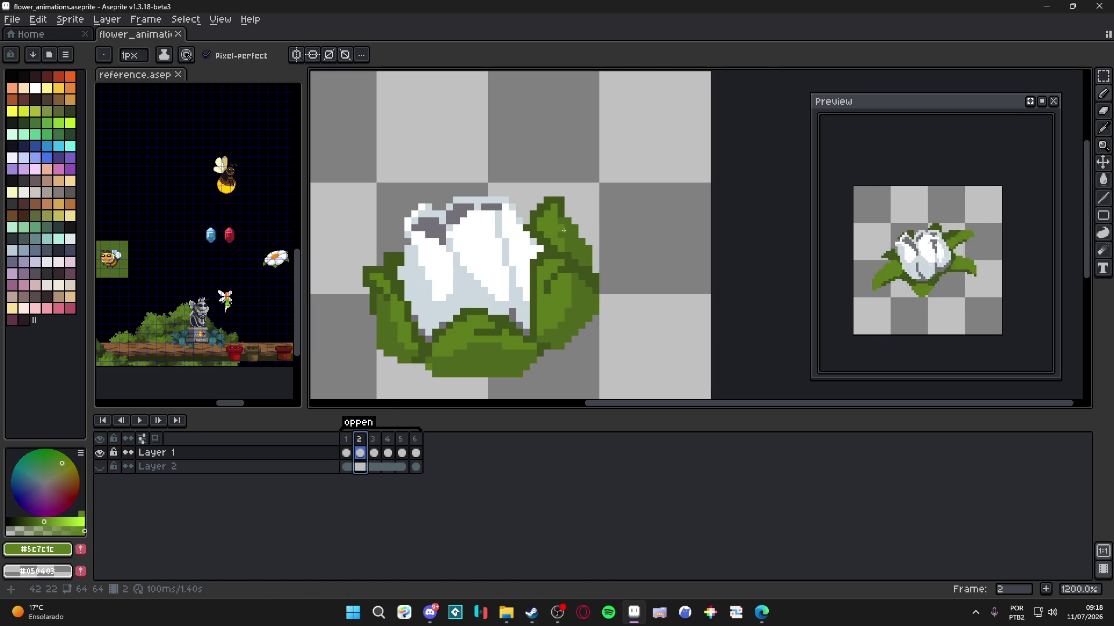
{"action": "left_click", "coordinate": [348, 439]}
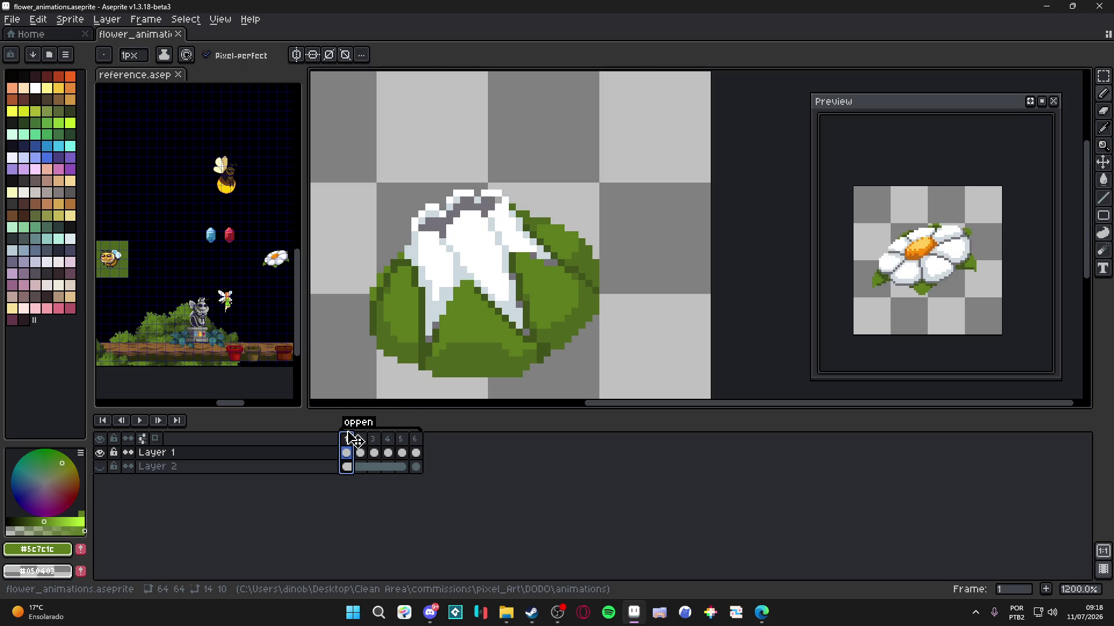
- Choose the darker green #50681F from the palette and save the animation
{"action": "left_click", "coordinate": [361, 445]}
{"action": "left_click", "coordinate": [346, 444]}
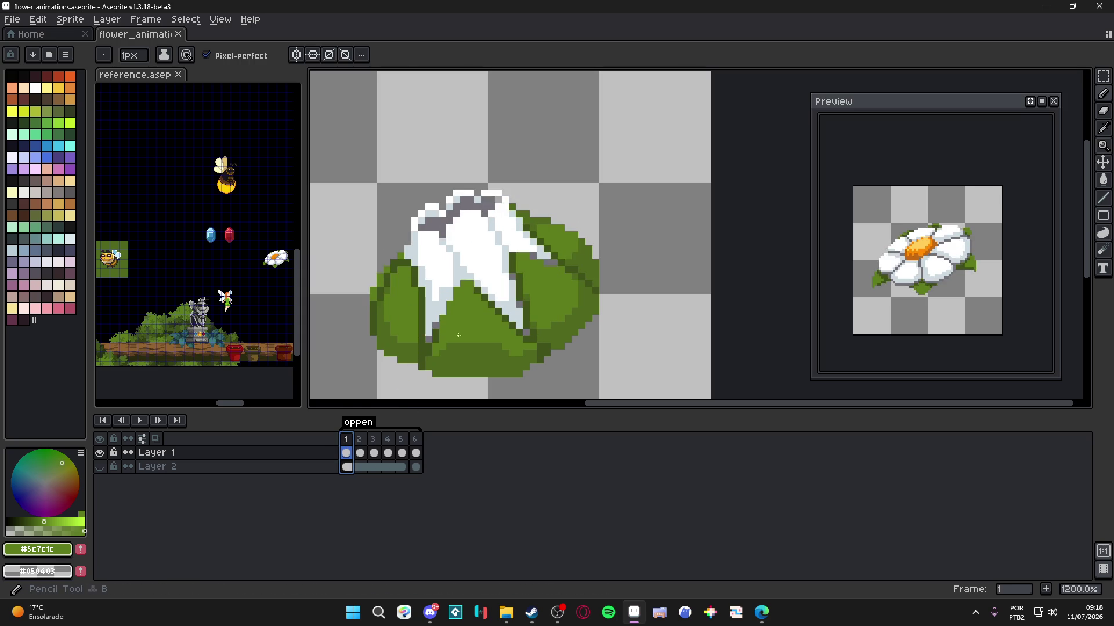
{"action": "left_click", "coordinate": [479, 348], "text": "alt"}
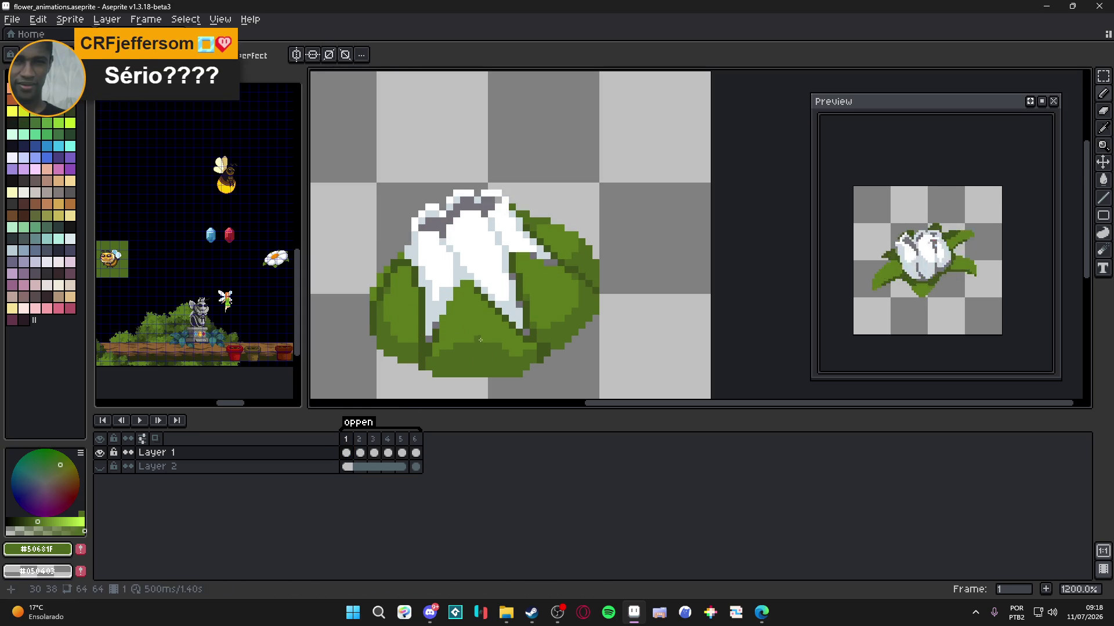
{"action": "scroll", "coordinate": [484, 340], "scroll_direction": "down", "scroll_amount": 1}
{"action": "scroll", "coordinate": [500, 359], "scroll_direction": "up", "scroll_amount": 1}
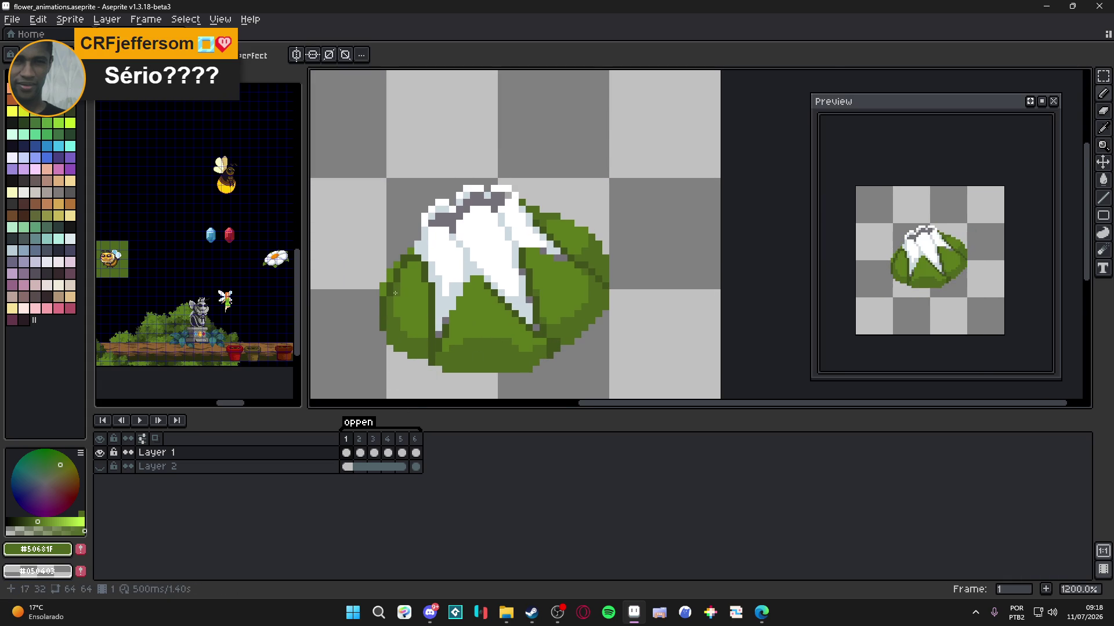
{"action": "scroll", "coordinate": [396, 292], "scroll_direction": "up", "scroll_amount": 1}
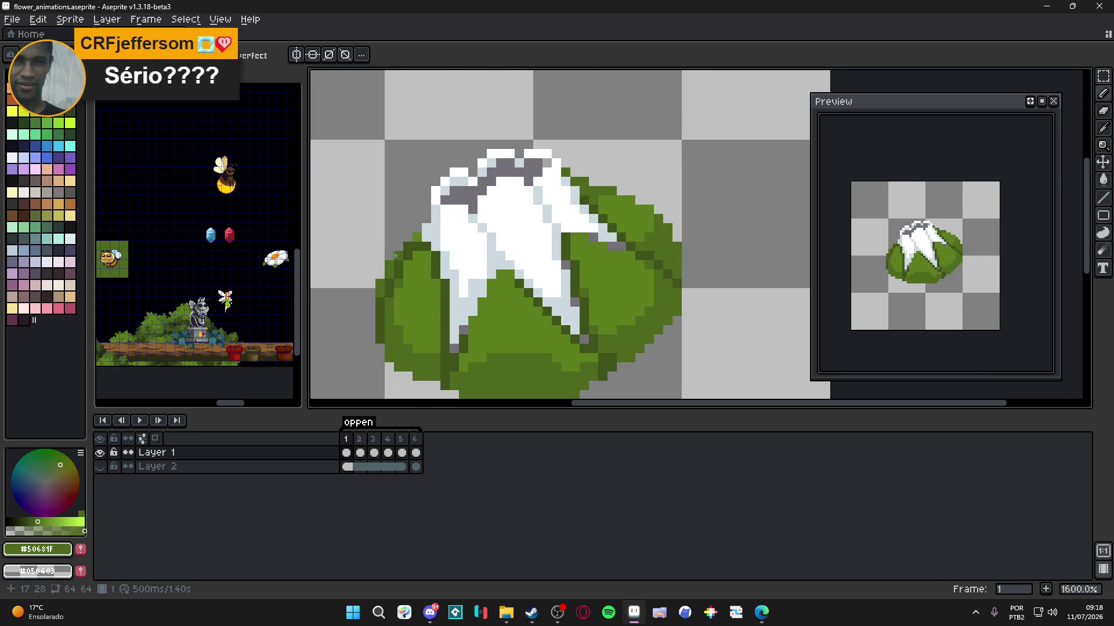
{"action": "scroll", "coordinate": [450, 272], "scroll_direction": "down", "scroll_amount": 3}
{"action": "key", "text": "ctrl+s"}
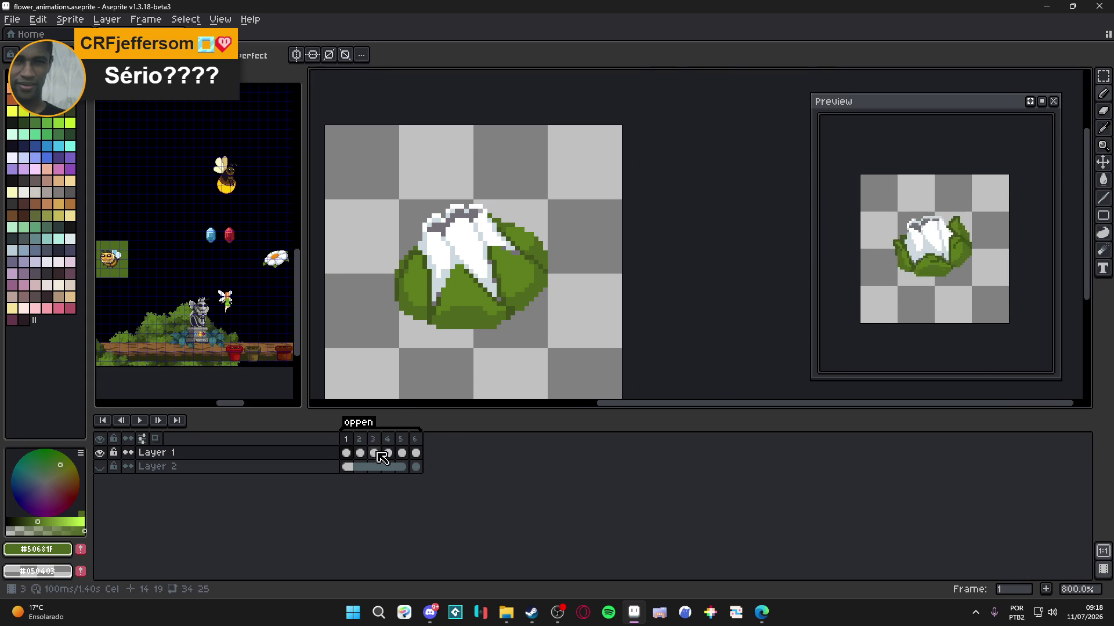
- Step through frame 2 to frame 3's partly open bud
{"action": "left_click", "coordinate": [363, 442]}
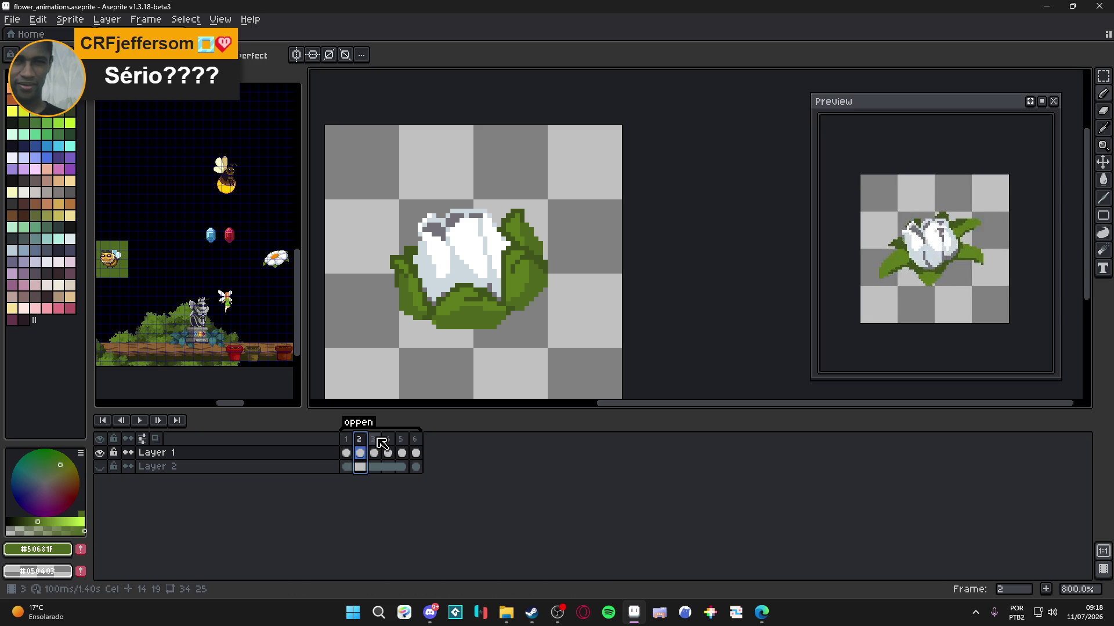
{"action": "left_click", "coordinate": [381, 443]}
{"action": "scroll", "coordinate": [434, 311], "scroll_direction": "up", "scroll_amount": 3}
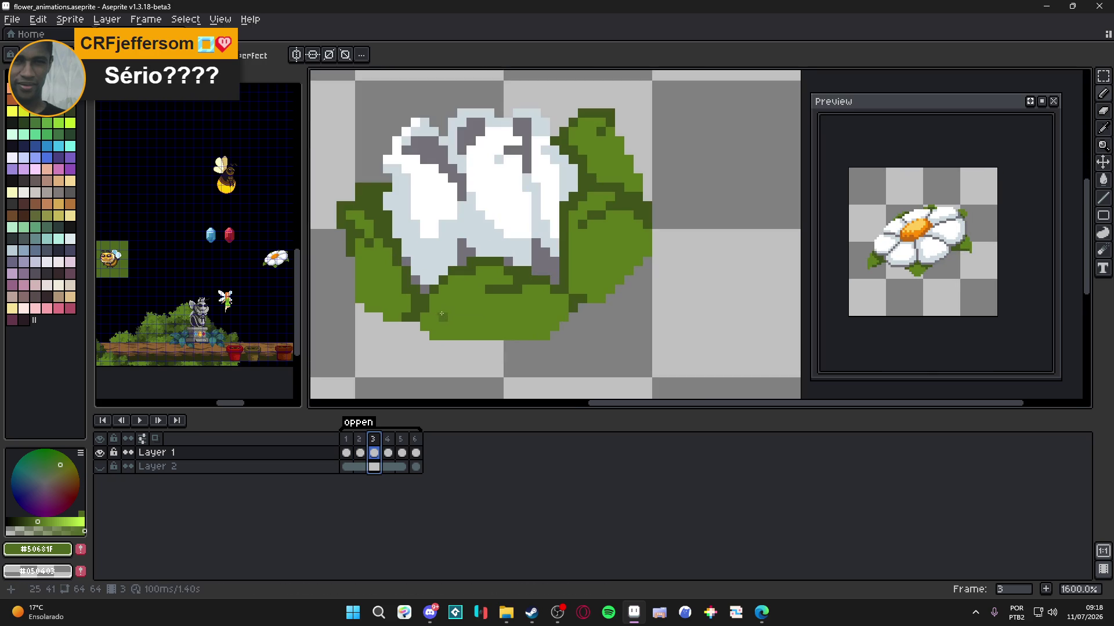
- Magic-wand frame 2's lower green leaves, then clear the selection on frame 3
{"action": "left_click", "coordinate": [442, 318]}
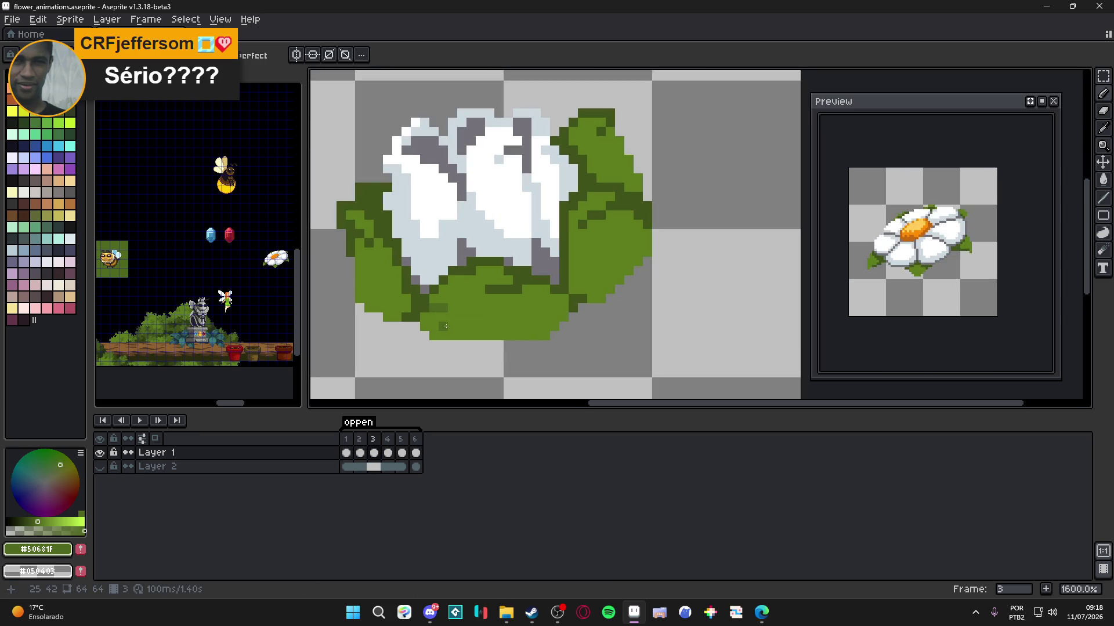
{"action": "left_click", "coordinate": [359, 453]}
{"action": "key", "text": "w"}
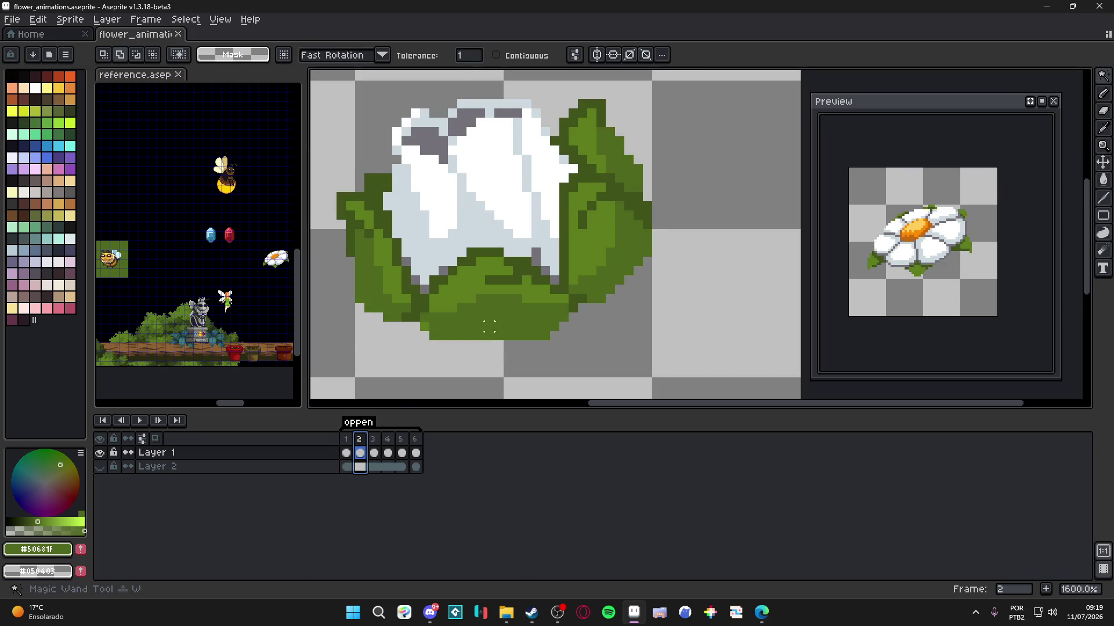
{"action": "left_click", "coordinate": [426, 296]}
{"action": "key", "text": "period"}
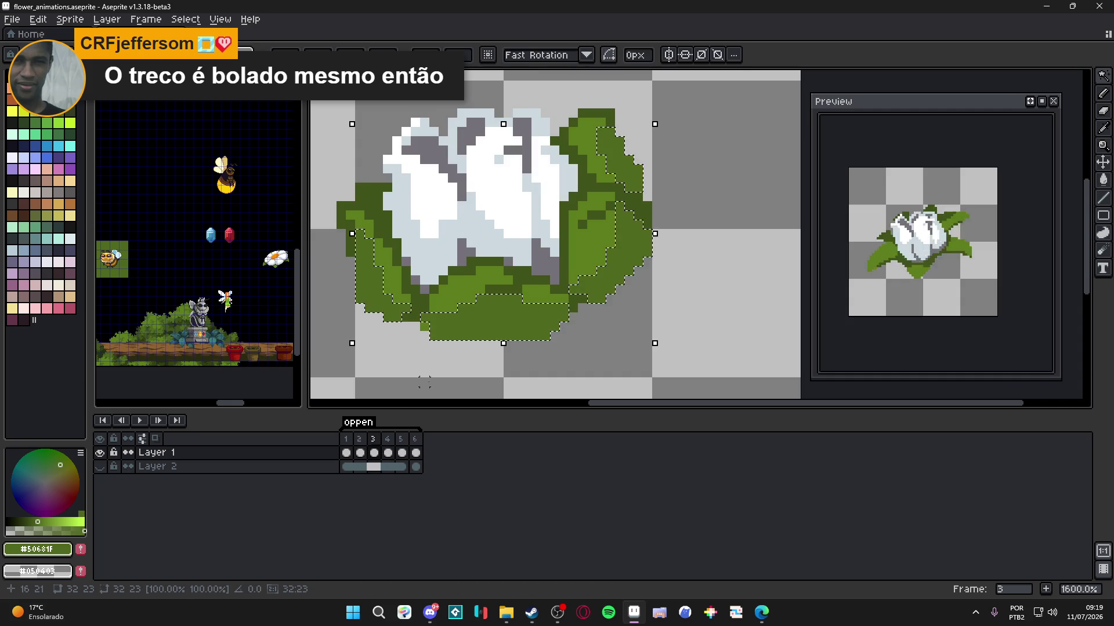
{"action": "key", "text": "ctrl+d"}
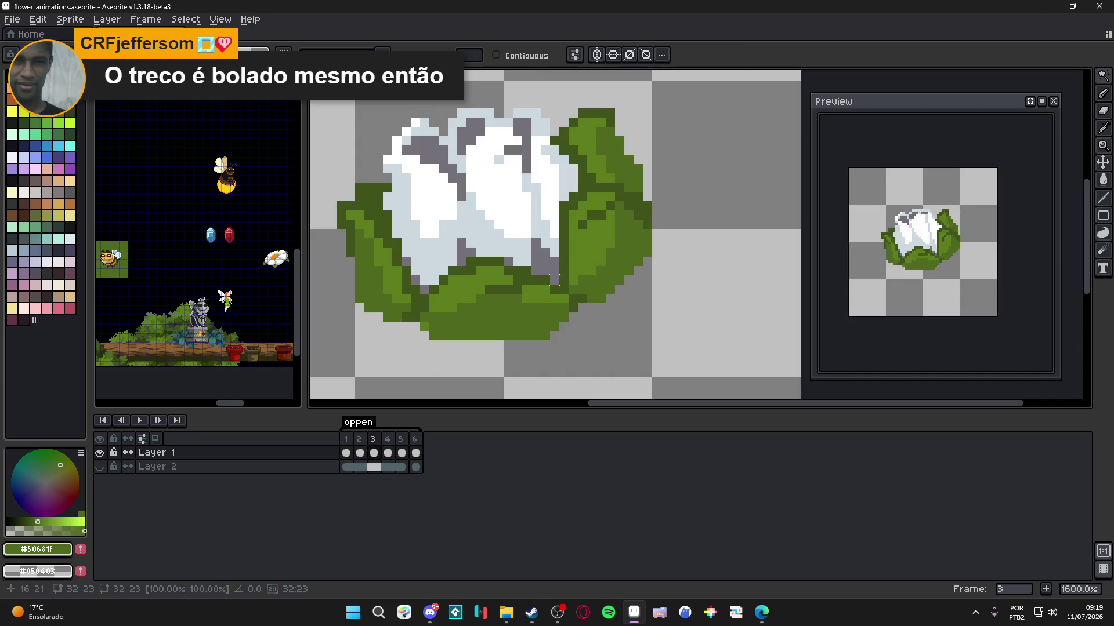
- On frame 3, sample the leaf green #5C7C1C from the canvas as the drawing colour
{"action": "left_click", "coordinate": [377, 441]}
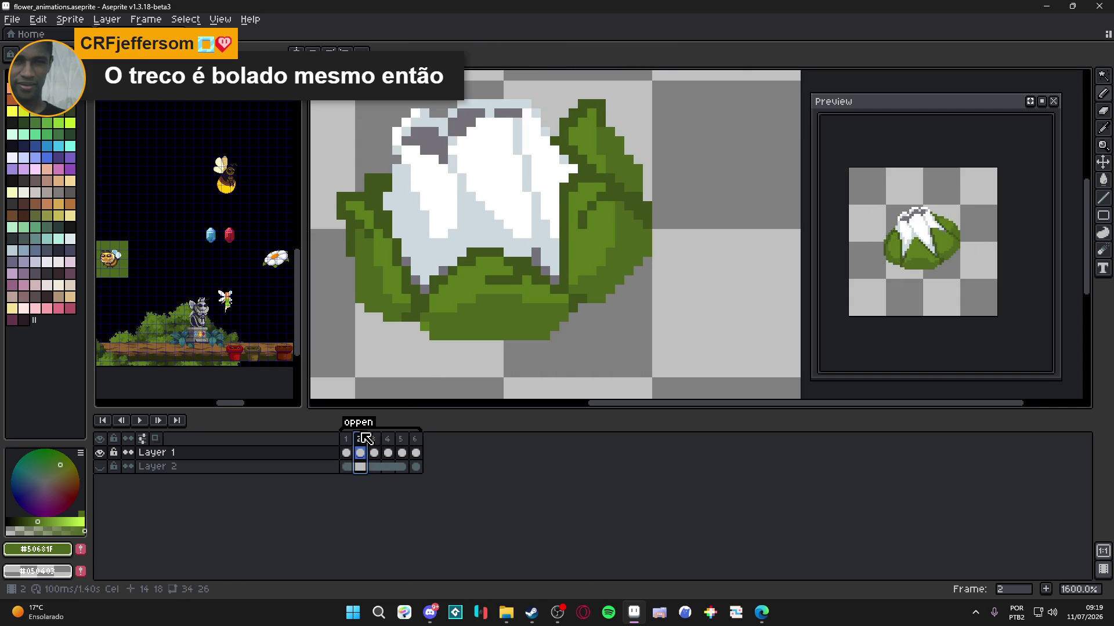
{"action": "left_click", "coordinate": [606, 134], "text": "alt"}
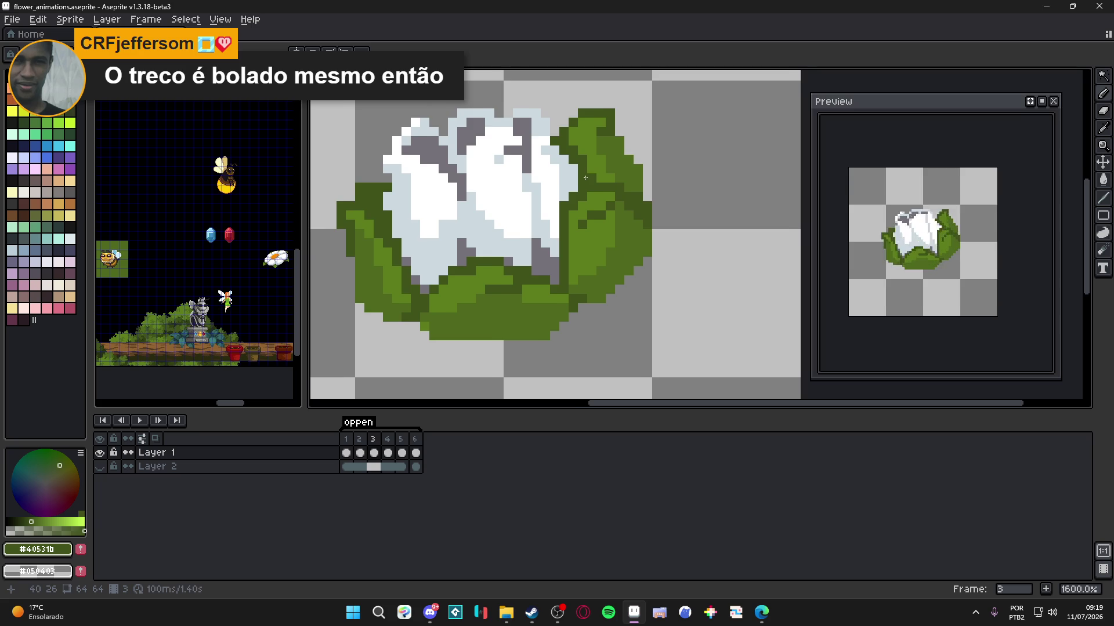
{"action": "scroll", "coordinate": [574, 174], "scroll_direction": "down", "scroll_amount": 1}
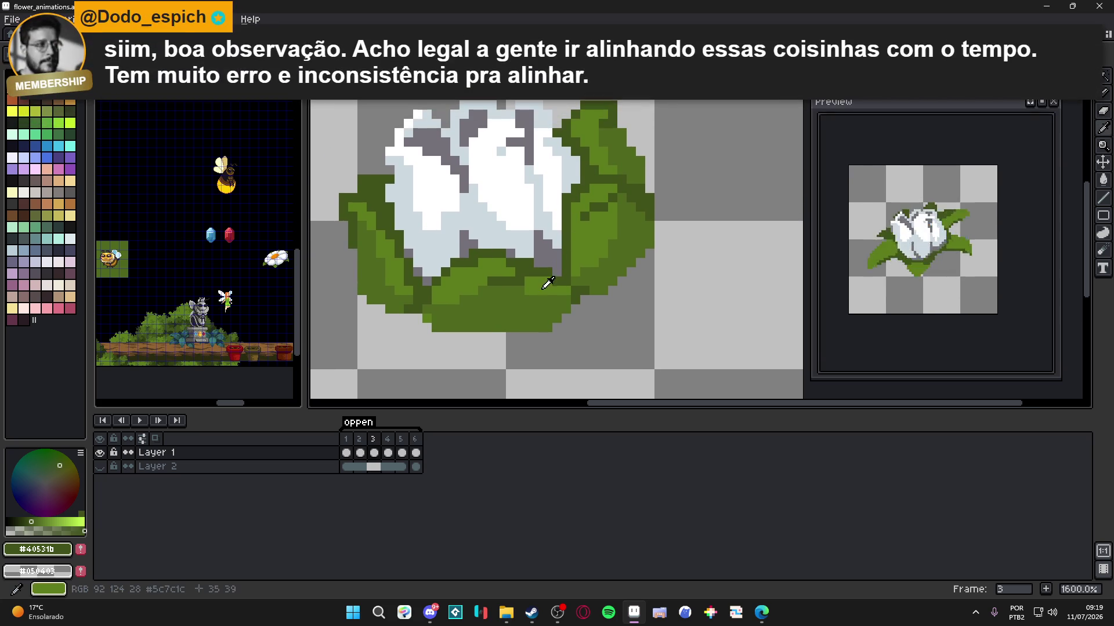
{"action": "left_click", "coordinate": [545, 286], "text": "alt"}
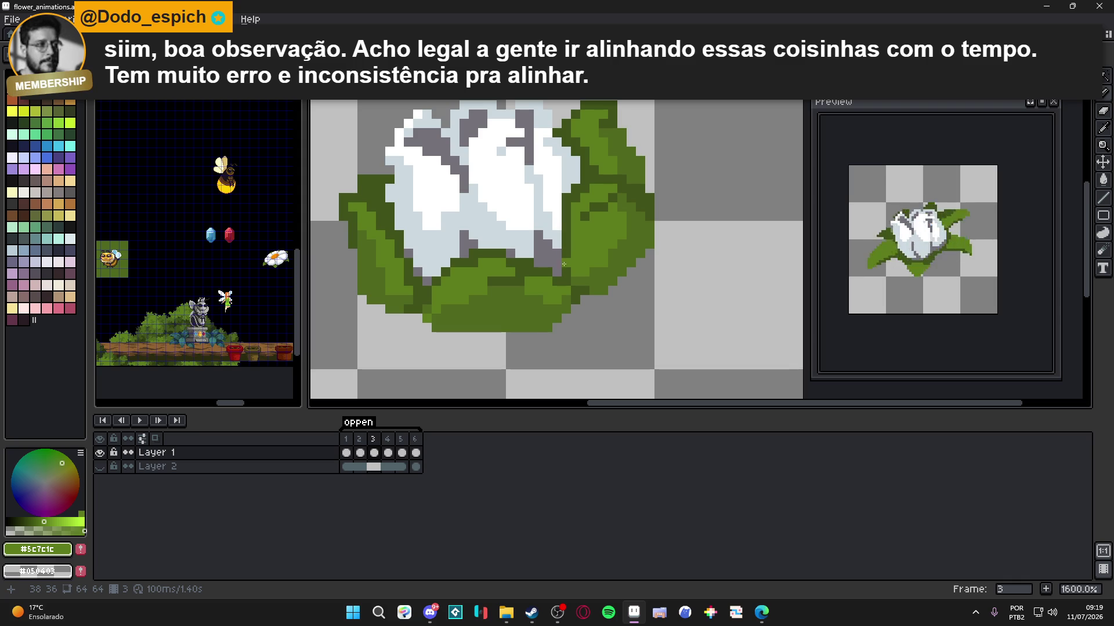
{"action": "scroll", "coordinate": [540, 322], "scroll_direction": "down", "scroll_amount": 1}
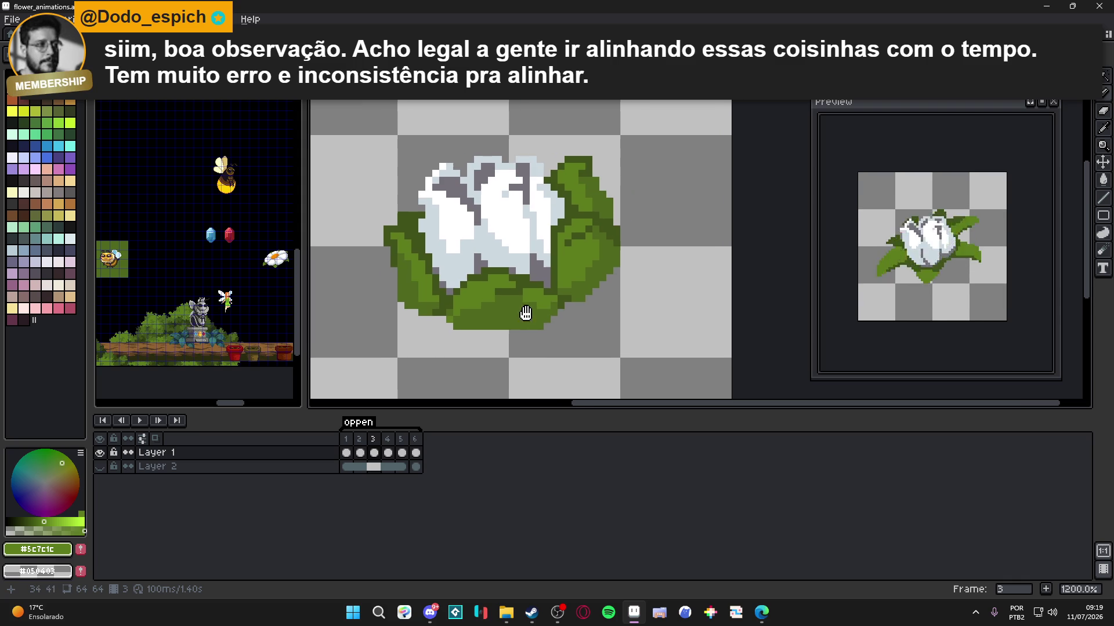
{"action": "left_click", "coordinate": [389, 442]}
{"action": "key", "text": "Left"}
- Compare frames 3 to 5, choose the darker green #50681F, and settle on frame 4
{"action": "key", "text": "Right"}
{"action": "key", "text": "Left"}
{"action": "key", "text": "Right"}
{"action": "left_click", "coordinate": [402, 446]}
{"action": "key", "text": "Left"}
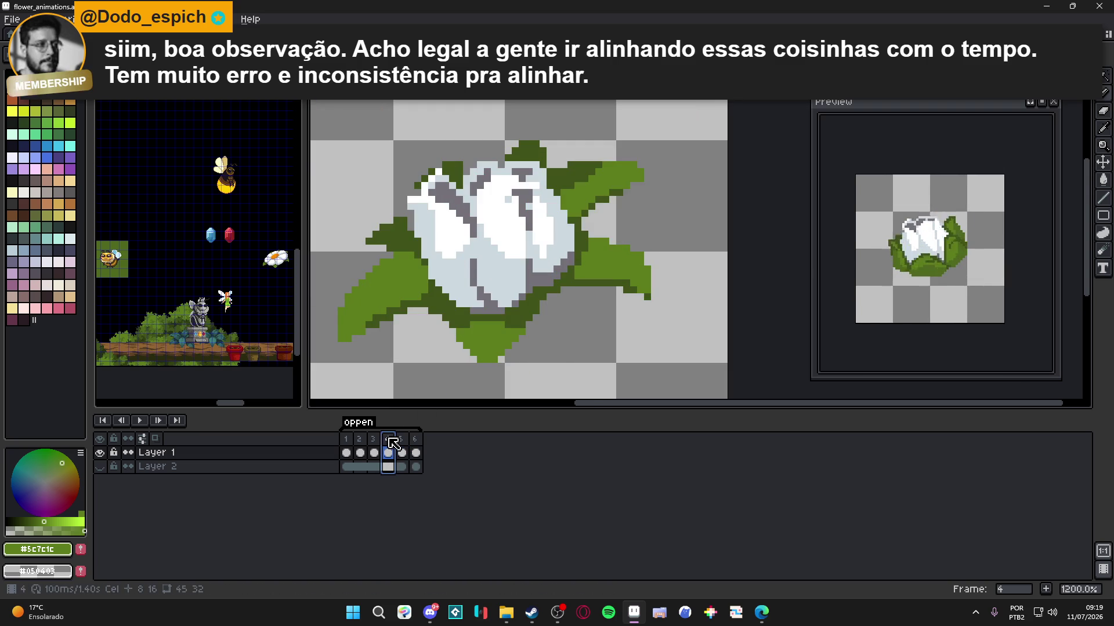
{"action": "key", "text": "Left"}
{"action": "left_click", "coordinate": [406, 278], "text": "alt"}
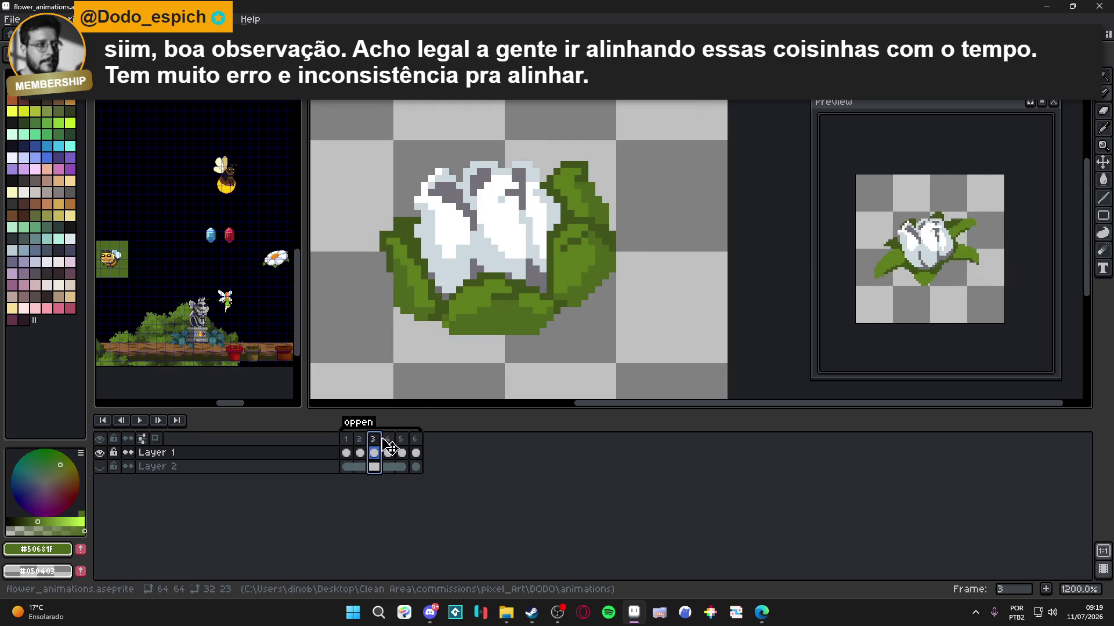
{"action": "key", "text": "Right"}
- Shade the tip and upper edge of frame 4's right leaf in dark green
{"action": "scroll", "coordinate": [386, 317], "scroll_direction": "down", "scroll_amount": 2}
{"action": "scroll", "coordinate": [387, 317], "scroll_direction": "up", "scroll_amount": 2}
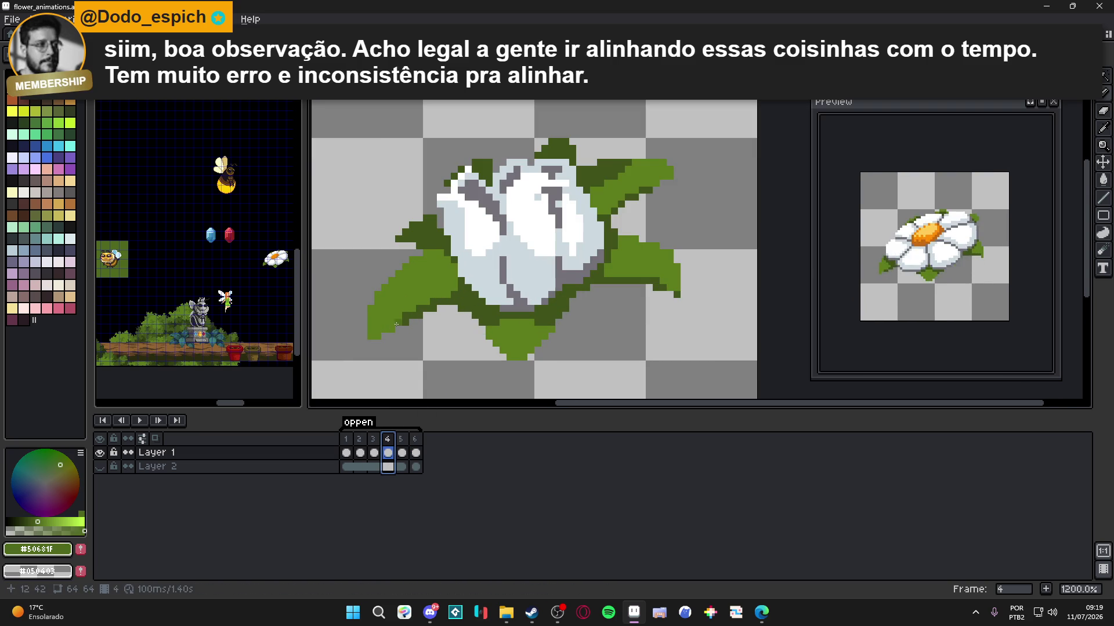
{"action": "scroll", "coordinate": [444, 269], "scroll_direction": "up", "scroll_amount": 1}
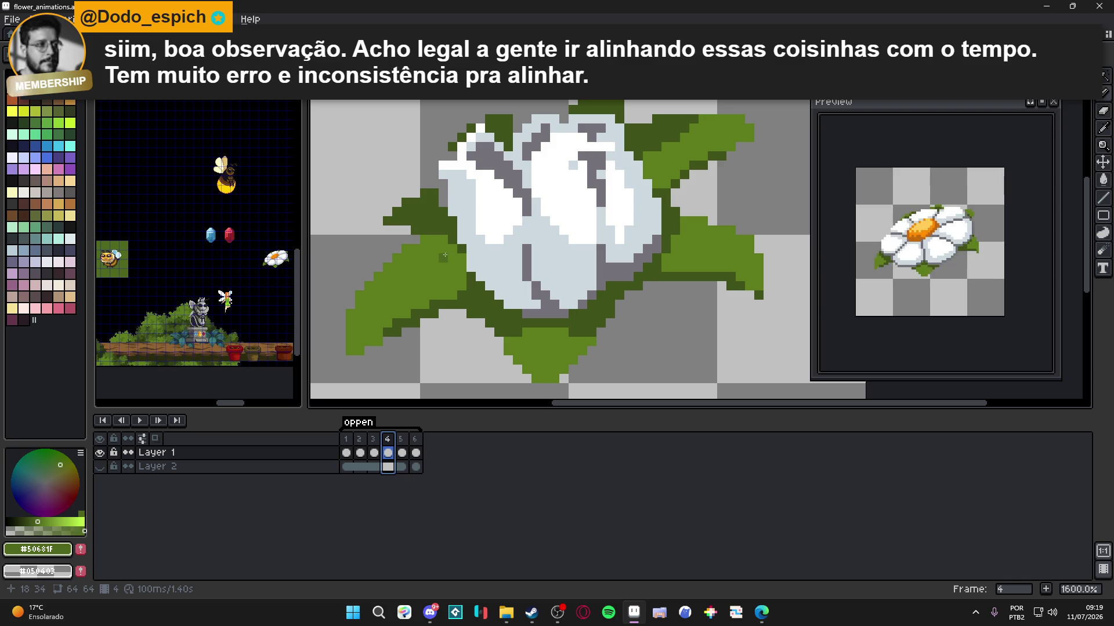
{"action": "scroll", "coordinate": [481, 285], "scroll_direction": "down", "scroll_amount": 1}
{"action": "scroll", "coordinate": [521, 313], "scroll_direction": "up", "scroll_amount": 1}
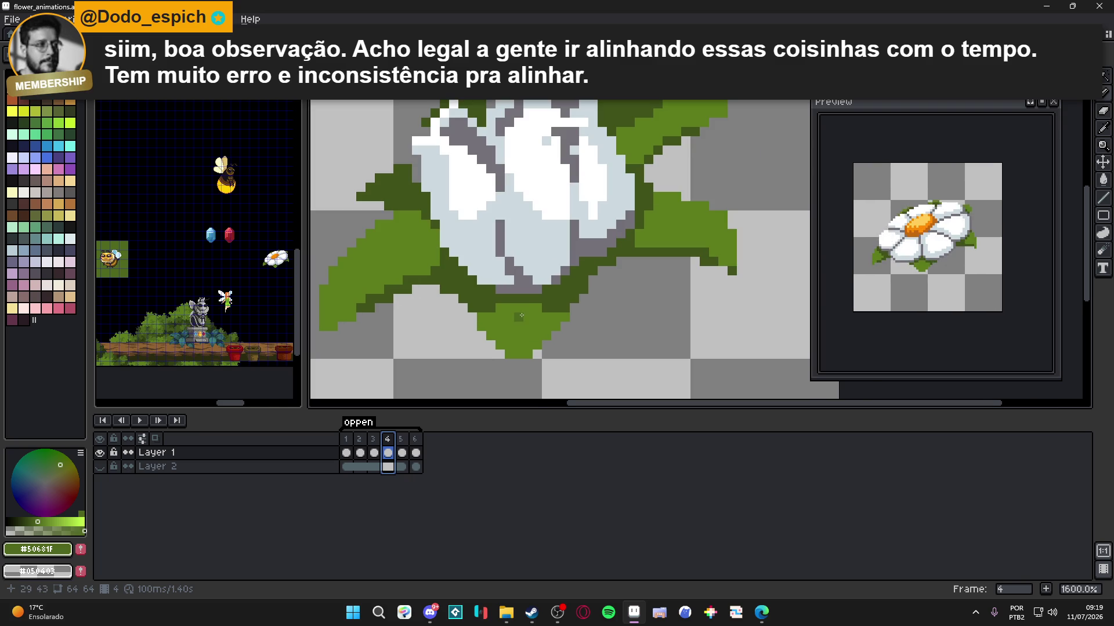
{"action": "scroll", "coordinate": [521, 314], "scroll_direction": "down", "scroll_amount": 1}
{"action": "scroll", "coordinate": [632, 237], "scroll_direction": "up", "scroll_amount": 1}
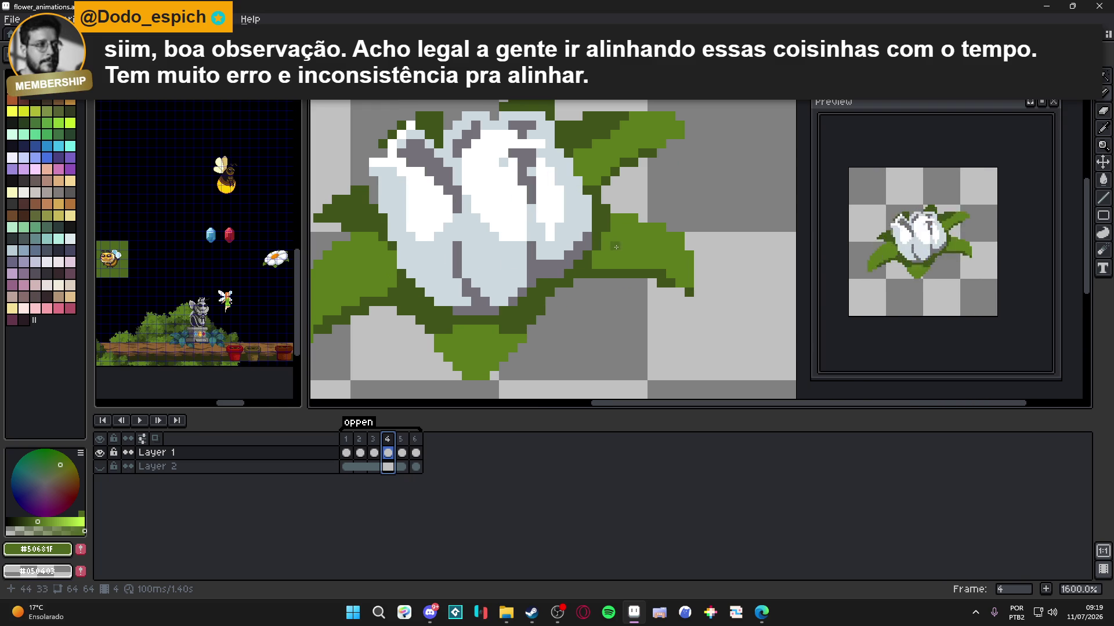
{"action": "left_click", "coordinate": [632, 246]}
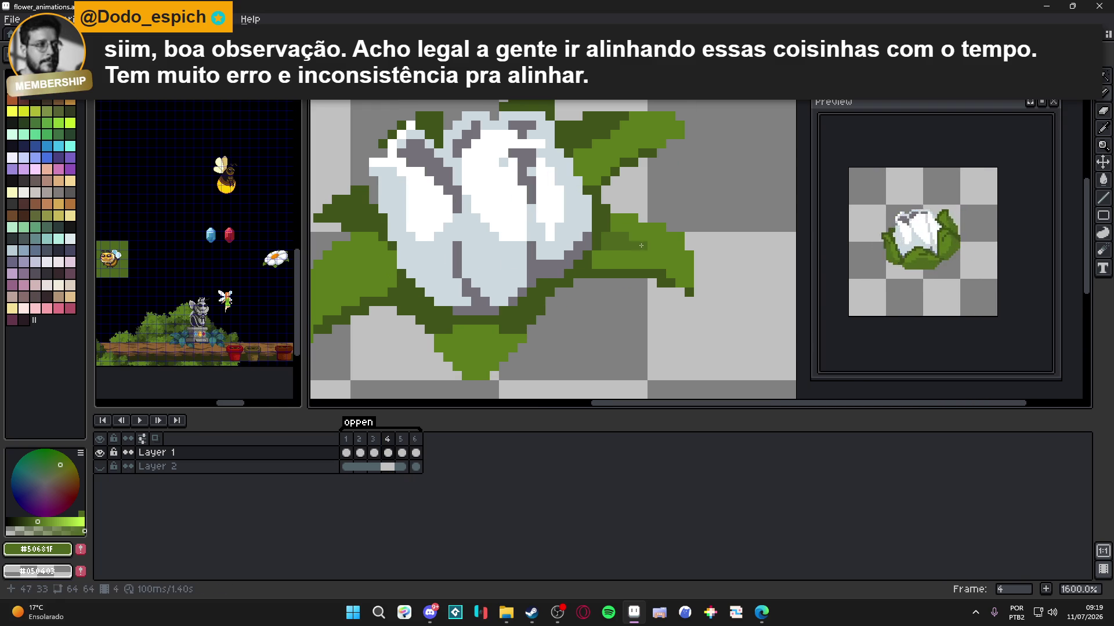
{"action": "scroll", "coordinate": [580, 261], "scroll_direction": "down", "scroll_amount": 2}
{"action": "scroll", "coordinate": [540, 304], "scroll_direction": "up", "scroll_amount": 2}
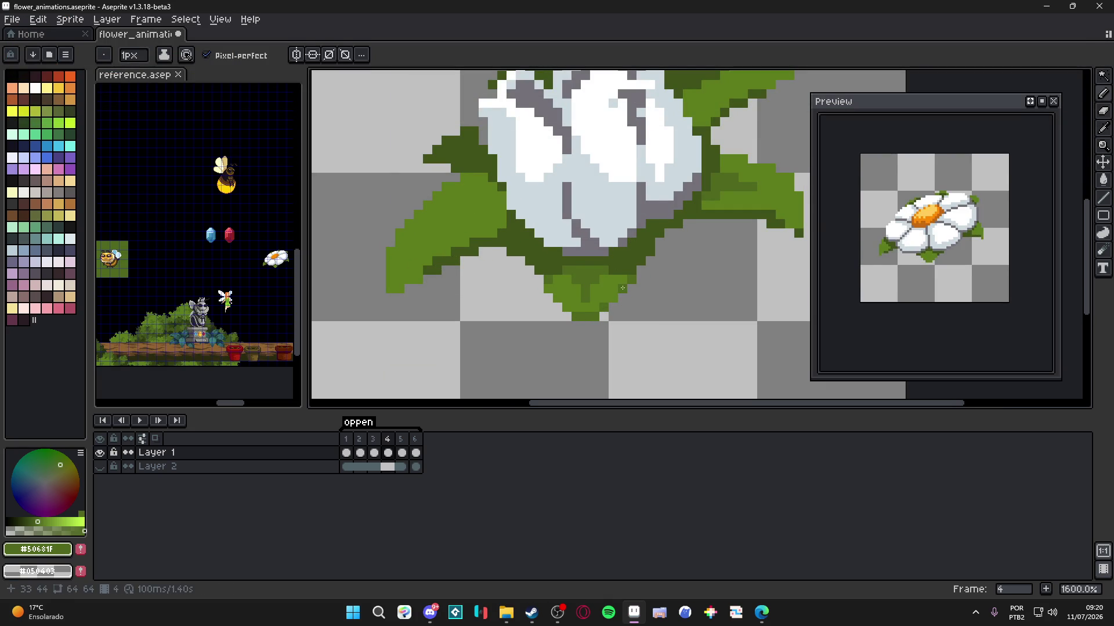
{"action": "scroll", "coordinate": [561, 302], "scroll_direction": "down", "scroll_amount": 4}
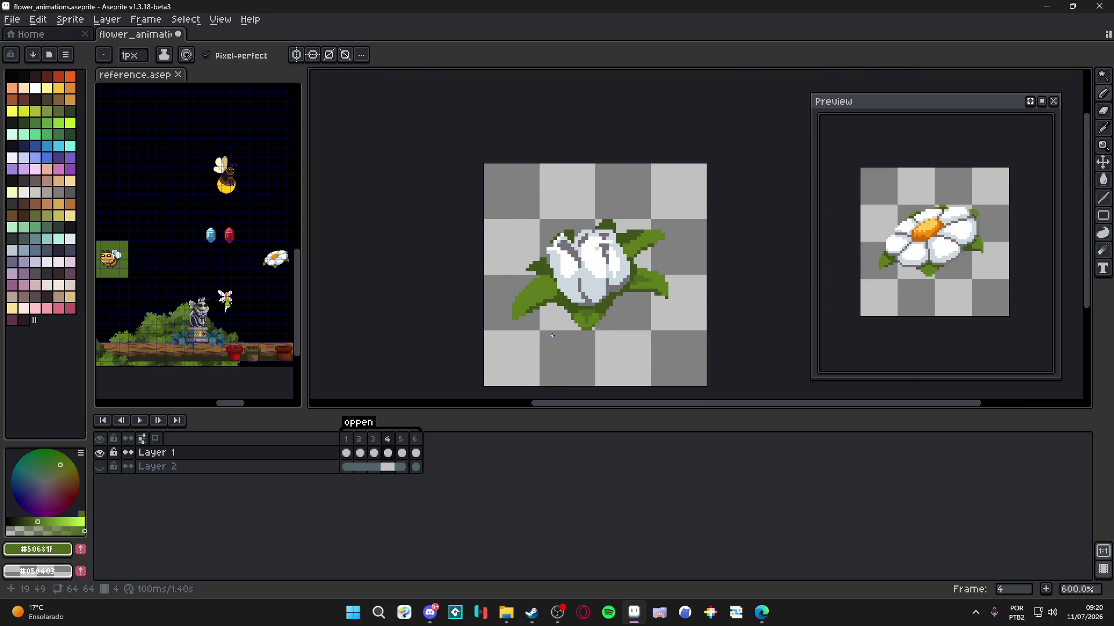
{"action": "scroll", "coordinate": [608, 266], "scroll_direction": "up", "scroll_amount": 6}
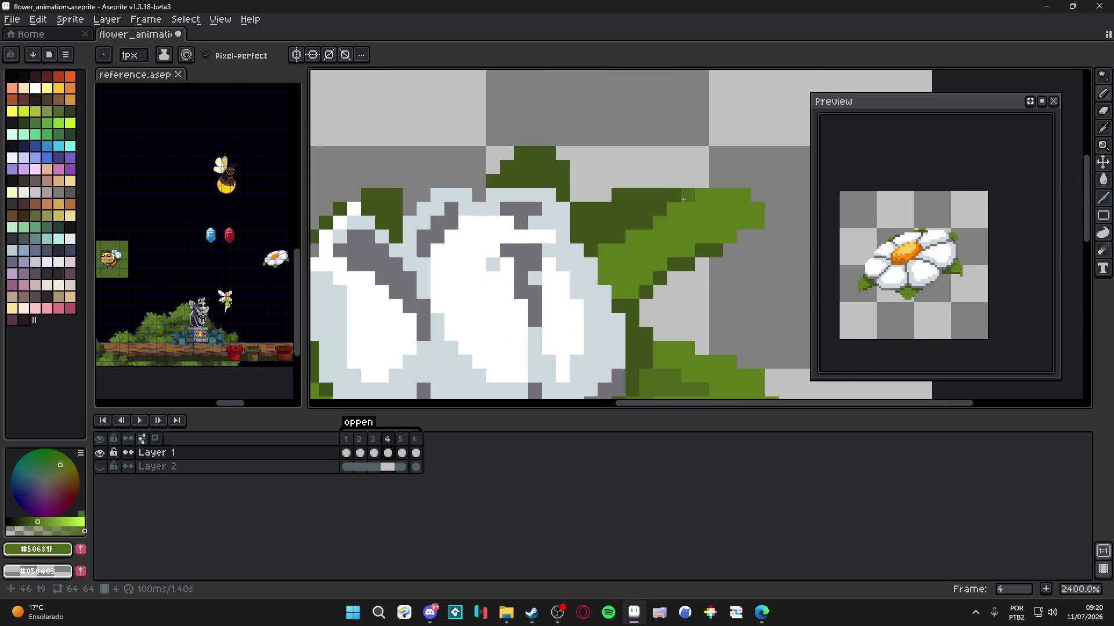
{"action": "left_click_drag", "start_coordinate": [684, 208], "coordinate": [697, 198]}
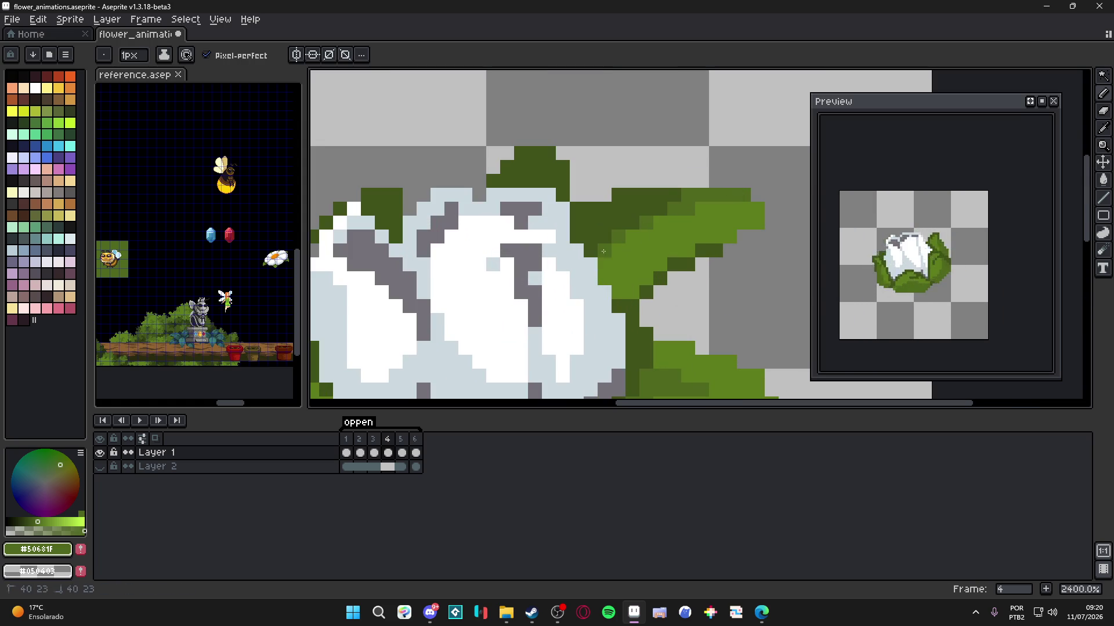
{"action": "left_click_drag", "start_coordinate": [617, 287], "coordinate": [745, 228]}
- Re-centre the flower in view and save flower_animations.aseprite
{"action": "scroll", "coordinate": [674, 262], "scroll_direction": "down", "scroll_amount": 5}
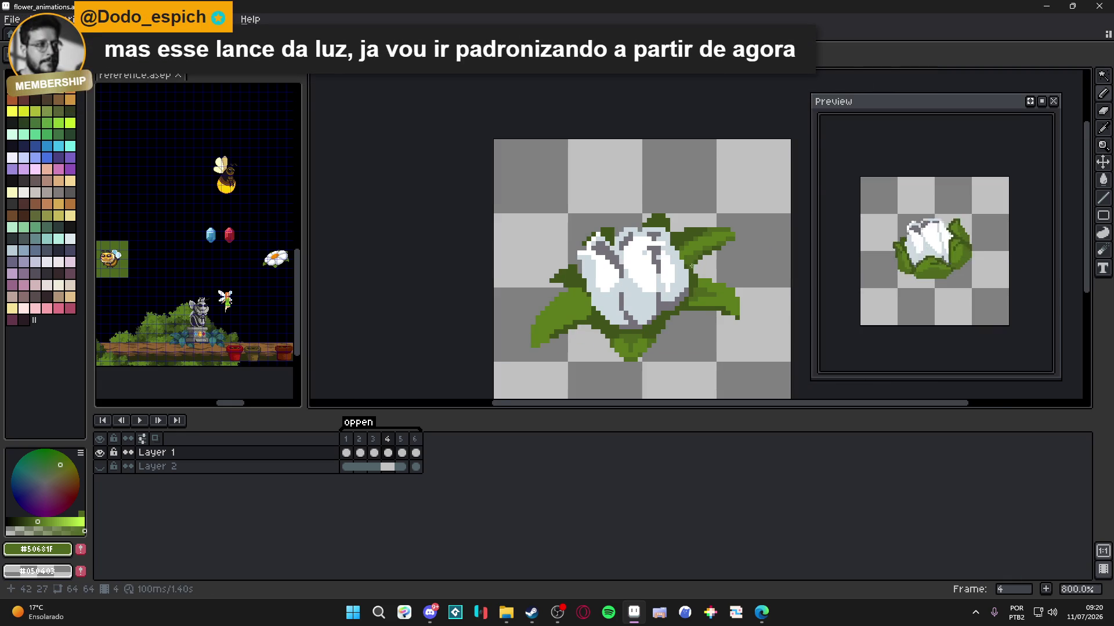
{"action": "scroll", "coordinate": [674, 263], "scroll_direction": "up", "scroll_amount": 2}
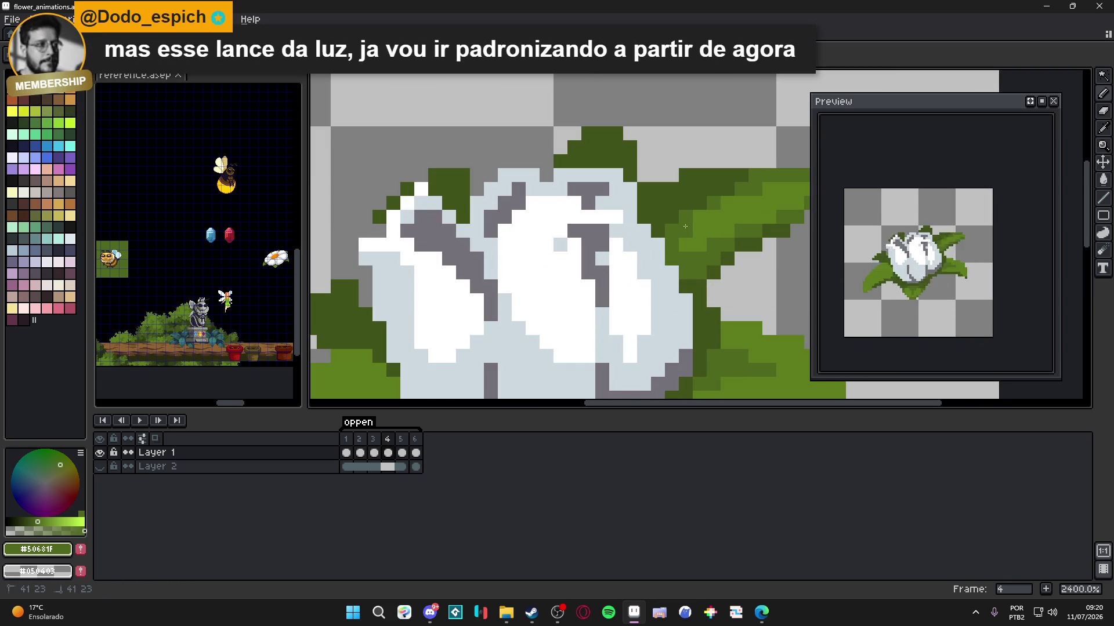
{"action": "scroll", "coordinate": [682, 247], "scroll_direction": "down", "scroll_amount": 2}
{"action": "scroll", "coordinate": [682, 247], "scroll_direction": "down", "scroll_amount": 2}
{"action": "scroll", "coordinate": [683, 247], "scroll_direction": "up", "scroll_amount": 4}
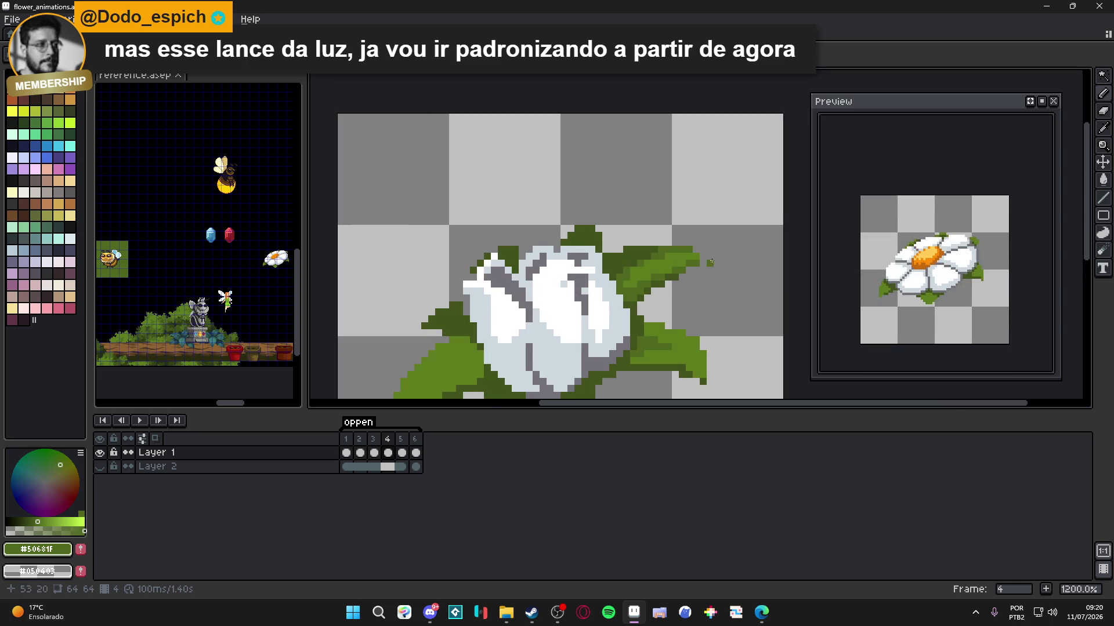
{"action": "left_click_drag", "start_coordinate": [637, 299], "coordinate": [623, 301]}
{"action": "key", "text": "ctrl+s"}
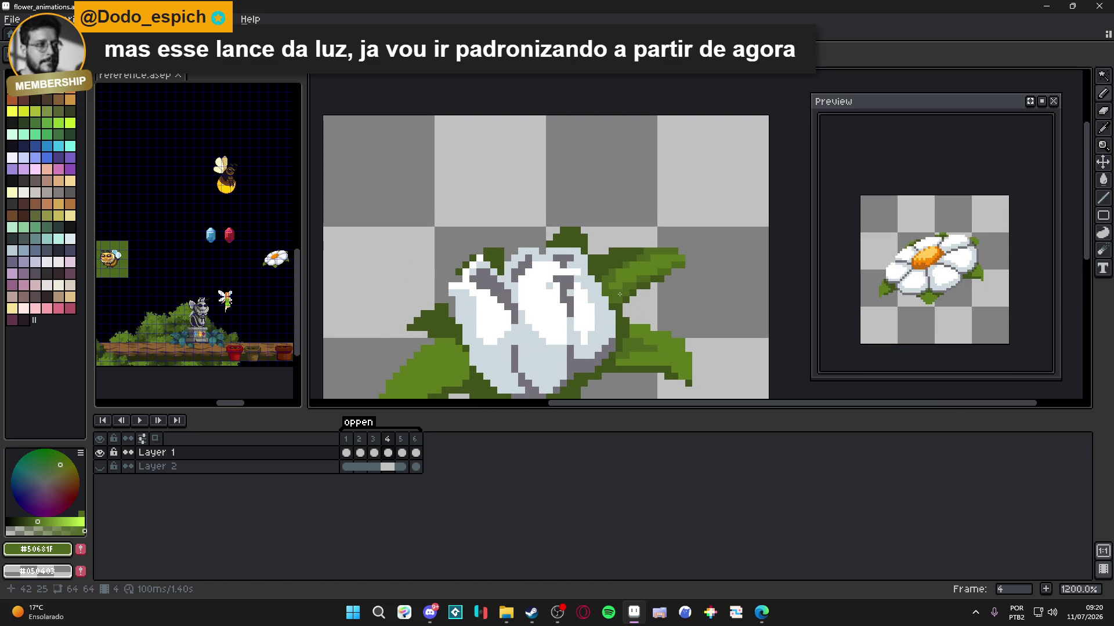
- Draw a short stroke and a pixel on the frame 4 canvas
{"action": "scroll", "coordinate": [620, 294], "scroll_direction": "down", "scroll_amount": 1}
{"action": "scroll", "coordinate": [517, 333], "scroll_direction": "up", "scroll_amount": 1}
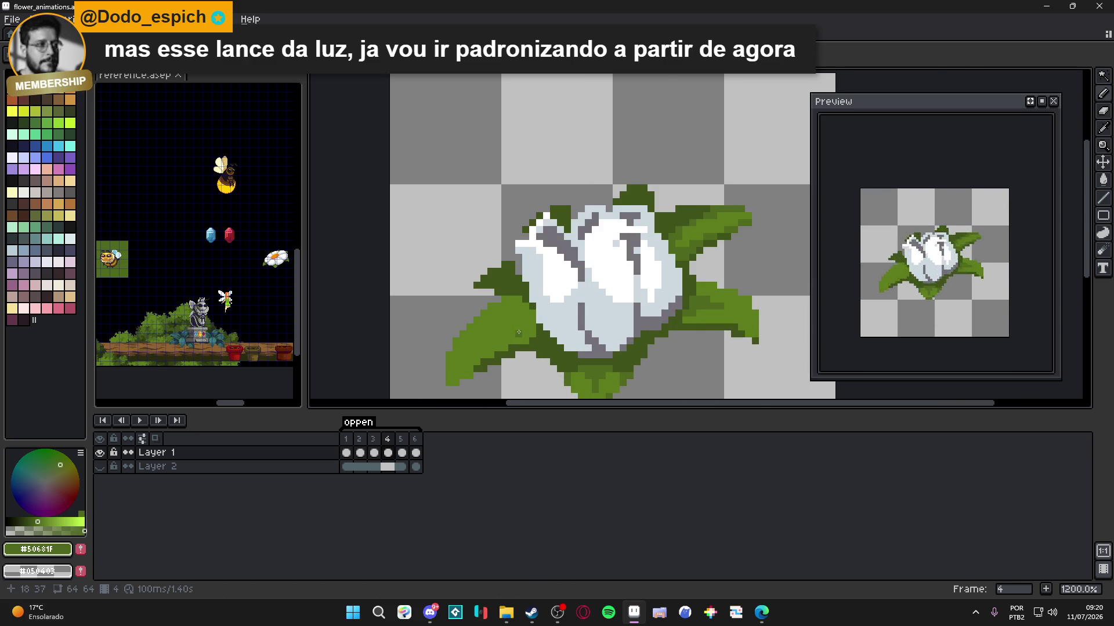
{"action": "scroll", "coordinate": [522, 325], "scroll_direction": "up", "scroll_amount": 1}
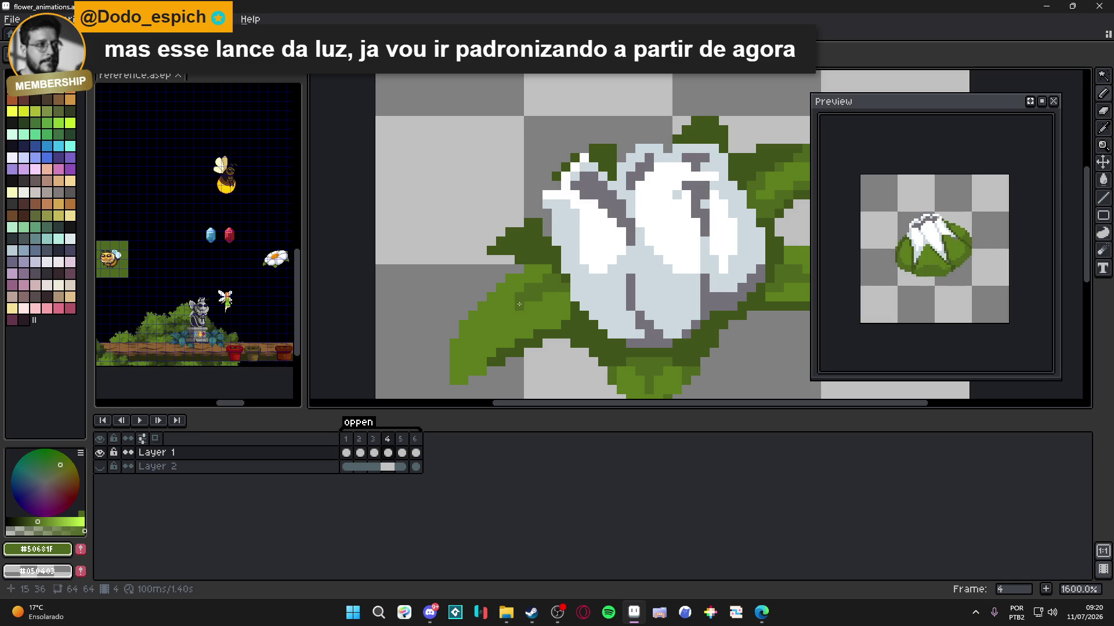
{"action": "scroll", "coordinate": [519, 304], "scroll_direction": "down", "scroll_amount": 1}
{"action": "scroll", "coordinate": [551, 313], "scroll_direction": "up", "scroll_amount": 1}
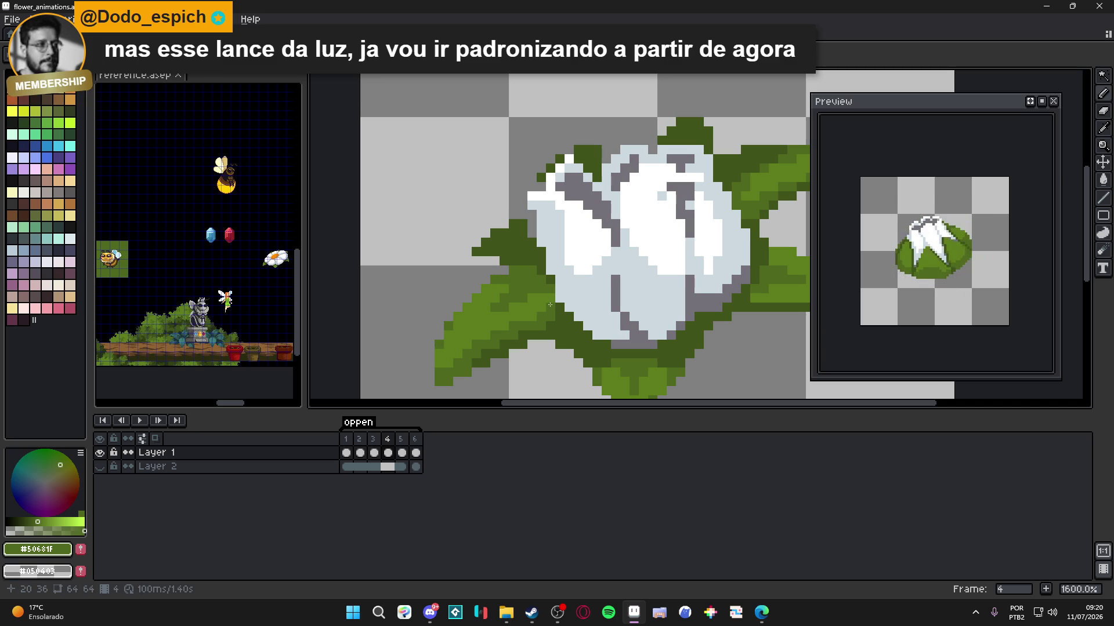
{"action": "scroll", "coordinate": [549, 304], "scroll_direction": "down", "scroll_amount": 3}
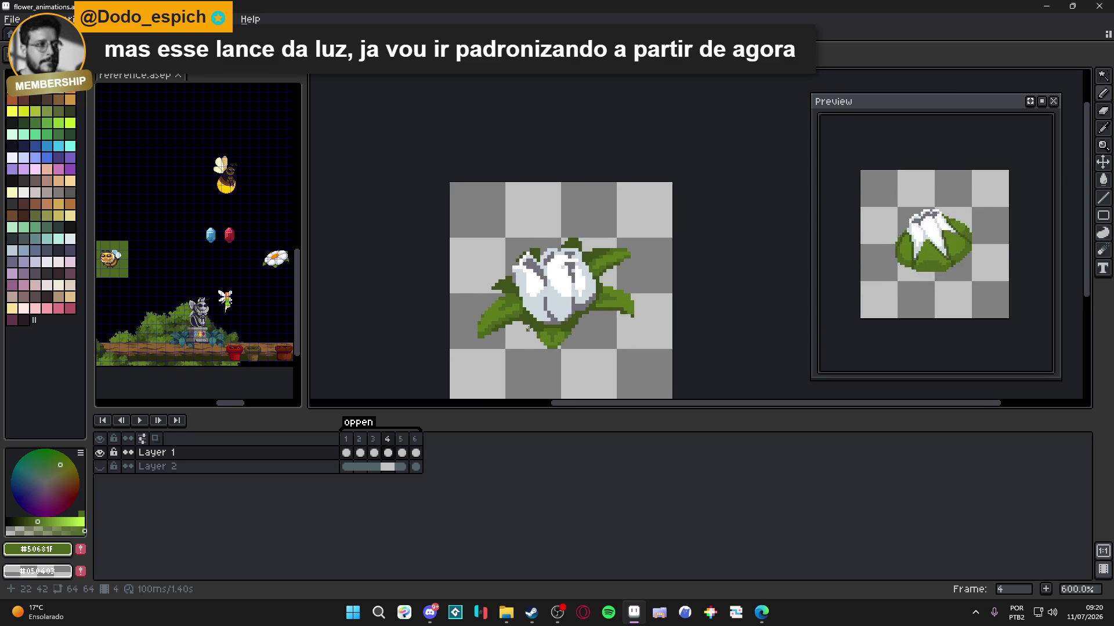
{"action": "scroll", "coordinate": [565, 305], "scroll_direction": "up", "scroll_amount": 3}
{"action": "left_click_drag", "start_coordinate": [565, 305], "coordinate": [597, 308]}
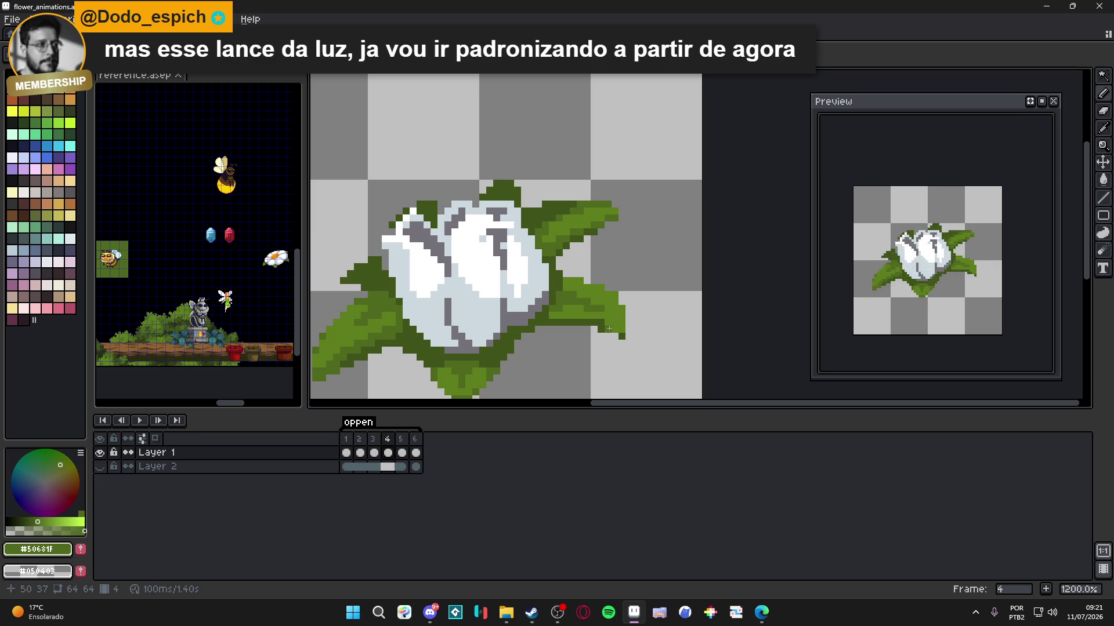
{"action": "left_click", "coordinate": [618, 333]}
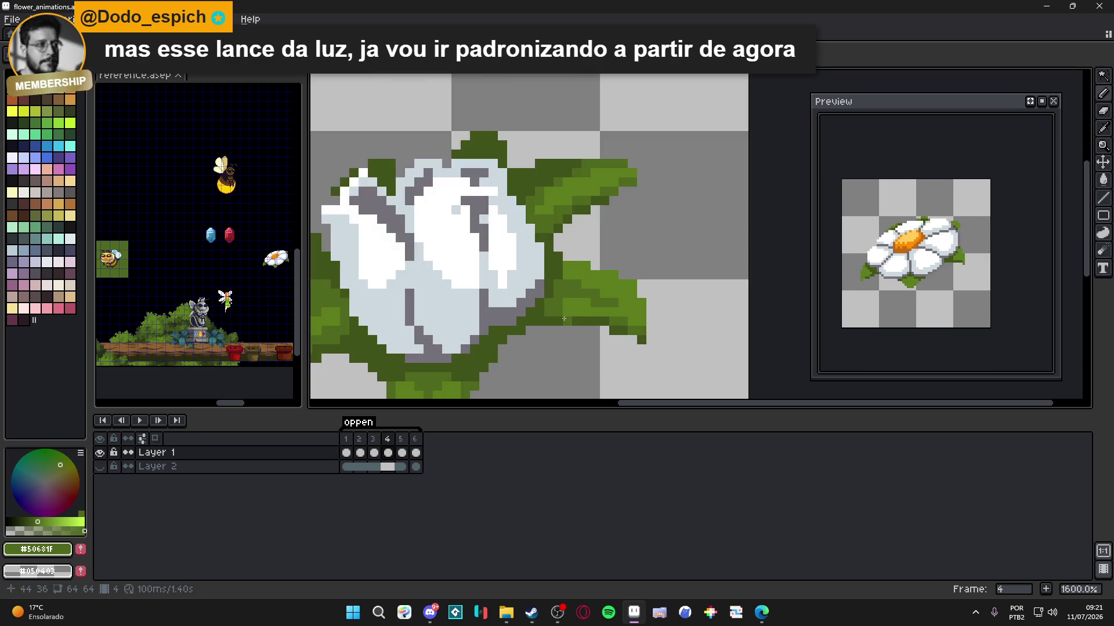
{"action": "scroll", "coordinate": [552, 314], "scroll_direction": "down", "scroll_amount": 3}
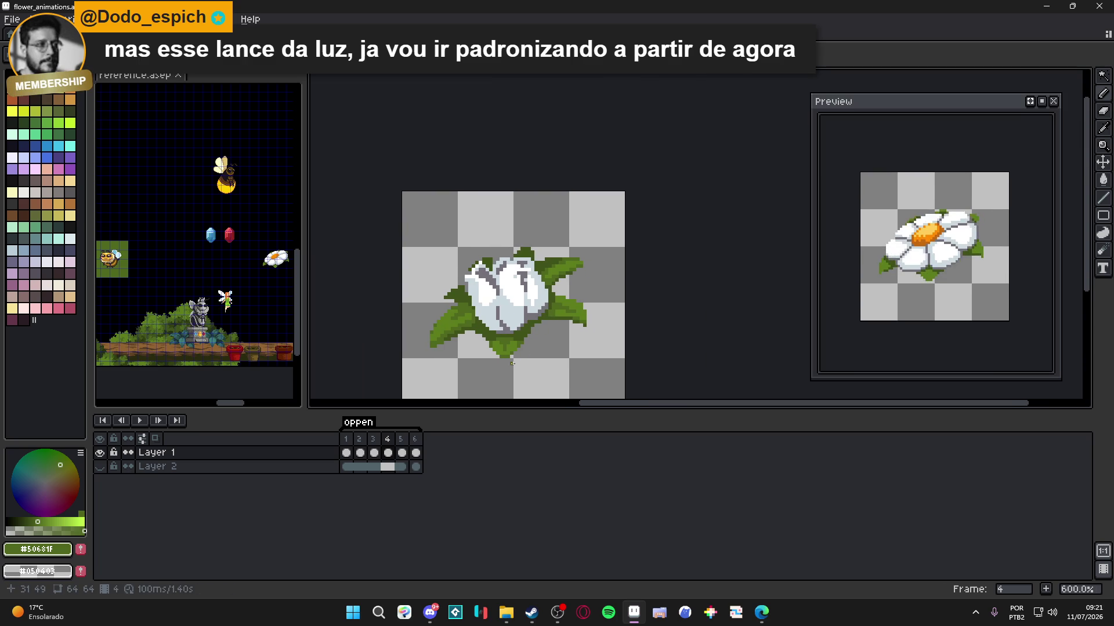
{"action": "scroll", "coordinate": [512, 363], "scroll_direction": "up", "scroll_amount": 4}
- After comparing with frame 3, set #40531b with a 1px brush on frame 4 and save
{"action": "left_click", "coordinate": [375, 440]}
{"action": "left_click", "coordinate": [388, 452]}
{"action": "scroll", "coordinate": [473, 348], "scroll_direction": "down", "scroll_amount": 3}
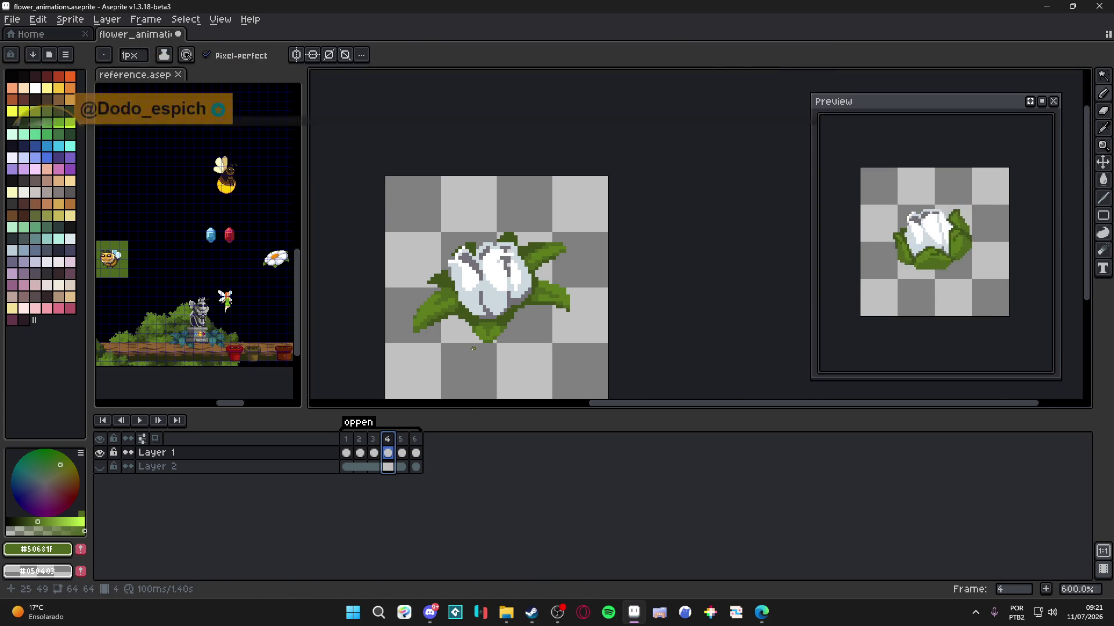
{"action": "scroll", "coordinate": [453, 301], "scroll_direction": "up", "scroll_amount": 4}
{"action": "left_click", "coordinate": [460, 283], "text": "alt"}
{"action": "key", "text": "Escape"}
{"action": "key", "text": "minus"}
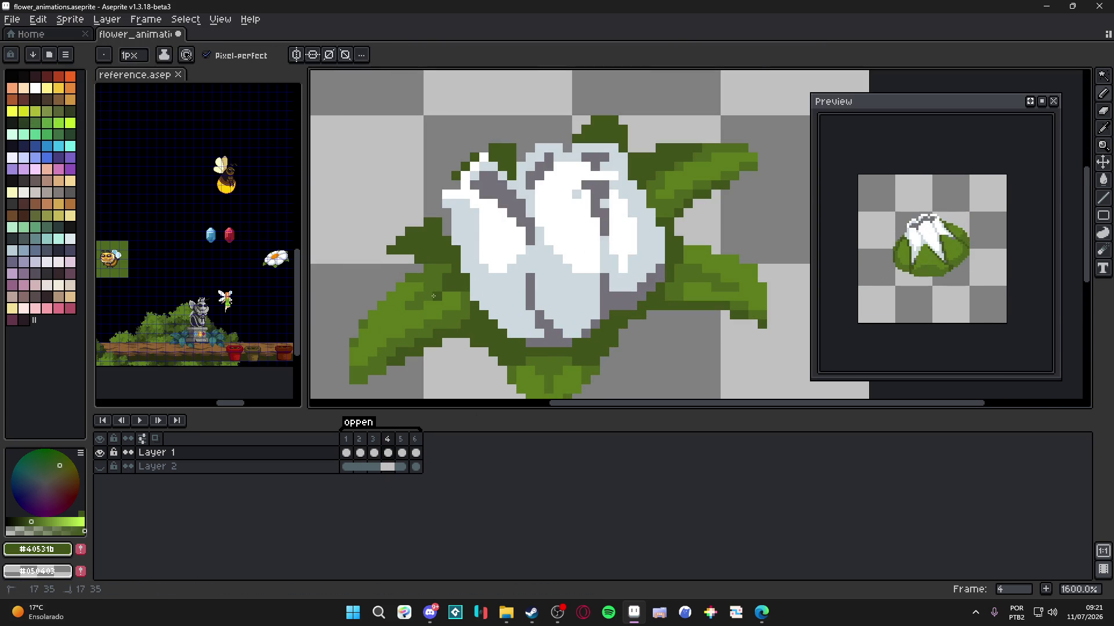
{"action": "scroll", "coordinate": [482, 321], "scroll_direction": "down", "scroll_amount": 4}
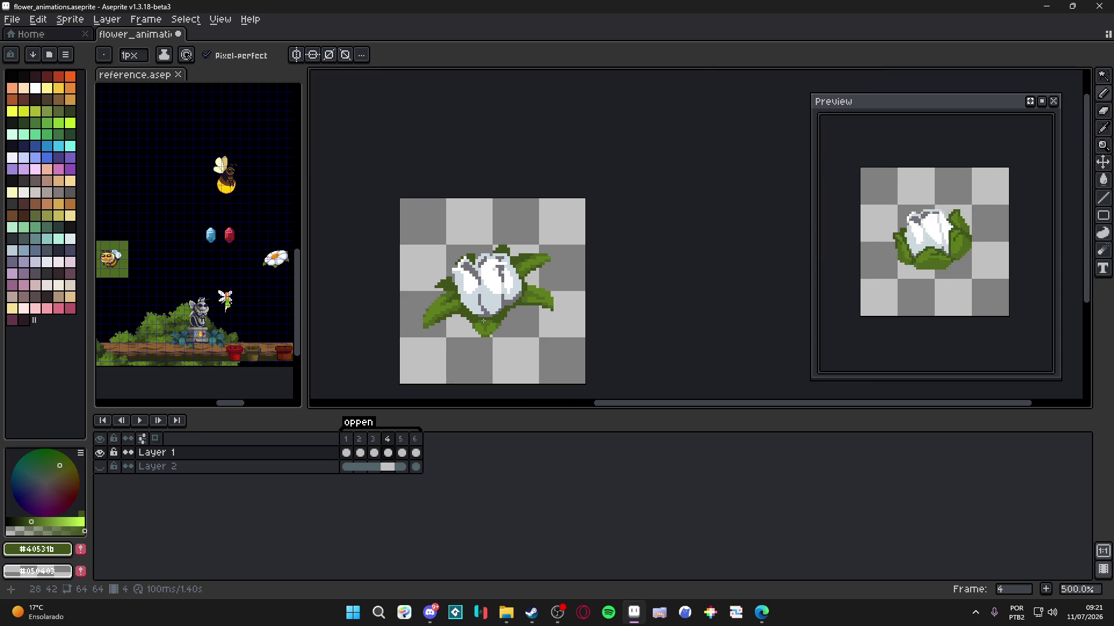
{"action": "scroll", "coordinate": [481, 321], "scroll_direction": "up", "scroll_amount": 7}
{"action": "key", "text": "ctrl"}
{"action": "key", "text": "ctrl+s"}
{"action": "scroll", "coordinate": [597, 306], "scroll_direction": "down", "scroll_amount": 5}
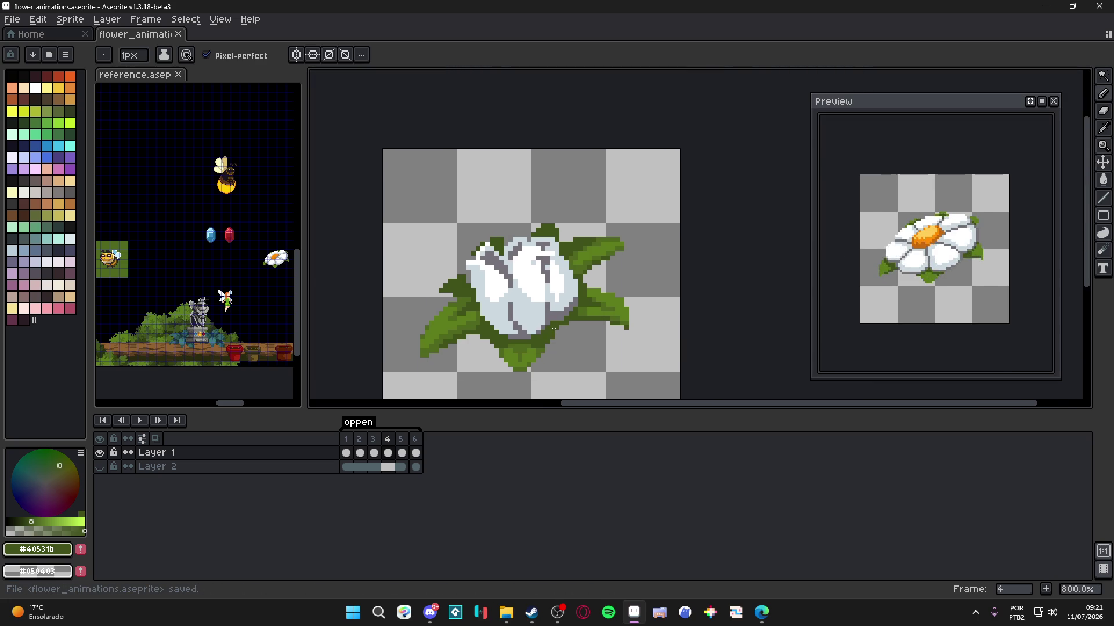
- Sample leaf green #5C7C1C and recolour dark leaf pixels on frame 4 with it
{"action": "scroll", "coordinate": [554, 328], "scroll_direction": "down", "scroll_amount": 1}
{"action": "scroll", "coordinate": [545, 322], "scroll_direction": "down", "scroll_amount": 1}
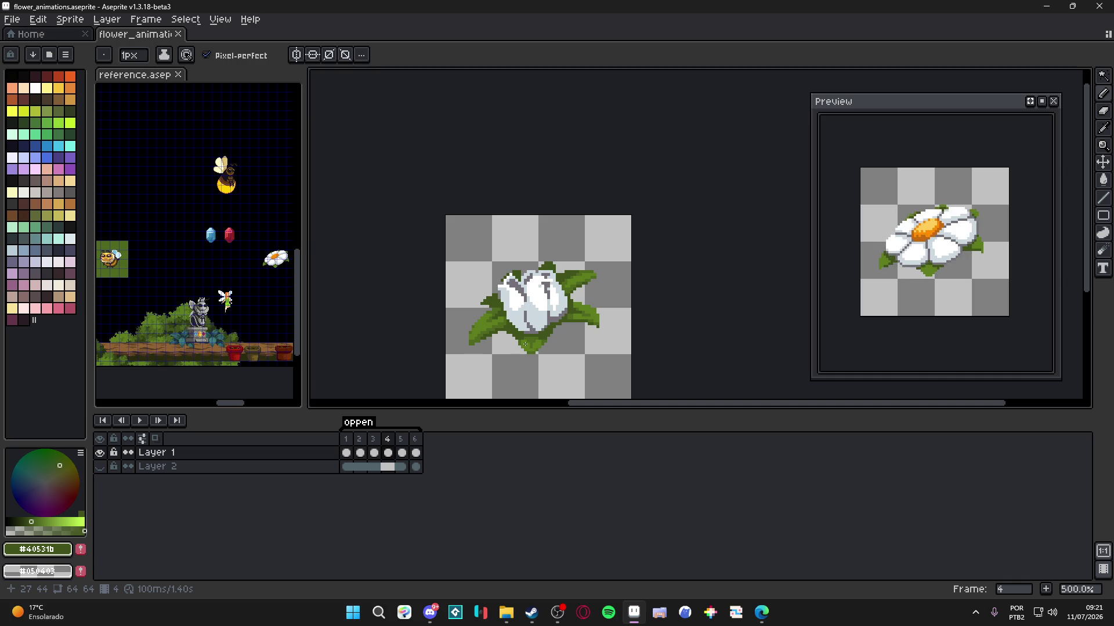
{"action": "scroll", "coordinate": [525, 343], "scroll_direction": "down", "scroll_amount": 1}
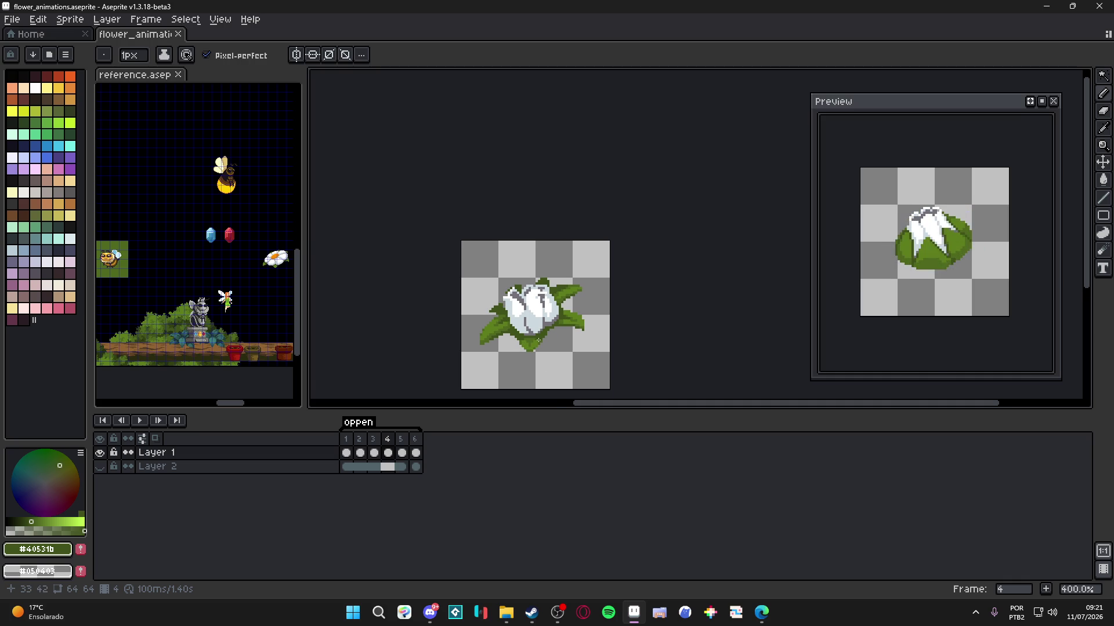
{"action": "scroll", "coordinate": [528, 336], "scroll_direction": "up", "scroll_amount": 3}
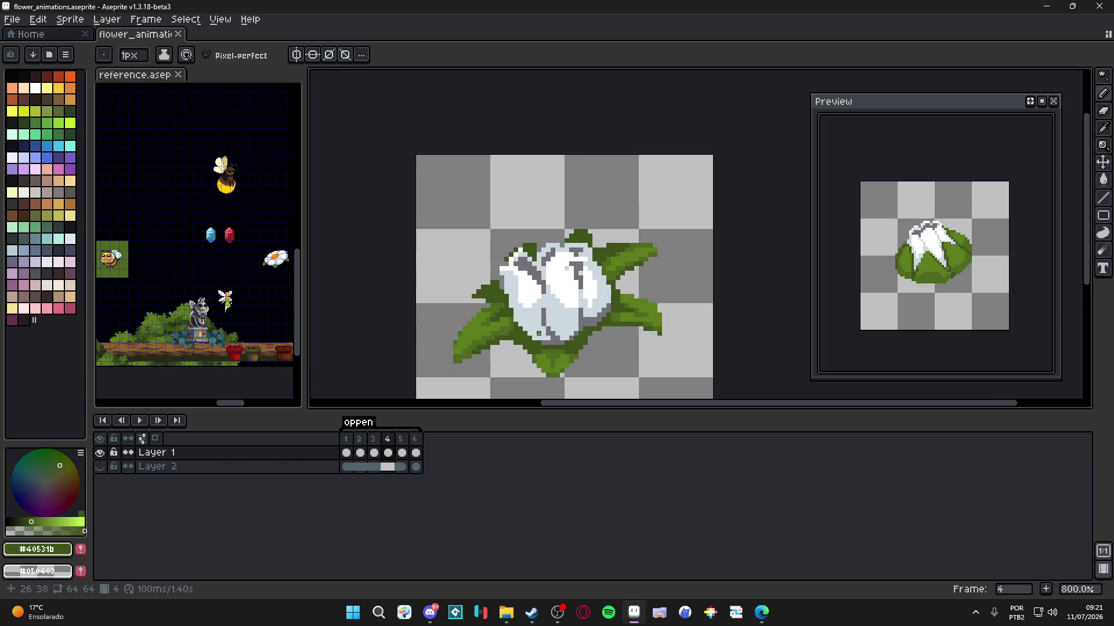
{"action": "scroll", "coordinate": [548, 321], "scroll_direction": "down", "scroll_amount": 2}
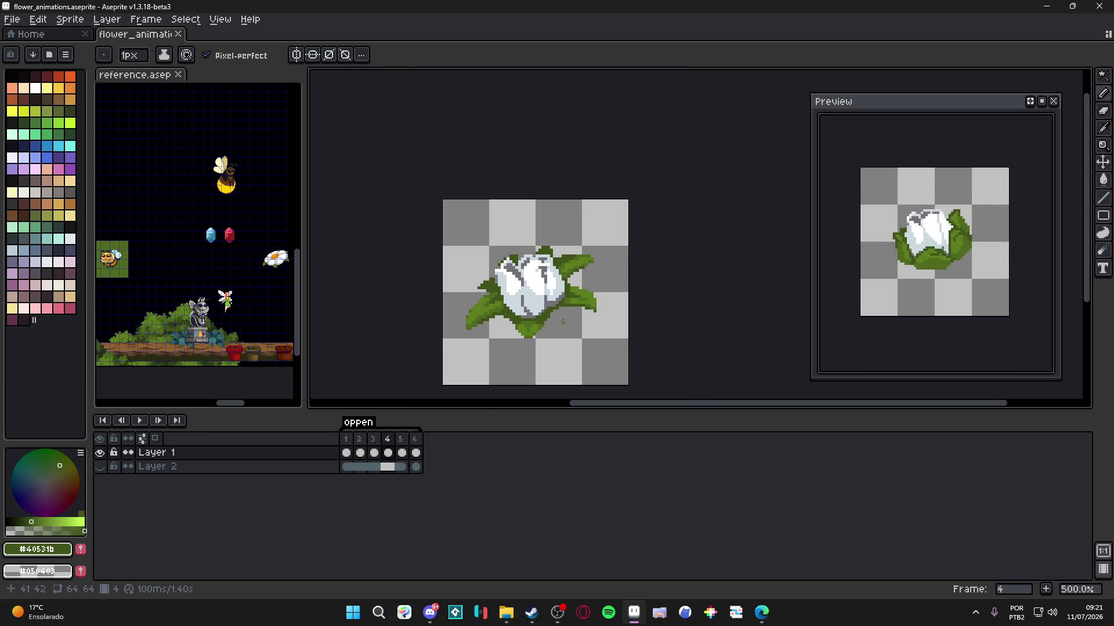
{"action": "scroll", "coordinate": [563, 282], "scroll_direction": "up", "scroll_amount": 3}
{"action": "scroll", "coordinate": [580, 279], "scroll_direction": "down", "scroll_amount": 3}
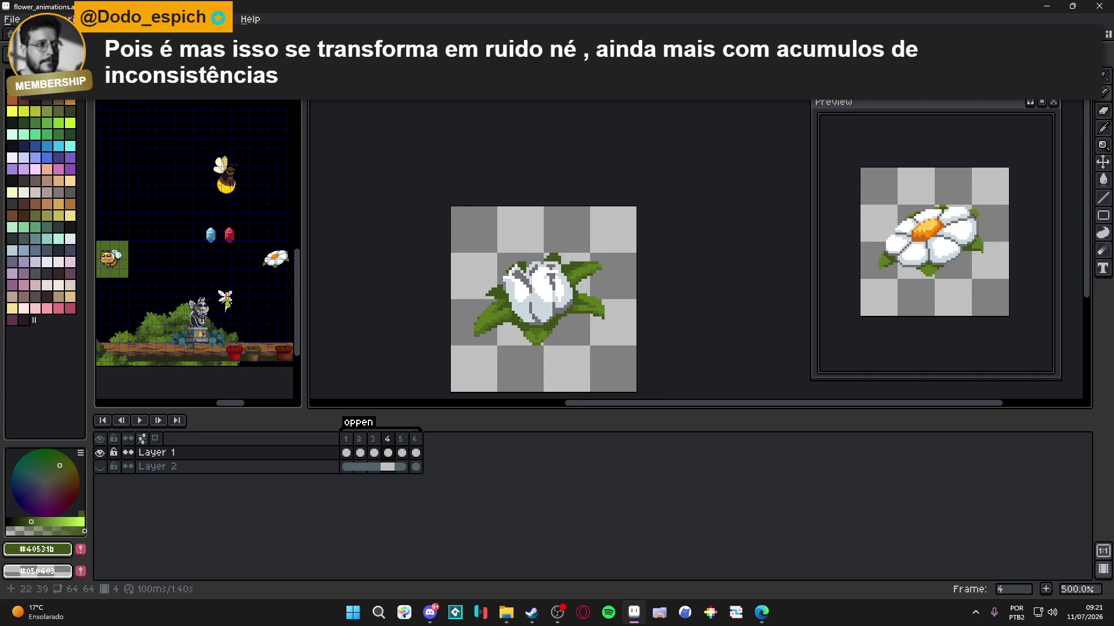
{"action": "scroll", "coordinate": [583, 309], "scroll_direction": "up", "scroll_amount": 7}
{"action": "left_click", "coordinate": [606, 315], "text": "alt"}
{"action": "mouse_move", "coordinate": [606, 315]}
{"action": "left_mouse_down"}
{"action": "mouse_move", "coordinate": [560, 319]}
{"action": "mouse_move", "coordinate": [620, 299]}
{"action": "mouse_move", "coordinate": [645, 307]}
{"action": "left_mouse_up"}
- Sample the darker leaf greens #50681F and #40531B, then save the file
{"action": "left_click", "coordinate": [646, 308], "text": "alt"}
{"action": "scroll", "coordinate": [643, 313], "scroll_direction": "down", "scroll_amount": 3}
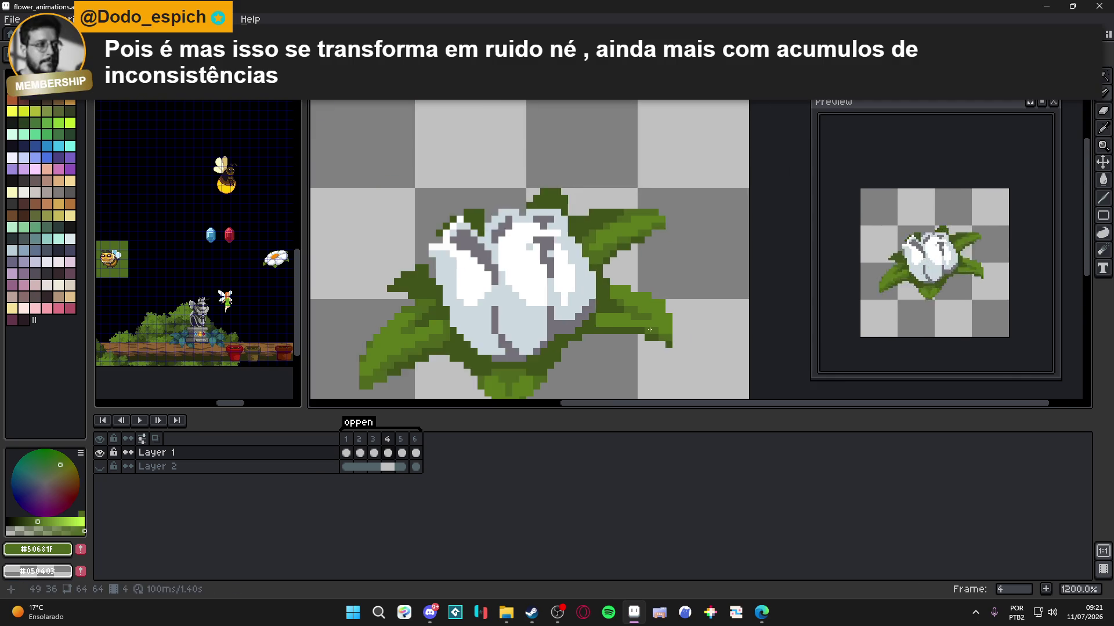
{"action": "scroll", "coordinate": [650, 322], "scroll_direction": "up", "scroll_amount": 3}
{"action": "scroll", "coordinate": [684, 375], "scroll_direction": "down", "scroll_amount": 5}
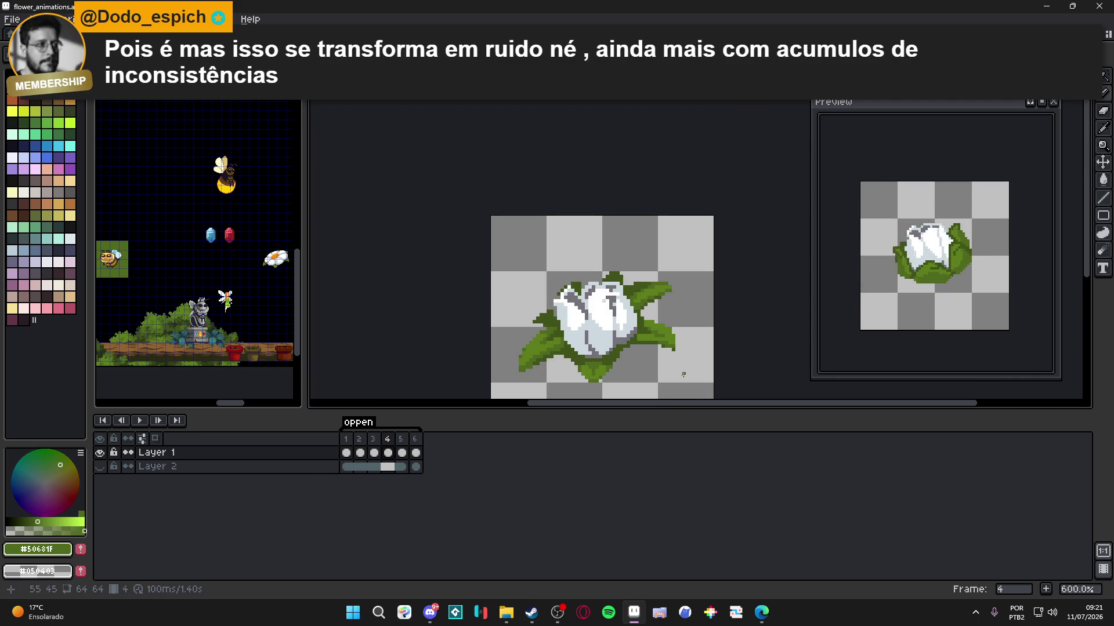
{"action": "scroll", "coordinate": [611, 343], "scroll_direction": "up", "scroll_amount": 2}
{"action": "scroll", "coordinate": [580, 325], "scroll_direction": "down", "scroll_amount": 4}
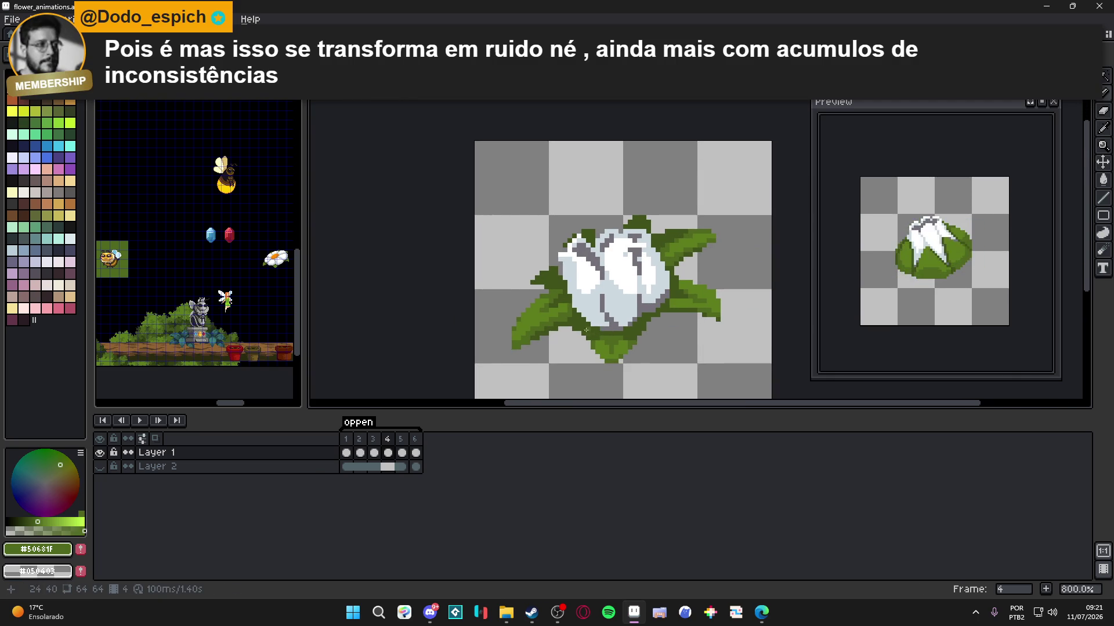
{"action": "scroll", "coordinate": [550, 306], "scroll_direction": "up", "scroll_amount": 5}
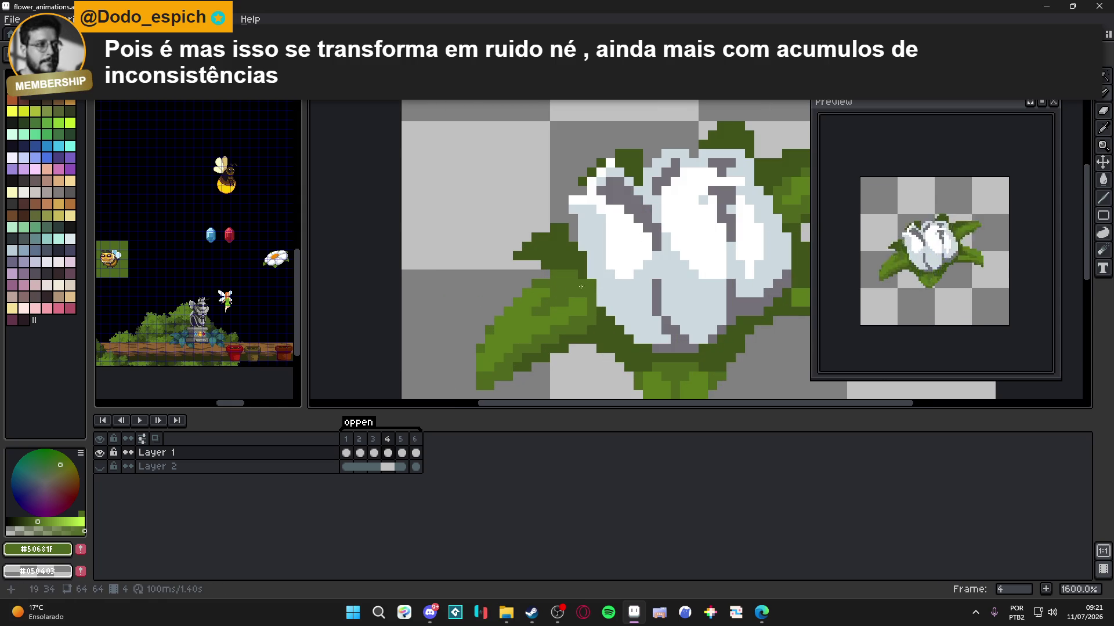
{"action": "left_click", "coordinate": [560, 273], "text": "alt"}
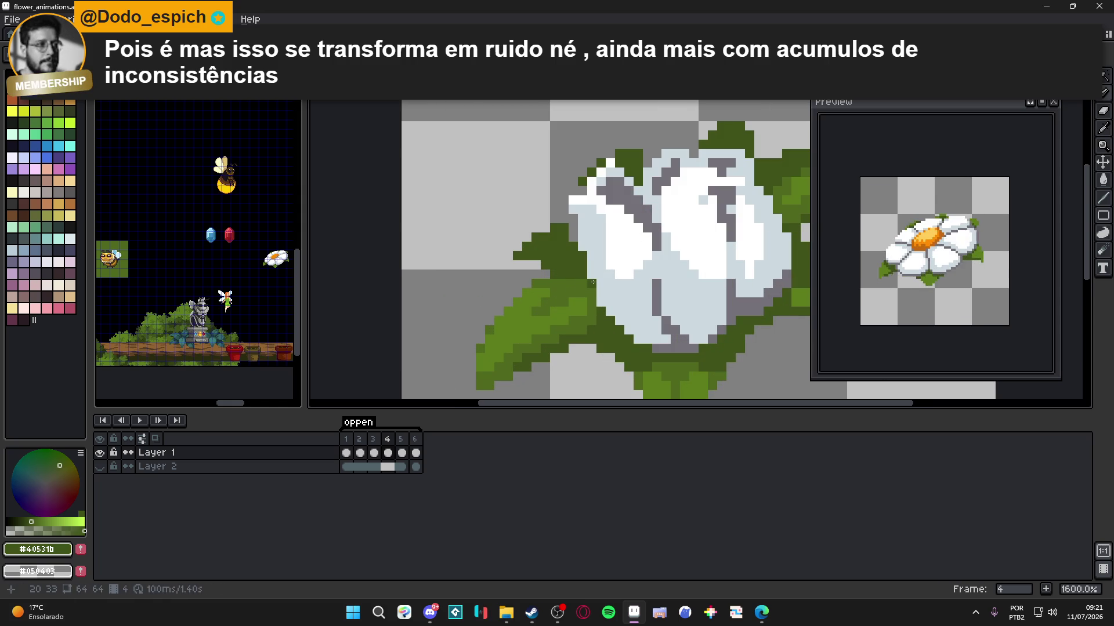
{"action": "scroll", "coordinate": [547, 283], "scroll_direction": "down", "scroll_amount": 3}
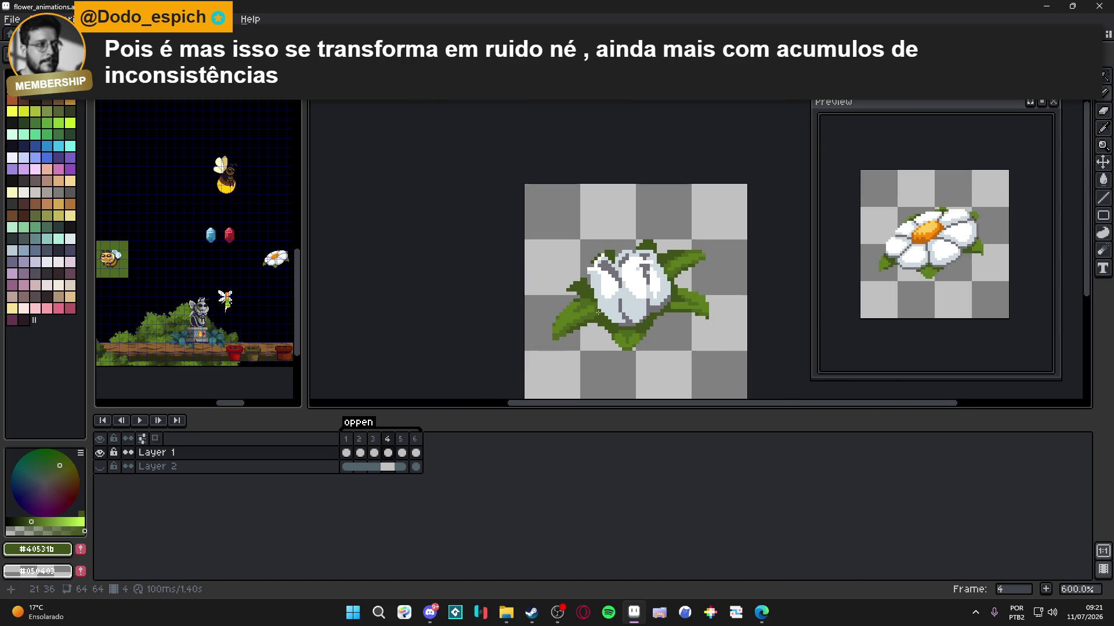
{"action": "key", "text": "ctrl+s"}
- Switch to #50681F, save again, and finish with leaf green #5C7C1C selected
{"action": "scroll", "coordinate": [576, 291], "scroll_direction": "up", "scroll_amount": 2}
{"action": "left_click", "coordinate": [581, 297], "text": "alt"}
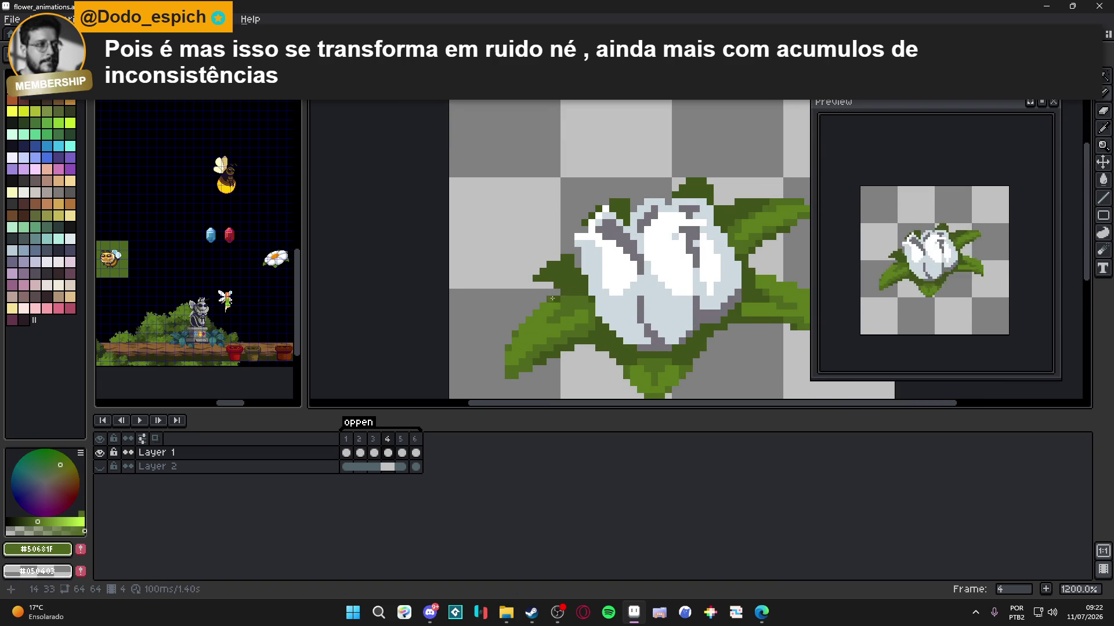
{"action": "scroll", "coordinate": [591, 306], "scroll_direction": "right", "scroll_amount": 2}
{"action": "key", "text": "ctrl+s"}
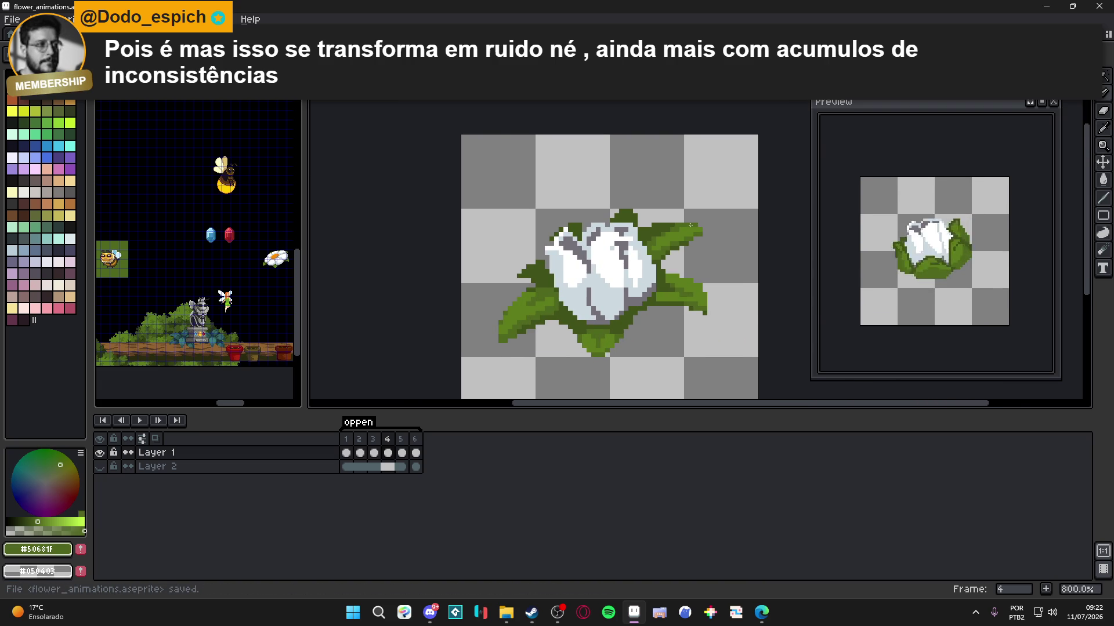
{"action": "scroll", "coordinate": [673, 238], "scroll_direction": "up", "scroll_amount": 1}
{"action": "left_click", "coordinate": [672, 238], "text": "alt"}
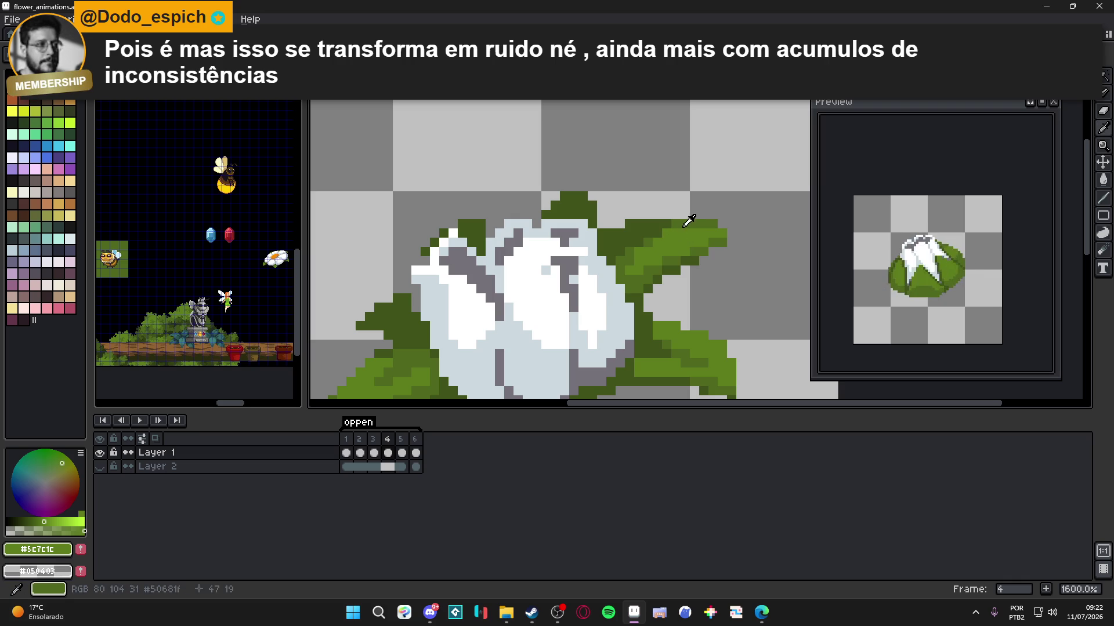
- Save, then shade the right leaf's top edge on frame 4 in dark green #40531b
{"action": "left_click", "coordinate": [649, 240], "text": "alt"}
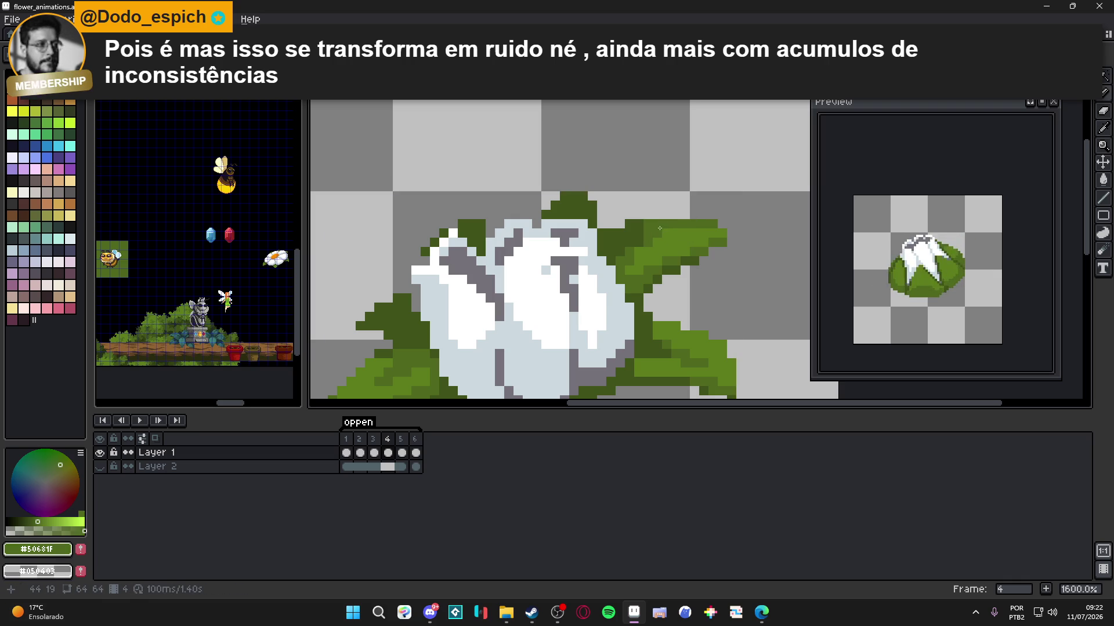
{"action": "key", "text": "ctrl+t"}
{"action": "key", "text": "ctrl+s"}
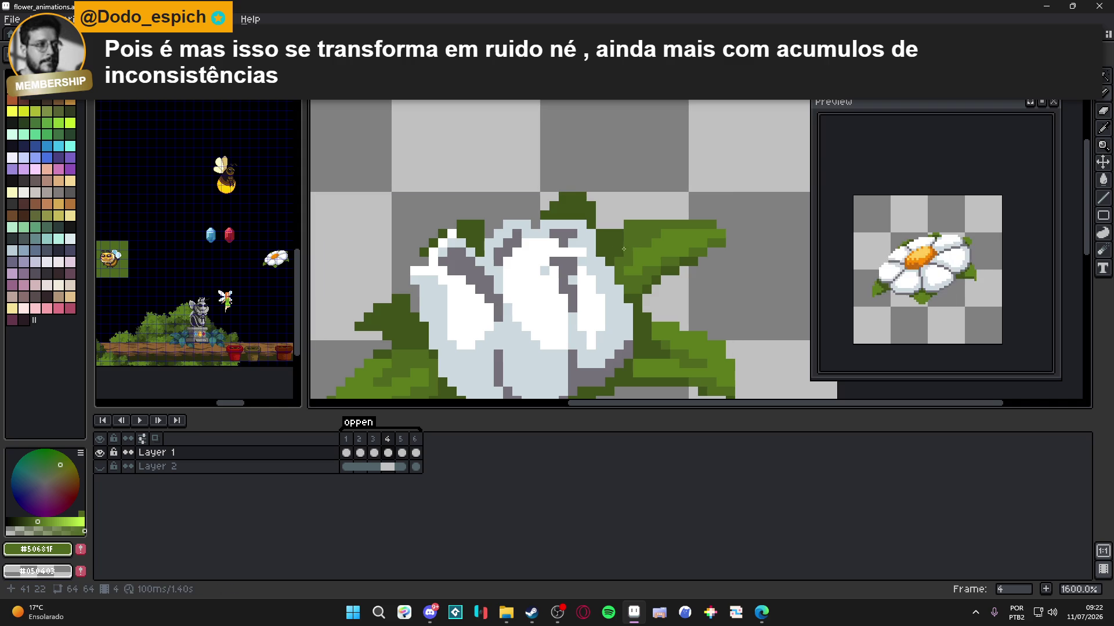
{"action": "left_click", "coordinate": [628, 225], "text": "alt"}
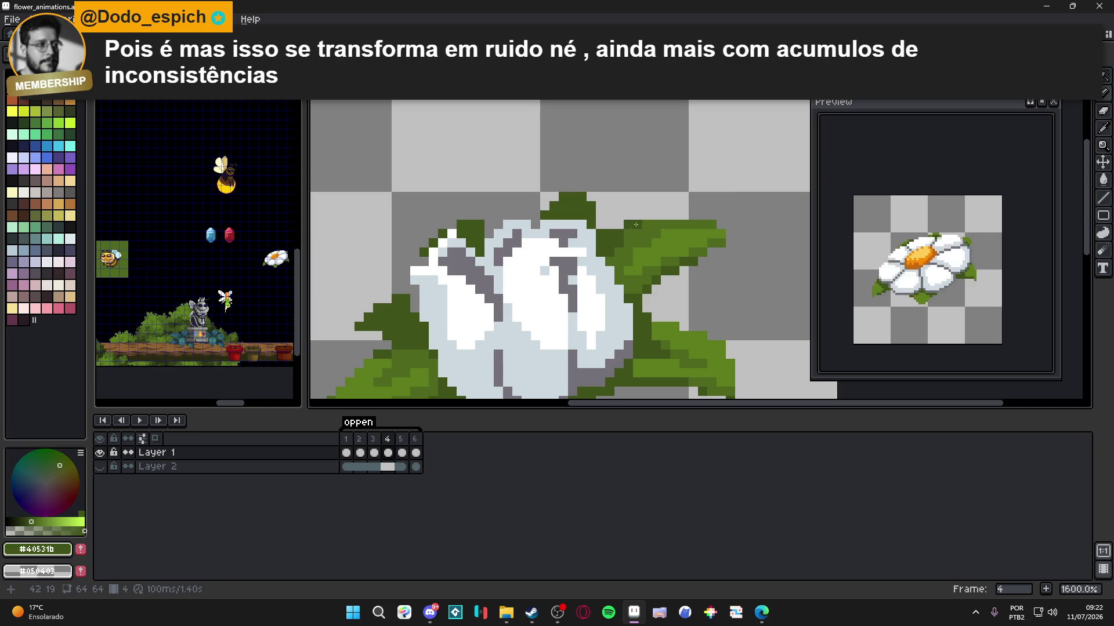
{"action": "left_click_drag", "start_coordinate": [641, 227], "coordinate": [658, 227]}
{"action": "left_click", "coordinate": [663, 226]}
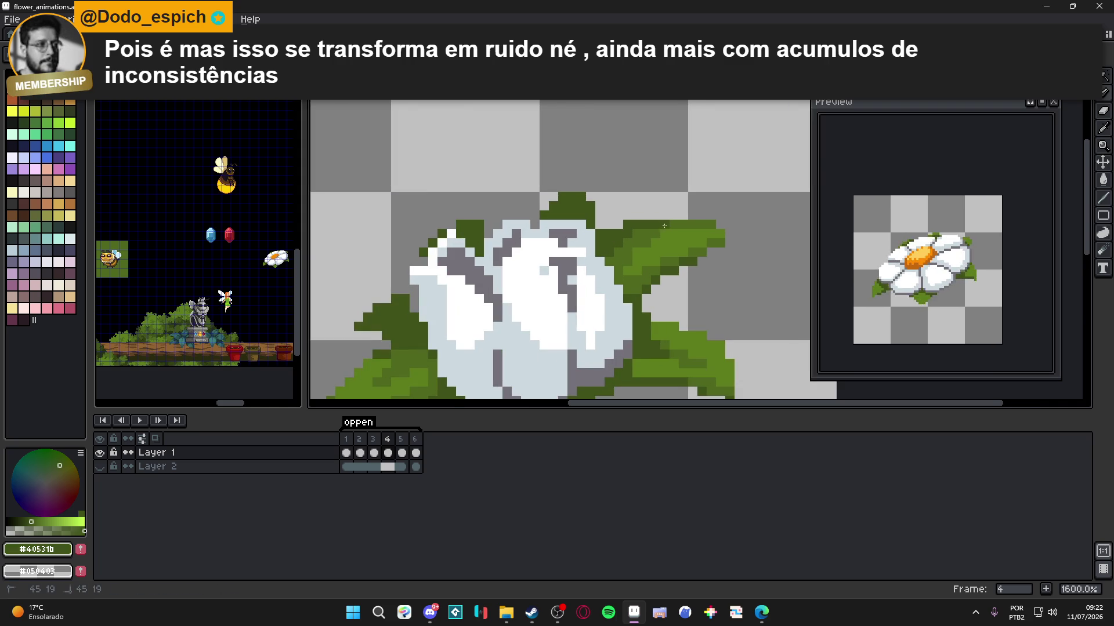
- Add lighter green #5C7C1C pixels near the right leaf's tip
{"action": "scroll", "coordinate": [632, 236], "scroll_direction": "down", "scroll_amount": 4}
{"action": "scroll", "coordinate": [656, 255], "scroll_direction": "up", "scroll_amount": 4}
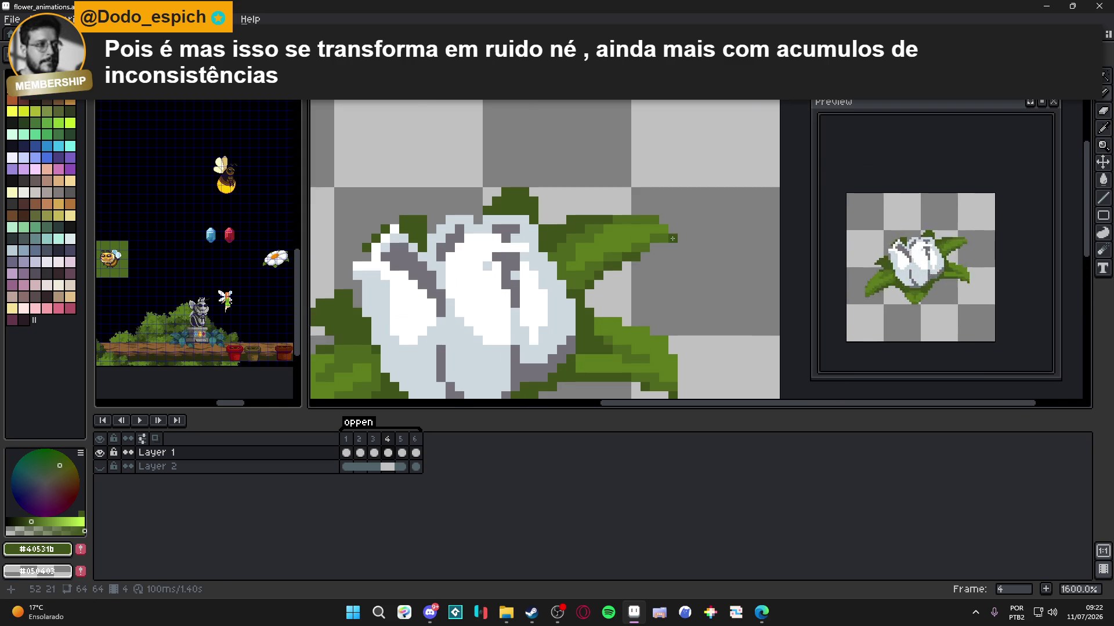
{"action": "left_click", "coordinate": [666, 230], "text": "alt"}
{"action": "scroll", "coordinate": [666, 231], "scroll_direction": "down", "scroll_amount": 3}
{"action": "scroll", "coordinate": [643, 240], "scroll_direction": "up", "scroll_amount": 4}
{"action": "left_click", "coordinate": [643, 240], "text": "alt"}
{"action": "left_click", "coordinate": [666, 240]}
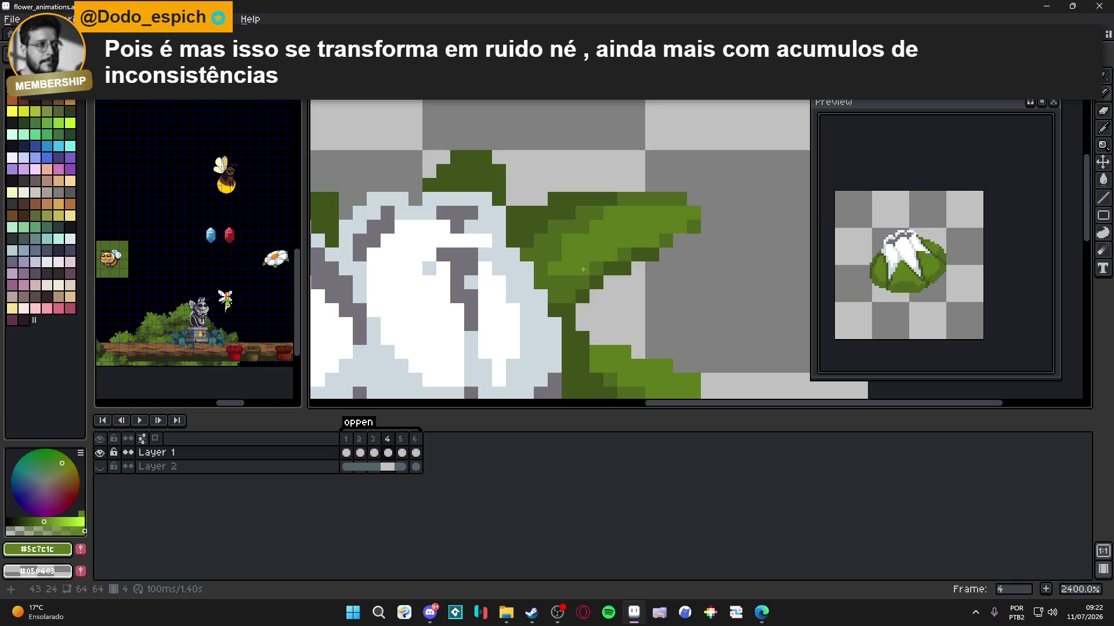
- Pick green #50681F from a leaf pixel and save the animation file
{"action": "scroll", "coordinate": [555, 257], "scroll_direction": "down", "scroll_amount": 3}
{"action": "scroll", "coordinate": [545, 255], "scroll_direction": "up", "scroll_amount": 3}
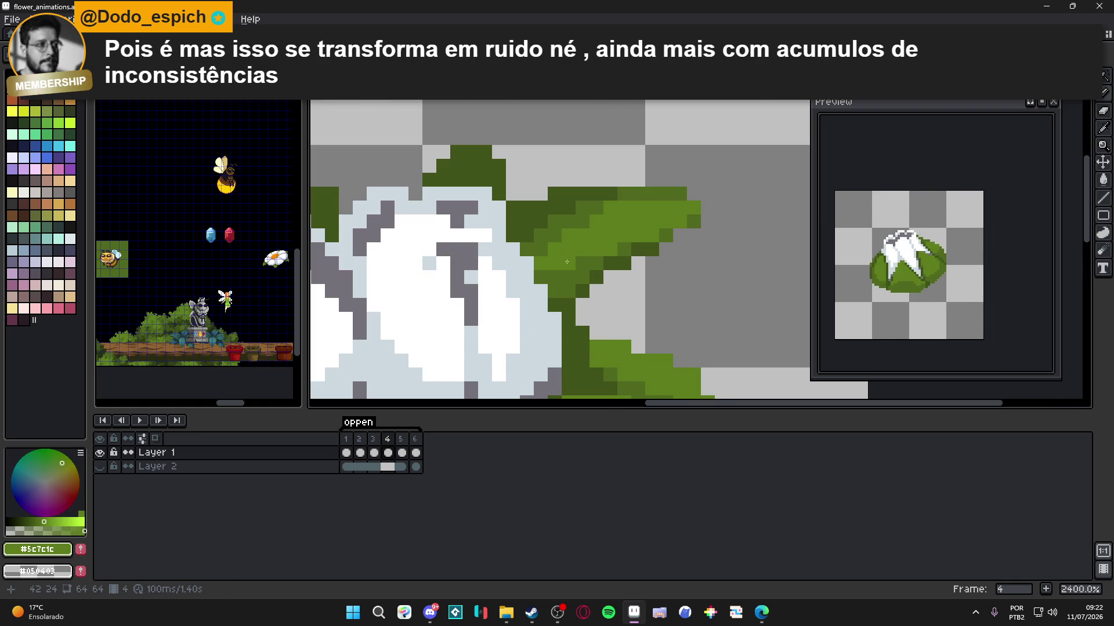
{"action": "left_click", "coordinate": [544, 254], "text": "alt"}
{"action": "scroll", "coordinate": [575, 261], "scroll_direction": "down", "scroll_amount": 3}
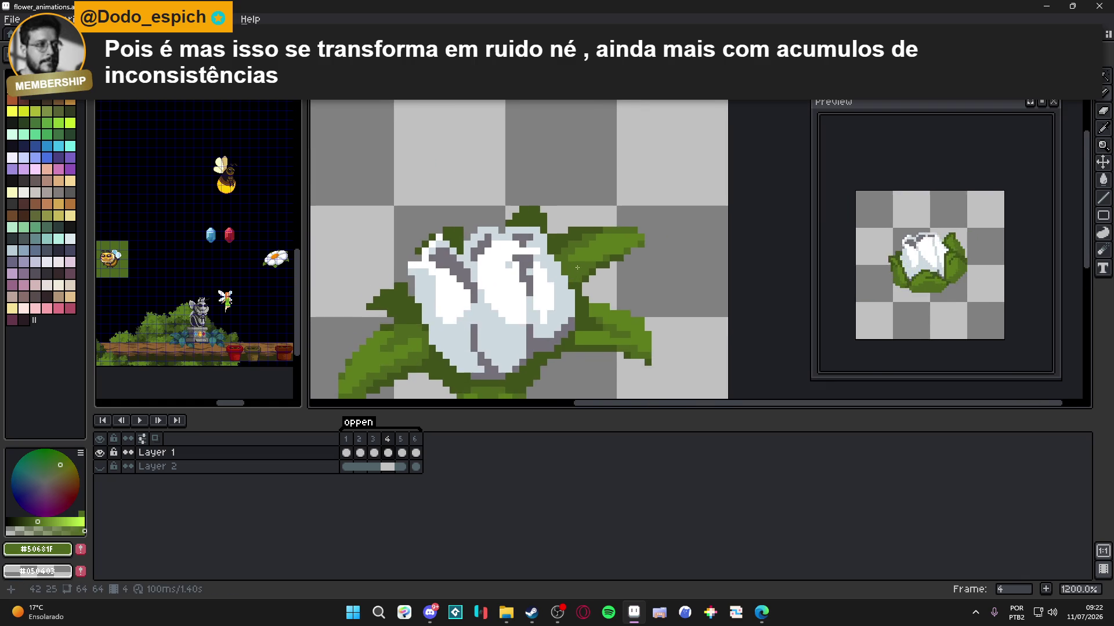
{"action": "key", "text": "ctrl+s"}
{"action": "scroll", "coordinate": [605, 256], "scroll_direction": "up", "scroll_amount": 1}
{"action": "scroll", "coordinate": [604, 256], "scroll_direction": "down", "scroll_amount": 3}
{"action": "scroll", "coordinate": [636, 238], "scroll_direction": "up", "scroll_amount": 2}
{"action": "scroll", "coordinate": [641, 234], "scroll_direction": "down", "scroll_amount": 3}
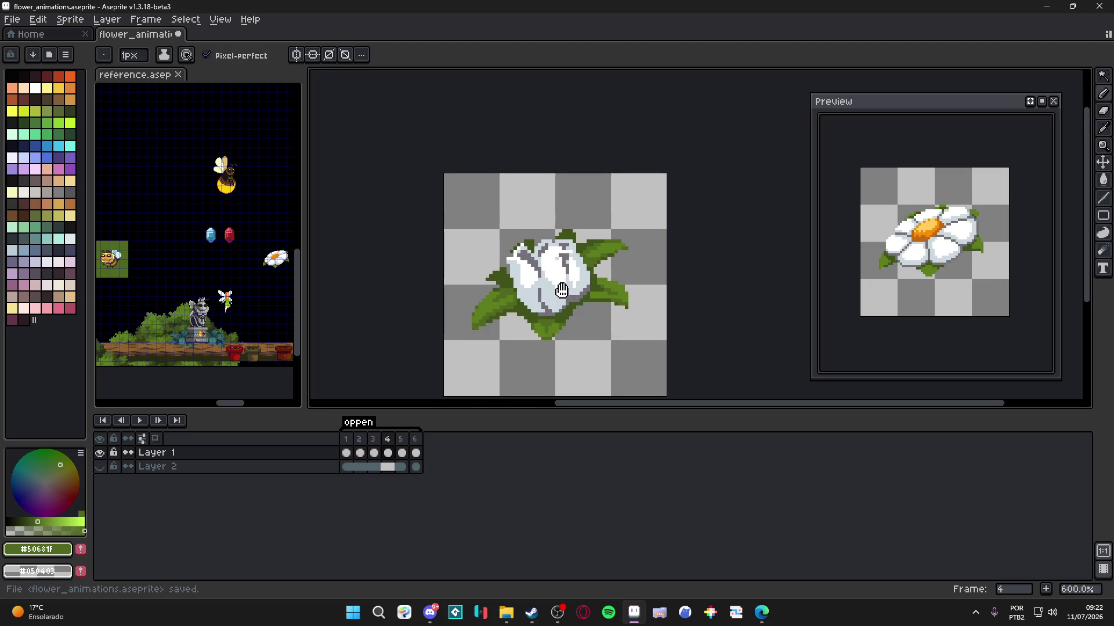
{"action": "key", "text": "ctrl+s"}
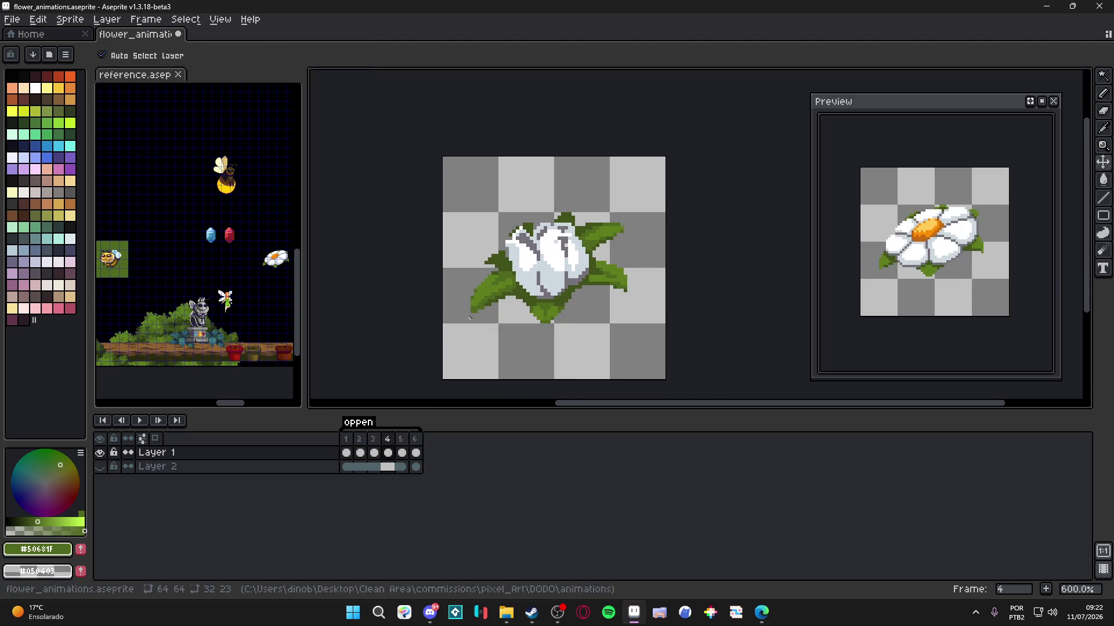
{"action": "scroll", "coordinate": [472, 323], "scroll_direction": "up", "scroll_amount": 4}
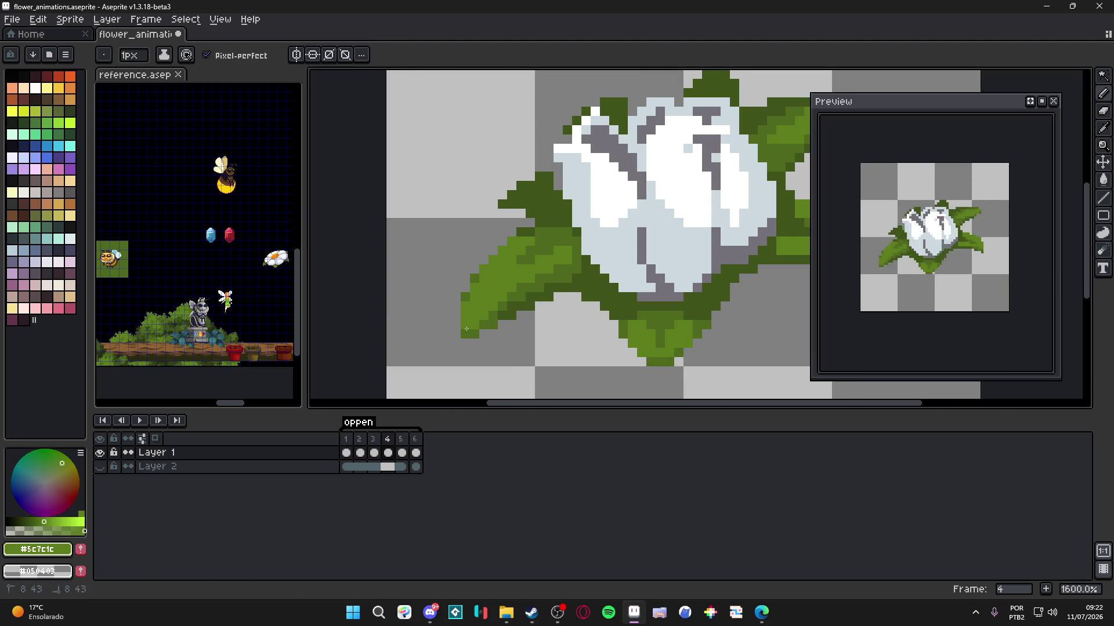
- Add a pixel to the lower-left leaf, save, and re-pick green #50681F
{"action": "left_click", "coordinate": [541, 276]}
{"action": "scroll", "coordinate": [566, 272], "scroll_direction": "down", "scroll_amount": 3}
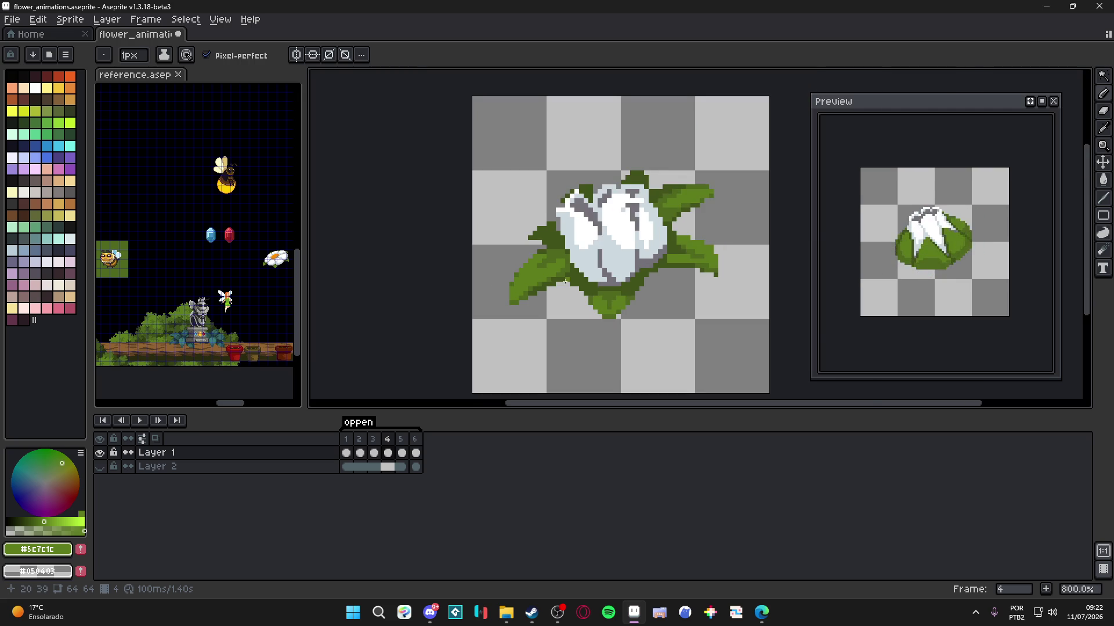
{"action": "key", "text": "ctrl+s"}
{"action": "scroll", "coordinate": [566, 280], "scroll_direction": "up", "scroll_amount": 2}
{"action": "scroll", "coordinate": [569, 276], "scroll_direction": "down", "scroll_amount": 2}
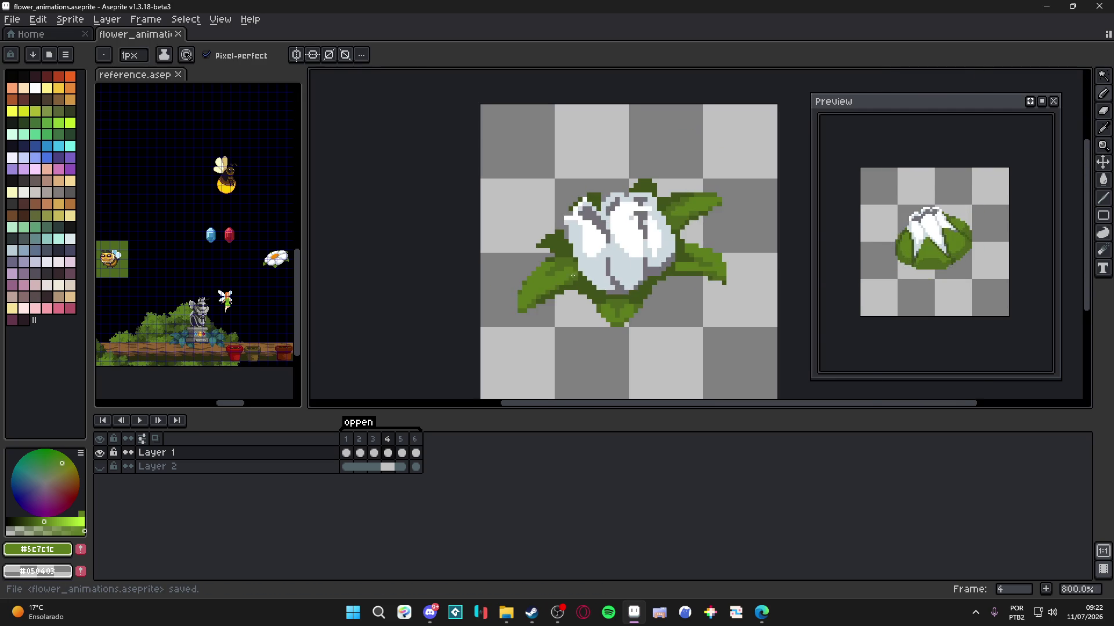
{"action": "scroll", "coordinate": [544, 275], "scroll_direction": "up", "scroll_amount": 1}
{"action": "left_click", "coordinate": [544, 275], "text": "alt"}
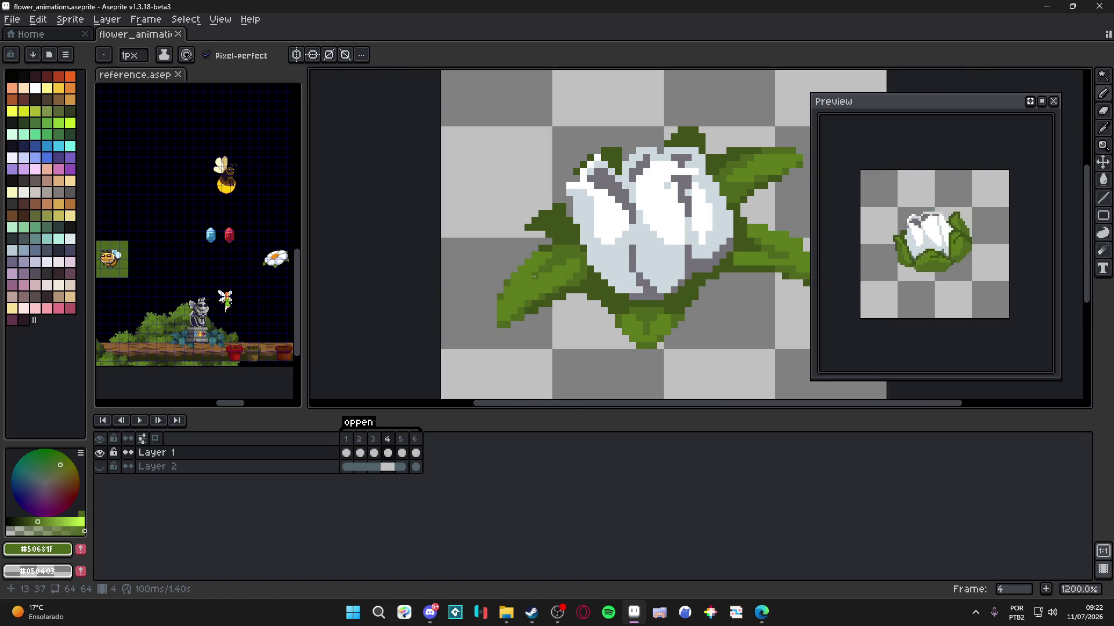
{"action": "scroll", "coordinate": [522, 297], "scroll_direction": "down", "scroll_amount": 2}
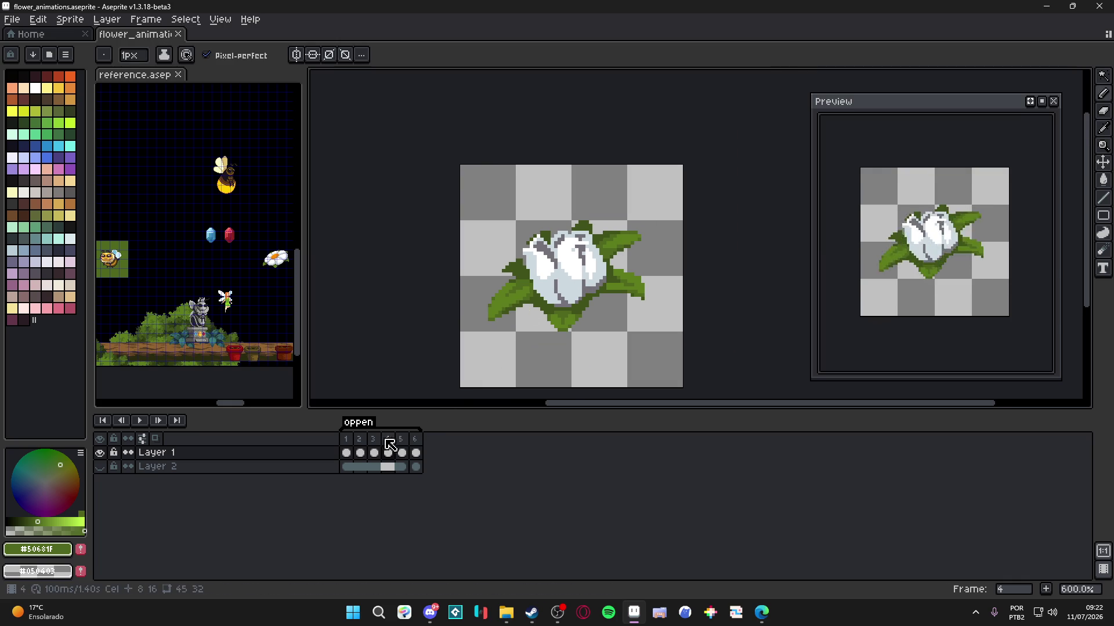
- Switch to frame 4 of the flower animation, glancing at the reference sprite
{"action": "left_click", "coordinate": [374, 439]}
{"action": "left_click", "coordinate": [391, 441]}
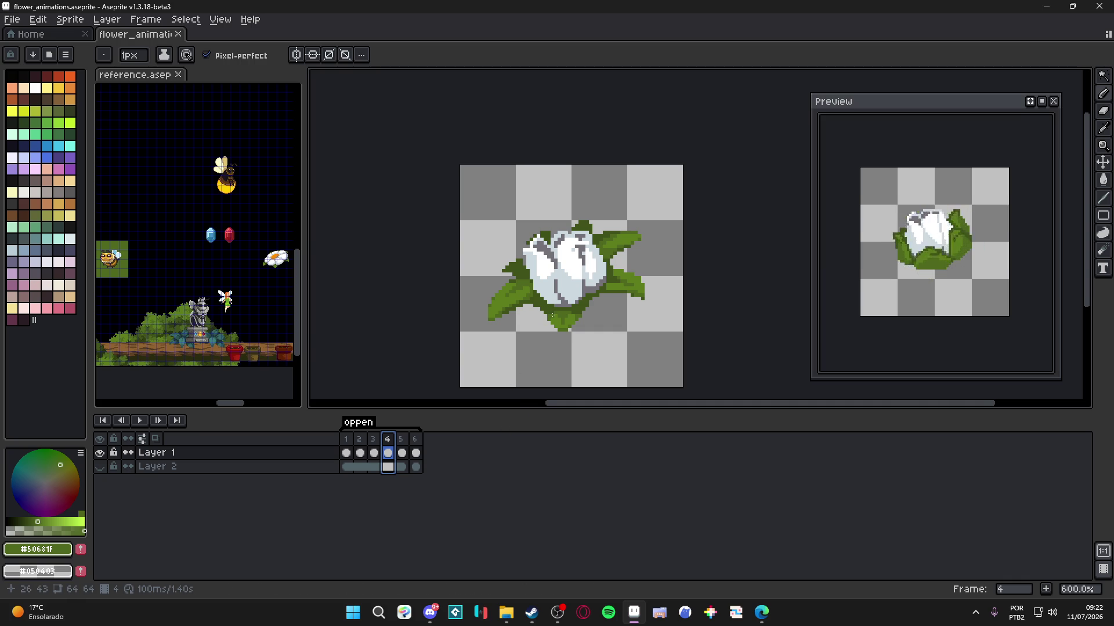
{"action": "scroll", "coordinate": [551, 311], "scroll_direction": "up", "scroll_amount": 3}
{"action": "scroll", "coordinate": [266, 310], "scroll_direction": "up", "scroll_amount": 4}
{"action": "left_click", "coordinate": [265, 310]}
{"action": "scroll", "coordinate": [261, 302], "scroll_direction": "down", "scroll_amount": 5}
{"action": "scroll", "coordinate": [511, 293], "scroll_direction": "up", "scroll_amount": 3}
- Try a Paint Bucket fill of dark green #40531b on the leaves, then undo it
{"action": "key", "text": "g"}
{"action": "left_click", "coordinate": [638, 291]}
{"action": "scroll", "coordinate": [569, 320], "scroll_direction": "down", "scroll_amount": 3}
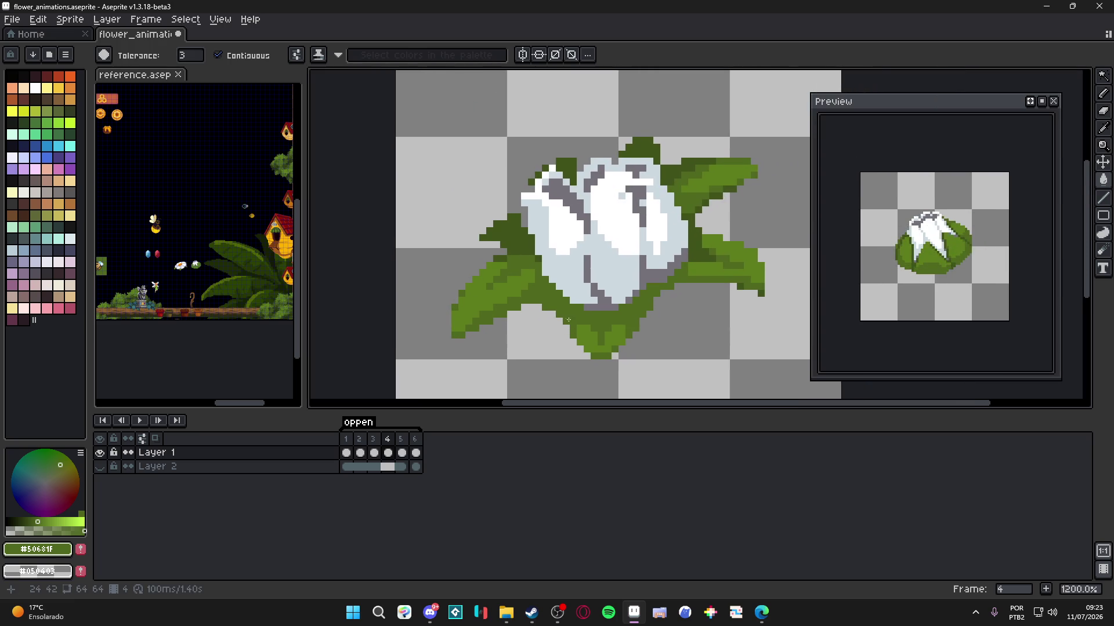
{"action": "scroll", "coordinate": [548, 297], "scroll_direction": "up", "scroll_amount": 1}
{"action": "left_click", "coordinate": [544, 304], "text": "alt"}
{"action": "scroll", "coordinate": [540, 313], "scroll_direction": "up", "scroll_amount": 3}
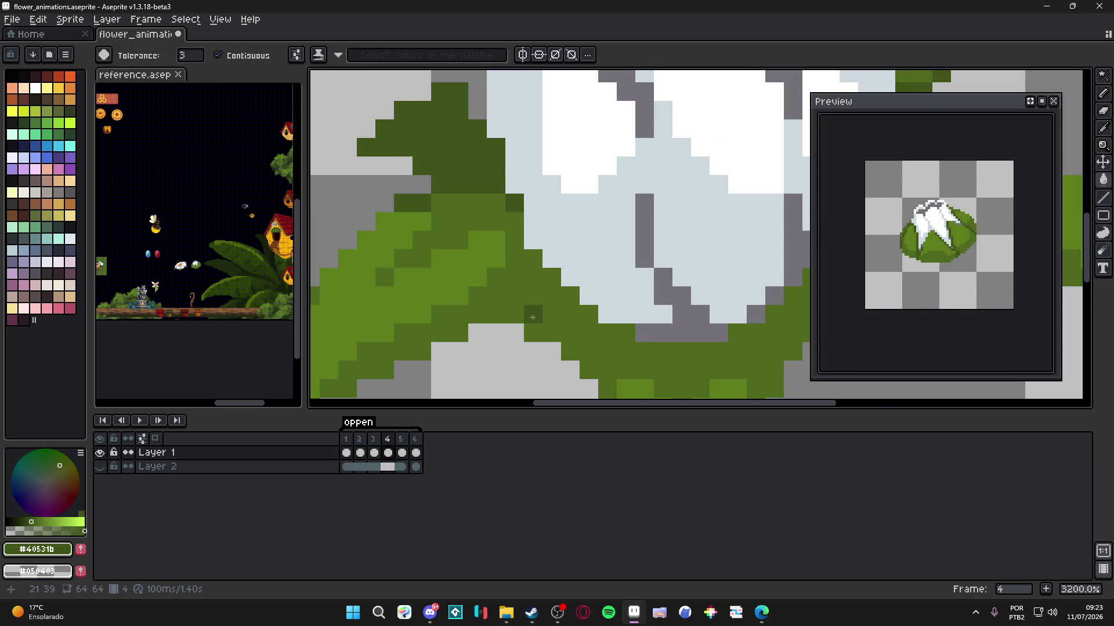
{"action": "key", "text": "ctrl+z"}
- Pencil a dark green line along the base of the bud's petals
{"action": "key", "text": "b"}
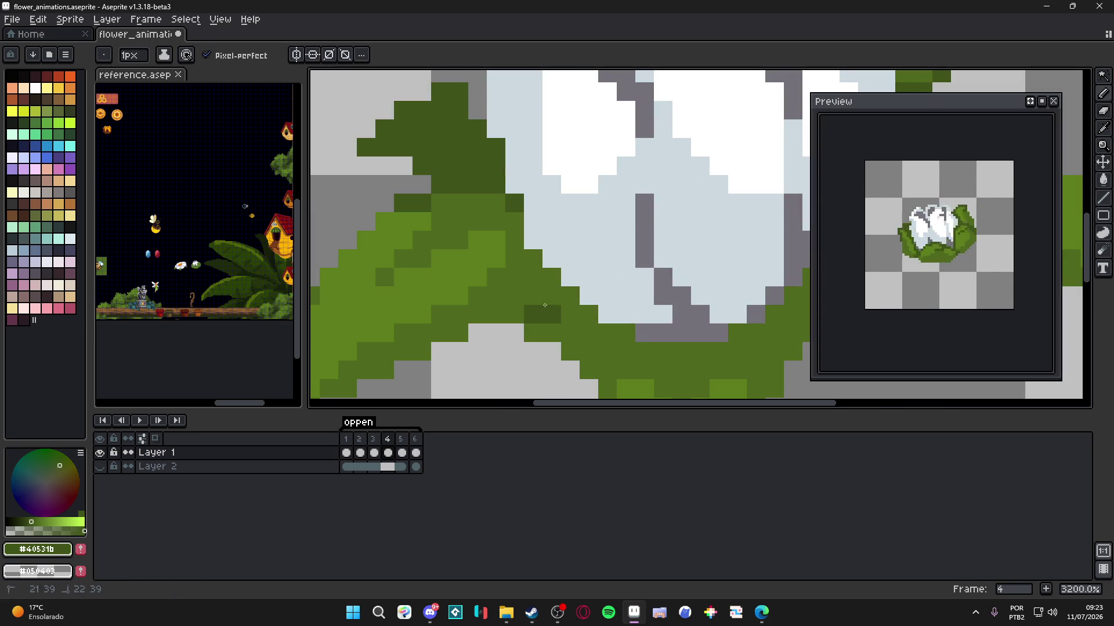
{"action": "scroll", "coordinate": [599, 342], "scroll_direction": "down", "scroll_amount": 3}
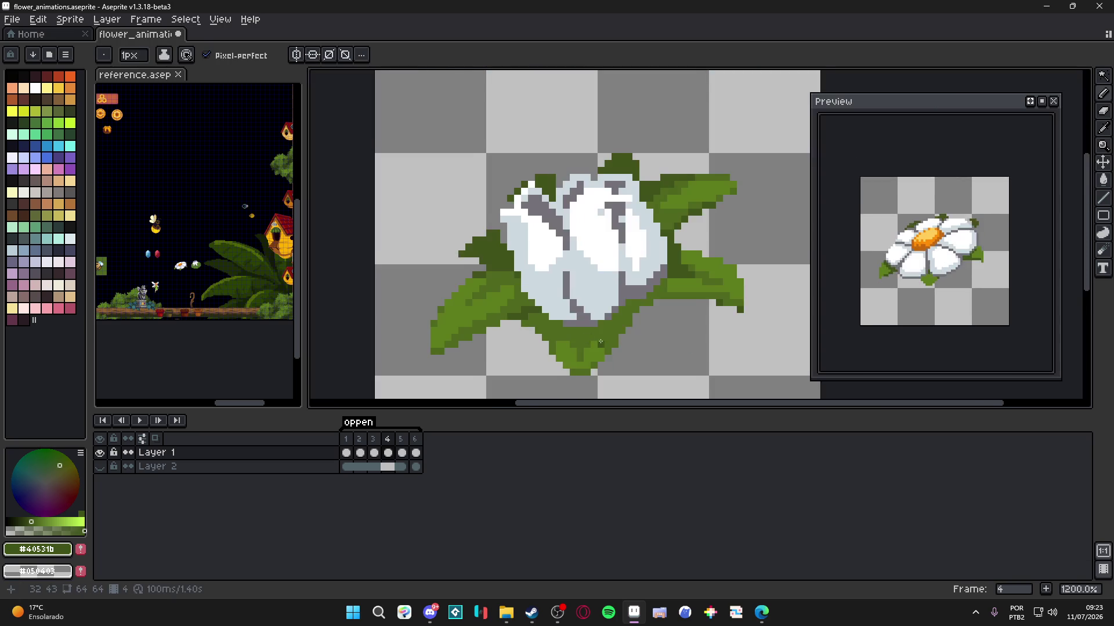
{"action": "scroll", "coordinate": [600, 342], "scroll_direction": "up", "scroll_amount": 3}
{"action": "mouse_move", "coordinate": [609, 305]}
{"action": "left_mouse_down"}
{"action": "mouse_move", "coordinate": [621, 307]}
{"action": "mouse_move", "coordinate": [594, 327]}
{"action": "mouse_move", "coordinate": [608, 341]}
{"action": "mouse_move", "coordinate": [594, 351]}
{"action": "left_mouse_up"}
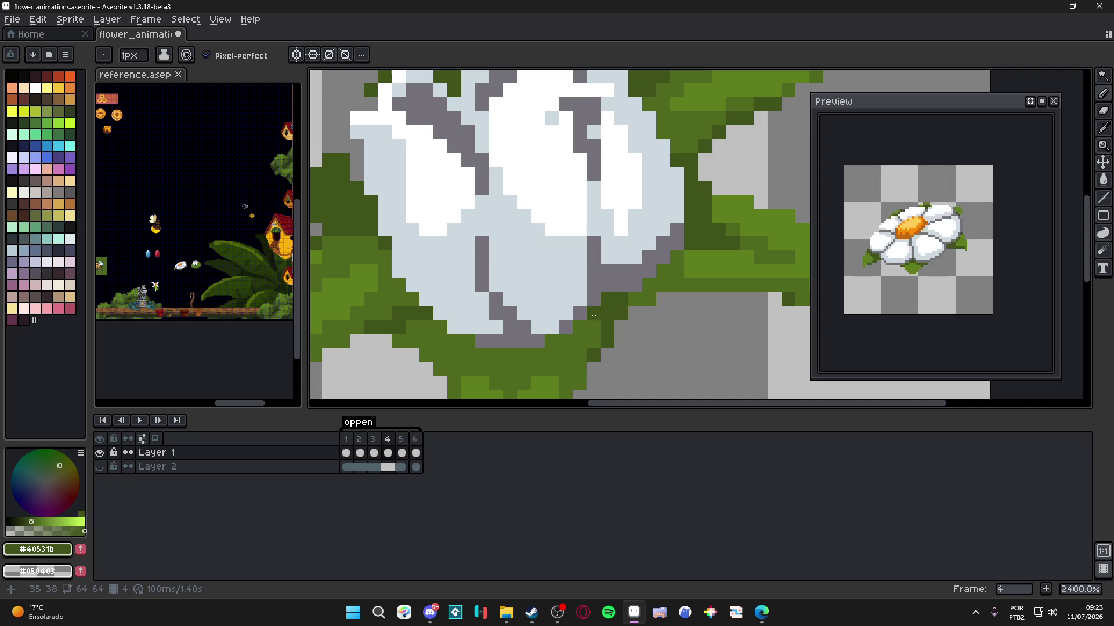
{"action": "scroll", "coordinate": [593, 316], "scroll_direction": "down", "scroll_amount": 4}
{"action": "scroll", "coordinate": [580, 348], "scroll_direction": "up", "scroll_amount": 2}
{"action": "scroll", "coordinate": [557, 360], "scroll_direction": "down", "scroll_amount": 2}
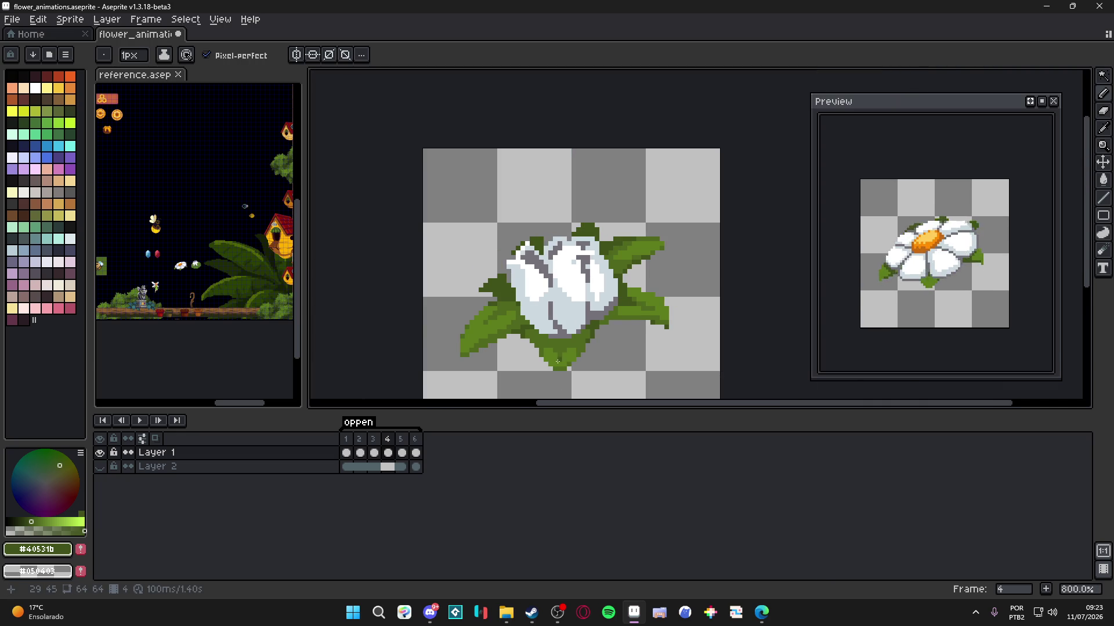
{"action": "scroll", "coordinate": [533, 335], "scroll_direction": "up", "scroll_amount": 3}
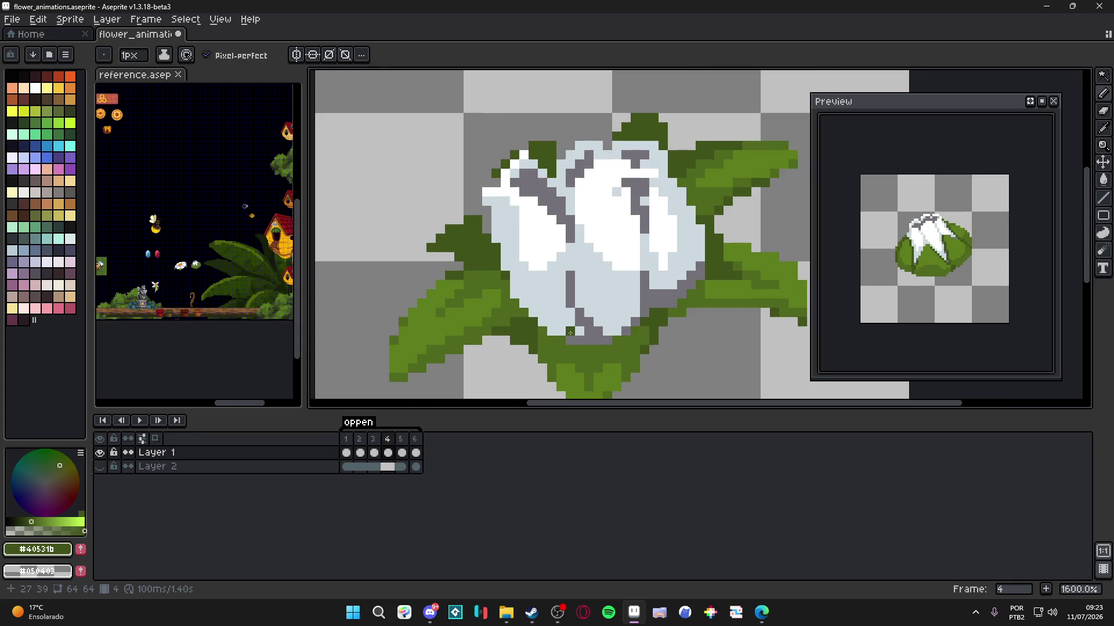
{"action": "scroll", "coordinate": [613, 355], "scroll_direction": "down", "scroll_amount": 3}
{"action": "scroll", "coordinate": [574, 351], "scroll_direction": "up", "scroll_amount": 3}
- Pick dark green #40531b from the leaf and save flower_animations.aseprite
{"action": "left_click", "coordinate": [548, 329], "text": "alt"}
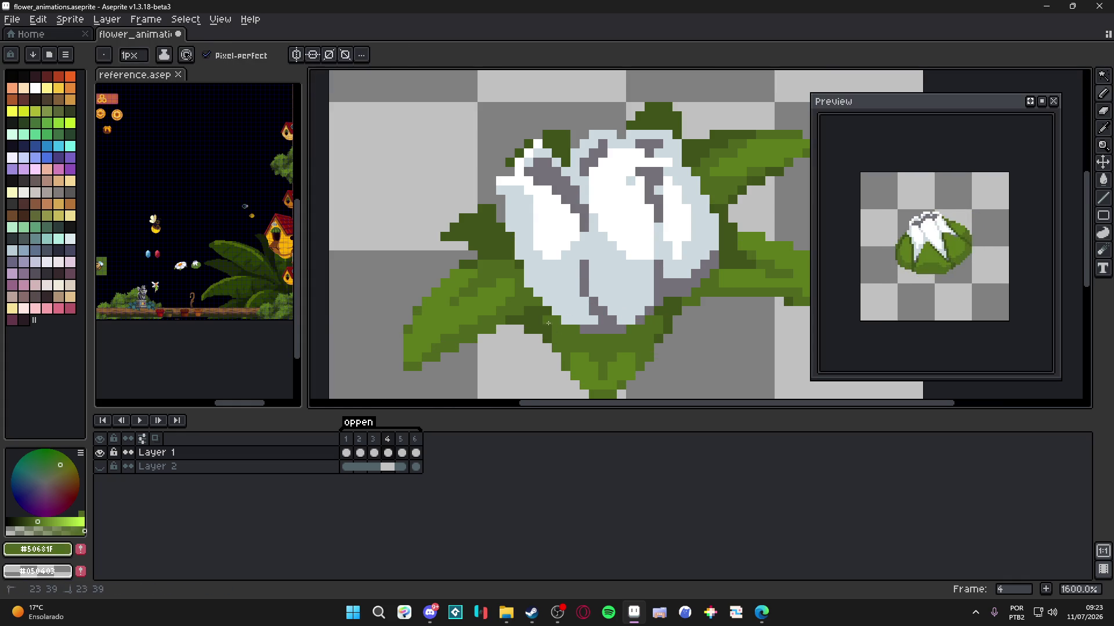
{"action": "left_click", "coordinate": [548, 329], "text": "alt"}
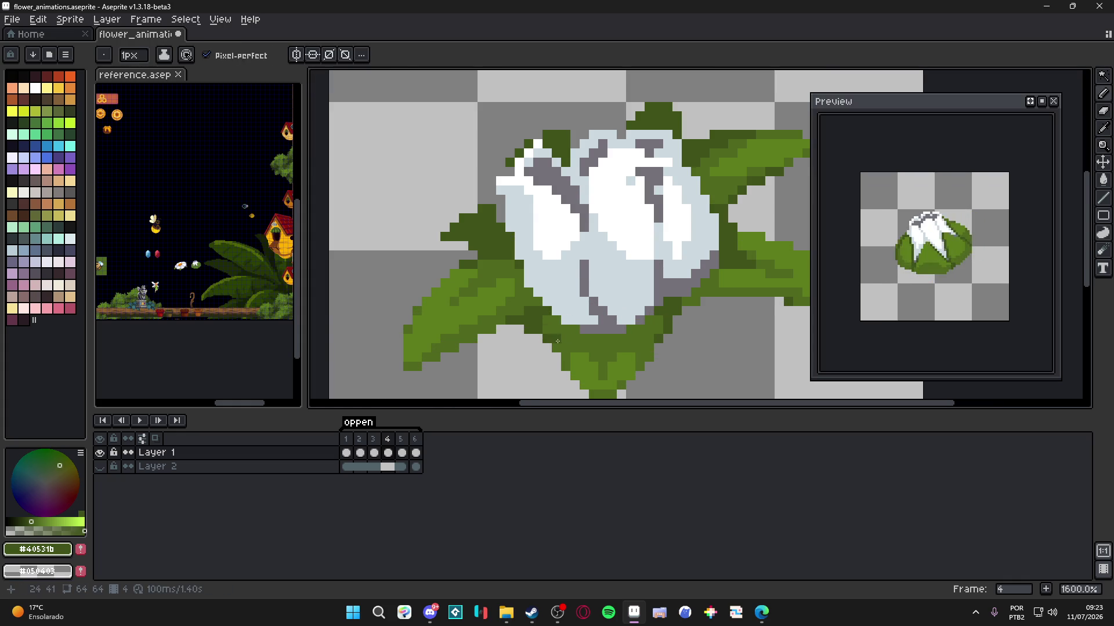
{"action": "scroll", "coordinate": [550, 333], "scroll_direction": "down", "scroll_amount": 3}
{"action": "scroll", "coordinate": [607, 341], "scroll_direction": "down", "scroll_amount": 3}
{"action": "scroll", "coordinate": [601, 344], "scroll_direction": "up", "scroll_amount": 1}
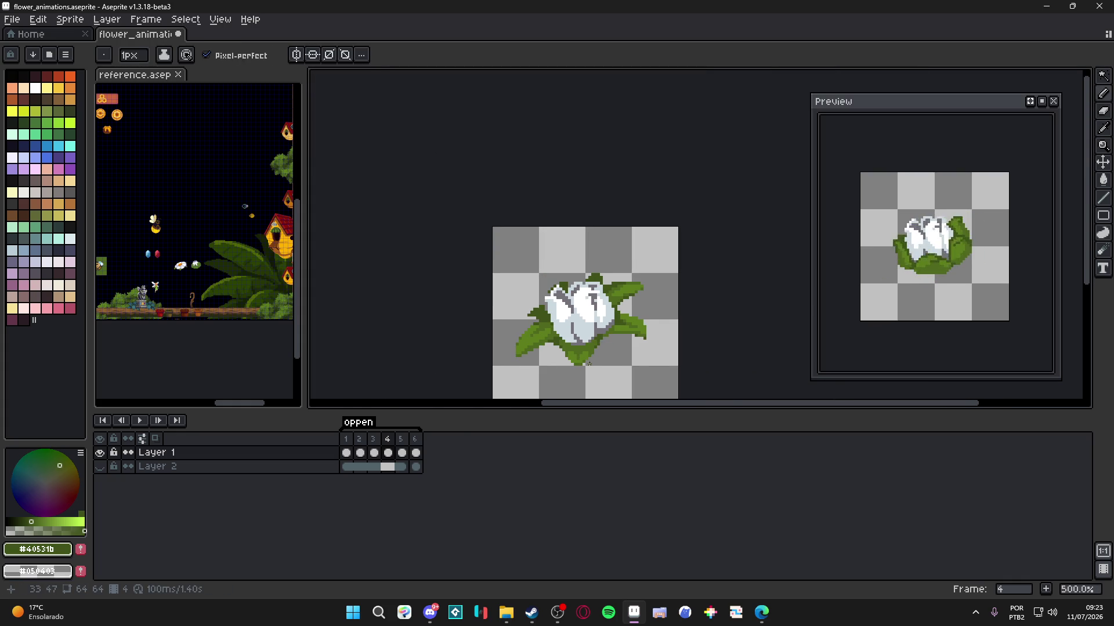
{"action": "key", "text": "ctrl+s"}
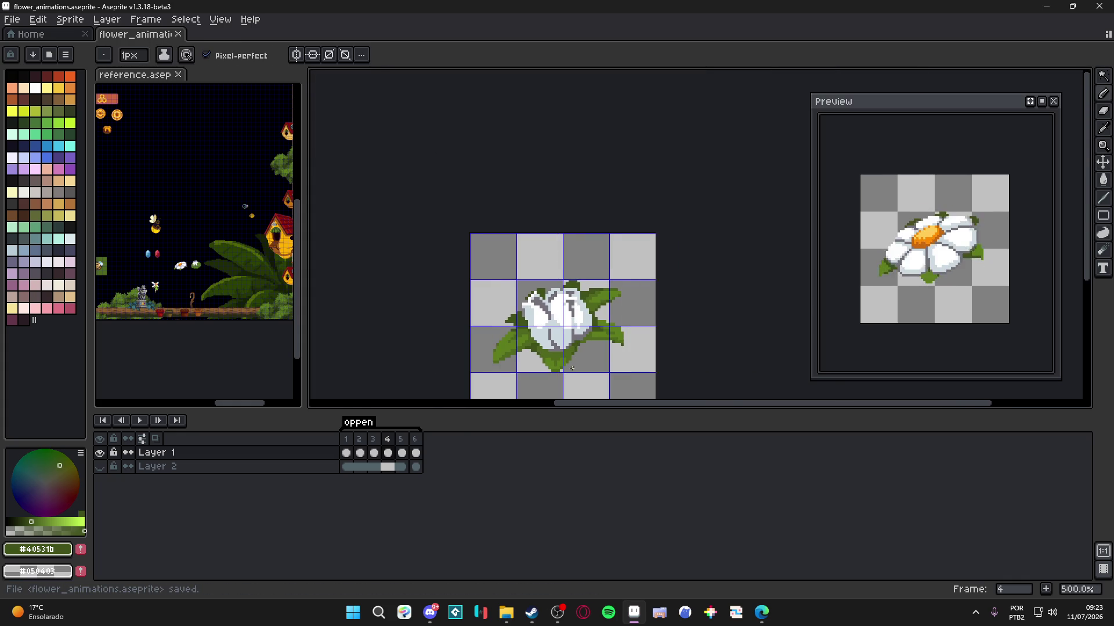
{"action": "scroll", "coordinate": [551, 322], "scroll_direction": "up", "scroll_amount": 1}
{"action": "scroll", "coordinate": [550, 322], "scroll_direction": "up", "scroll_amount": 1}
{"action": "key", "text": "ctrl+s"}
{"action": "scroll", "coordinate": [544, 325], "scroll_direction": "down", "scroll_amount": 2}
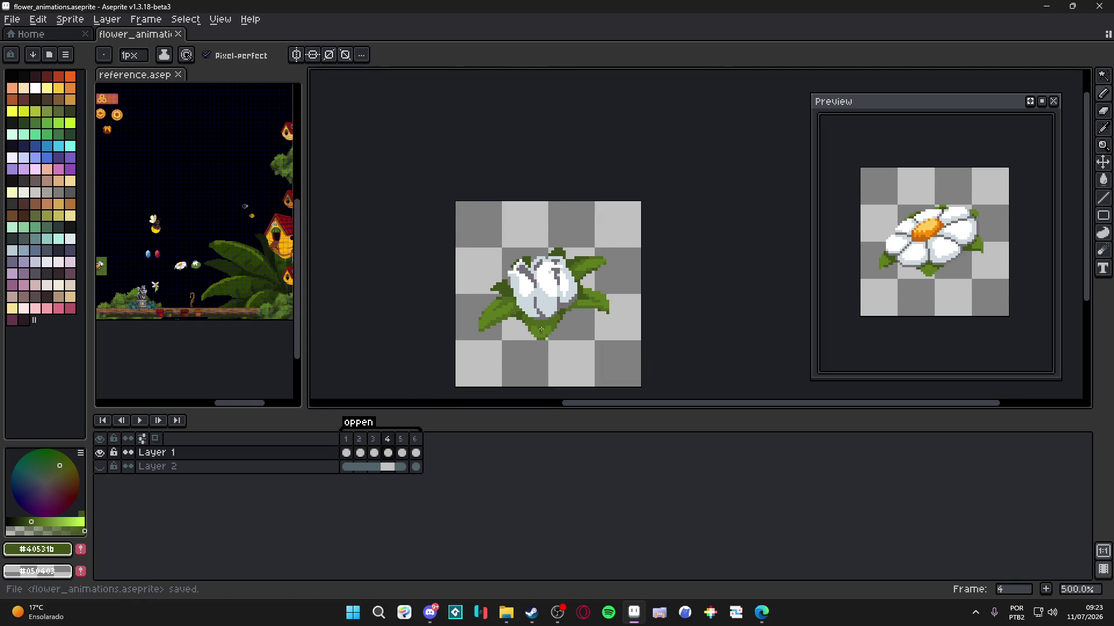
- Compare frames 3, 4 and 5, then zoom in on the frame 5 daisy
{"action": "left_click", "coordinate": [378, 447]}
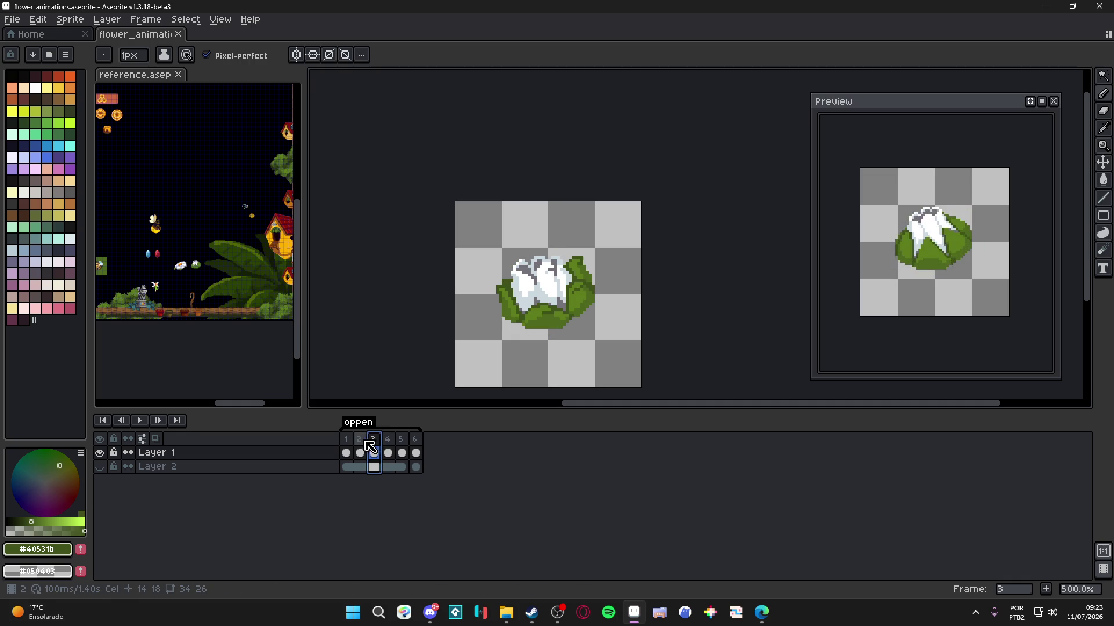
{"action": "left_click", "coordinate": [390, 439]}
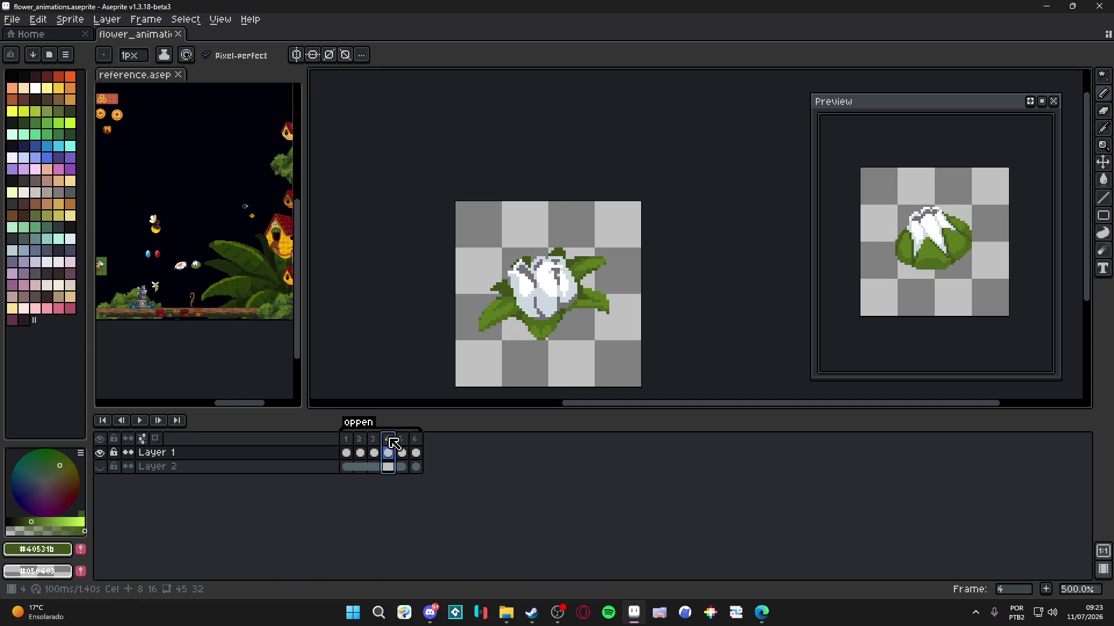
{"action": "left_click", "coordinate": [374, 444]}
{"action": "left_click", "coordinate": [388, 444]}
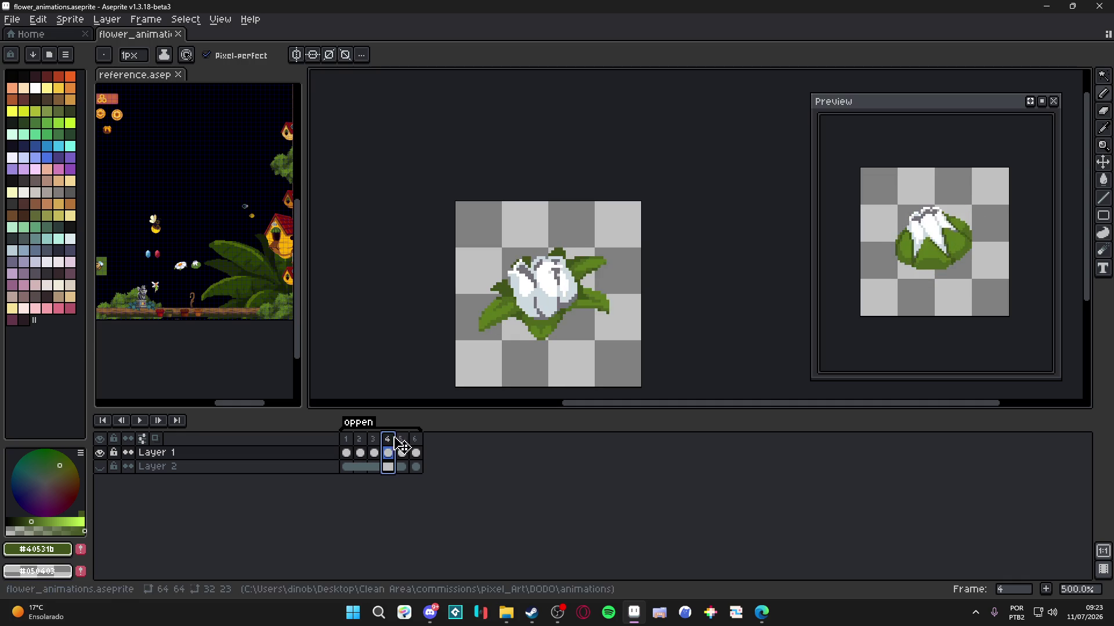
{"action": "left_click", "coordinate": [412, 444]}
{"action": "key", "text": "5"}
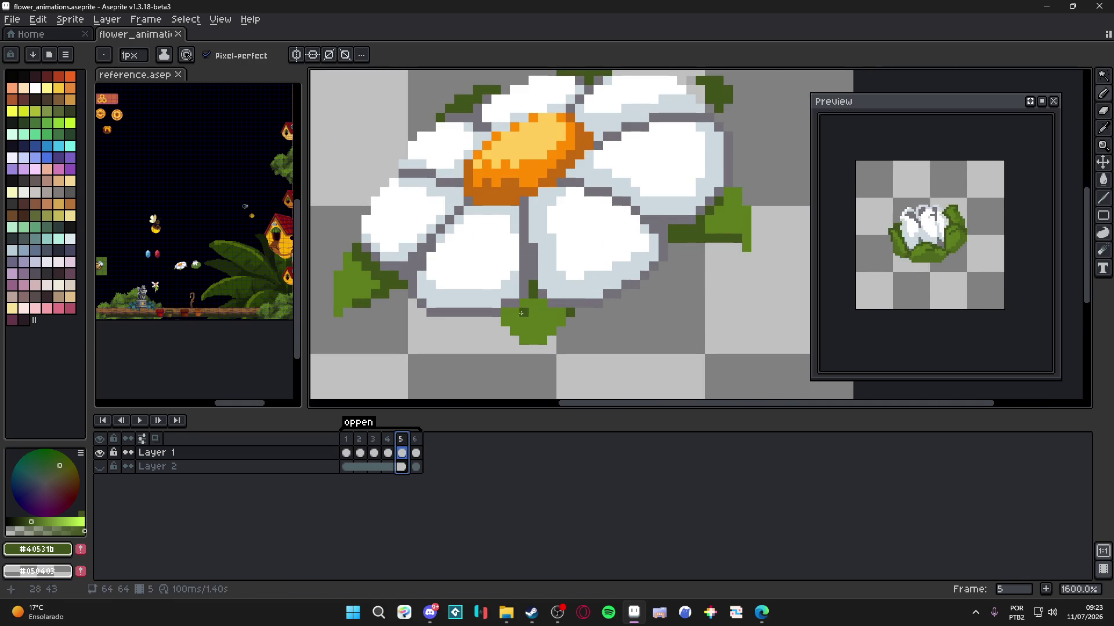
- Pick frame 4's darker leaf green #50681F and bucket-fill frame 5's side leaves with it
{"action": "key", "text": "comma"}
{"action": "left_click", "coordinate": [421, 365], "text": "alt"}
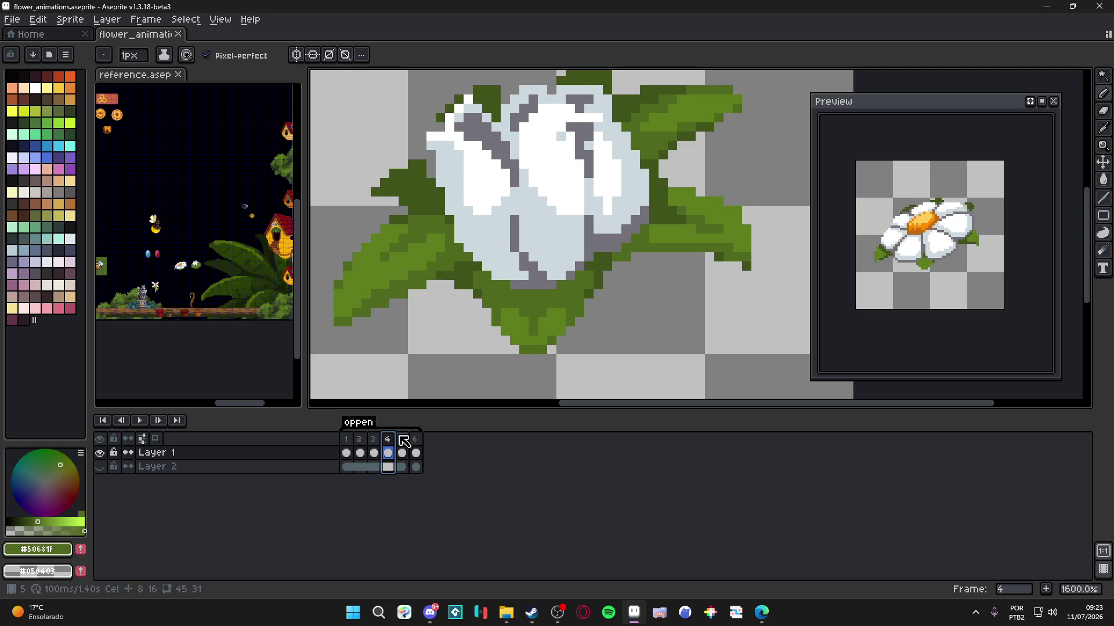
{"action": "key", "text": "period"}
{"action": "key", "text": "g"}
{"action": "left_click", "coordinate": [368, 288]}
{"action": "left_click", "coordinate": [725, 215]}
{"action": "scroll", "coordinate": [547, 311], "scroll_direction": "down", "scroll_amount": 3}
{"action": "scroll", "coordinate": [546, 311], "scroll_direction": "up", "scroll_amount": 5}
- Pencil the leaf pixels below the flower darker green and save the file
{"action": "key", "text": "b"}
{"action": "left_click", "coordinate": [535, 315]}
{"action": "left_click_drag", "start_coordinate": [548, 315], "coordinate": [562, 314]}
{"action": "left_click", "coordinate": [590, 329]}
{"action": "left_click", "coordinate": [590, 328]}
{"action": "left_click", "coordinate": [501, 337]}
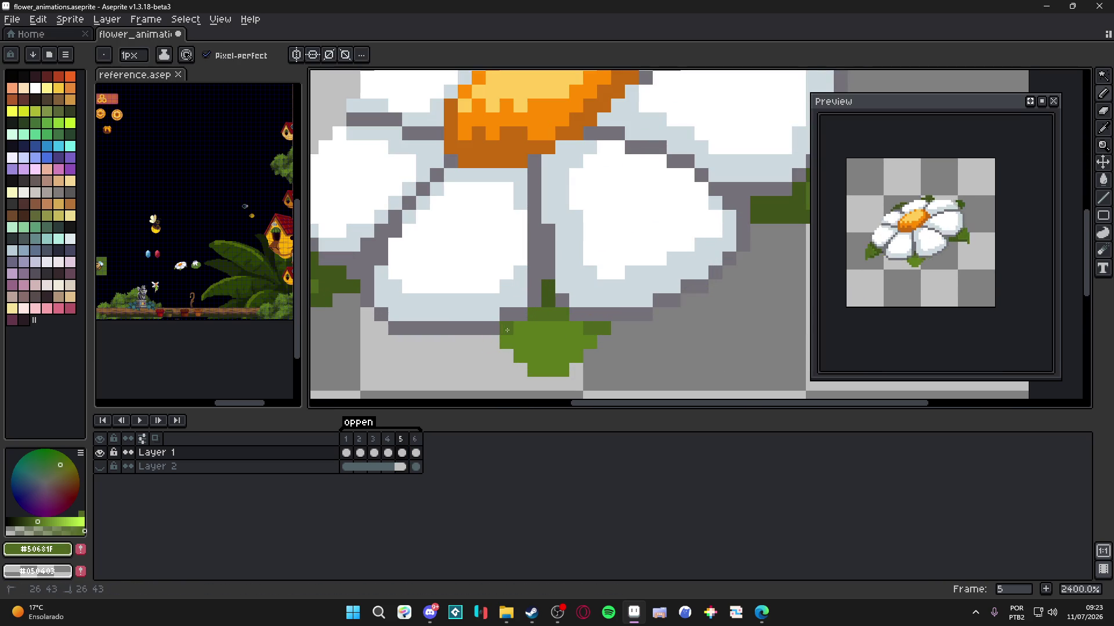
{"action": "scroll", "coordinate": [510, 338], "scroll_direction": "down", "scroll_amount": 2}
{"action": "left_click_drag", "start_coordinate": [520, 339], "coordinate": [549, 343]}
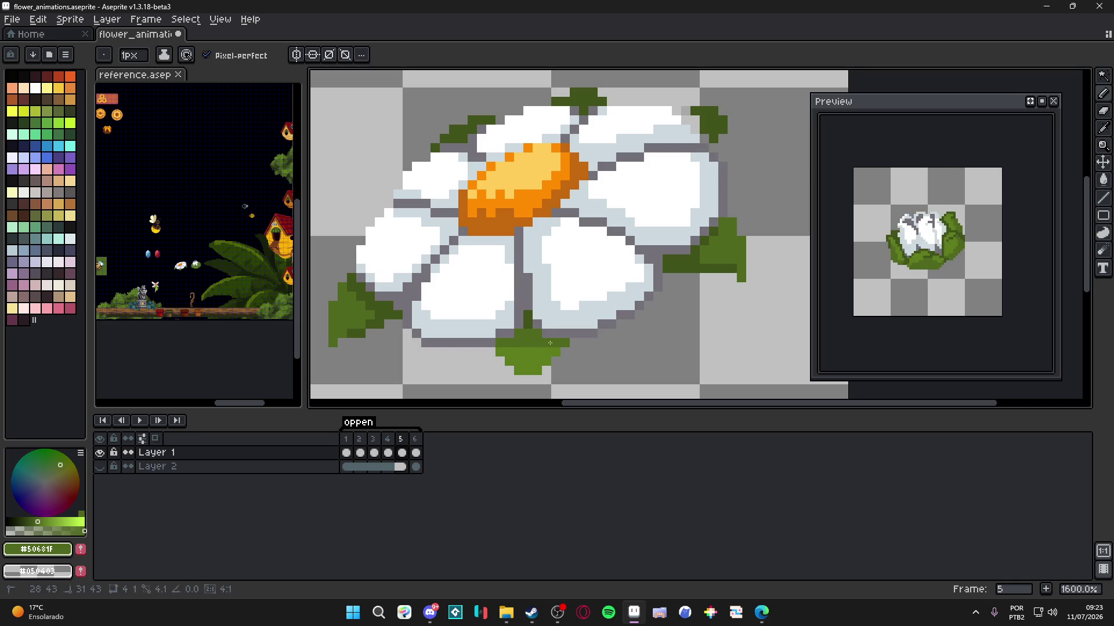
{"action": "scroll", "coordinate": [549, 360], "scroll_direction": "down", "scroll_amount": 3}
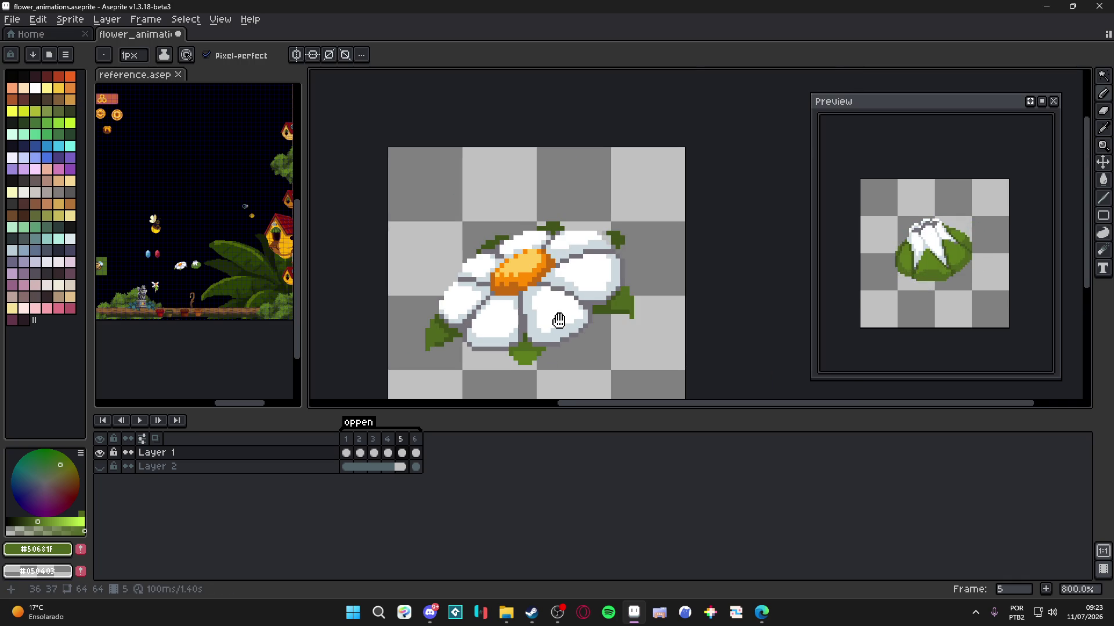
{"action": "key", "text": "ctrl+s"}
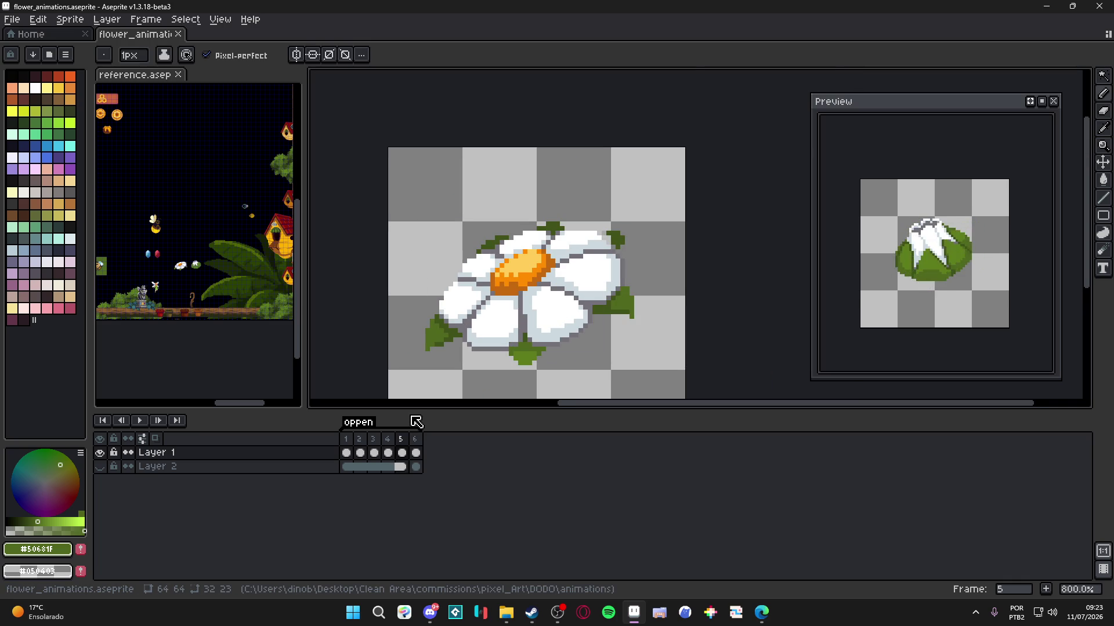
- Touch up a petal edge in white, pick grey #757179, and save again
{"action": "scroll", "coordinate": [496, 274], "scroll_direction": "up", "scroll_amount": 3}
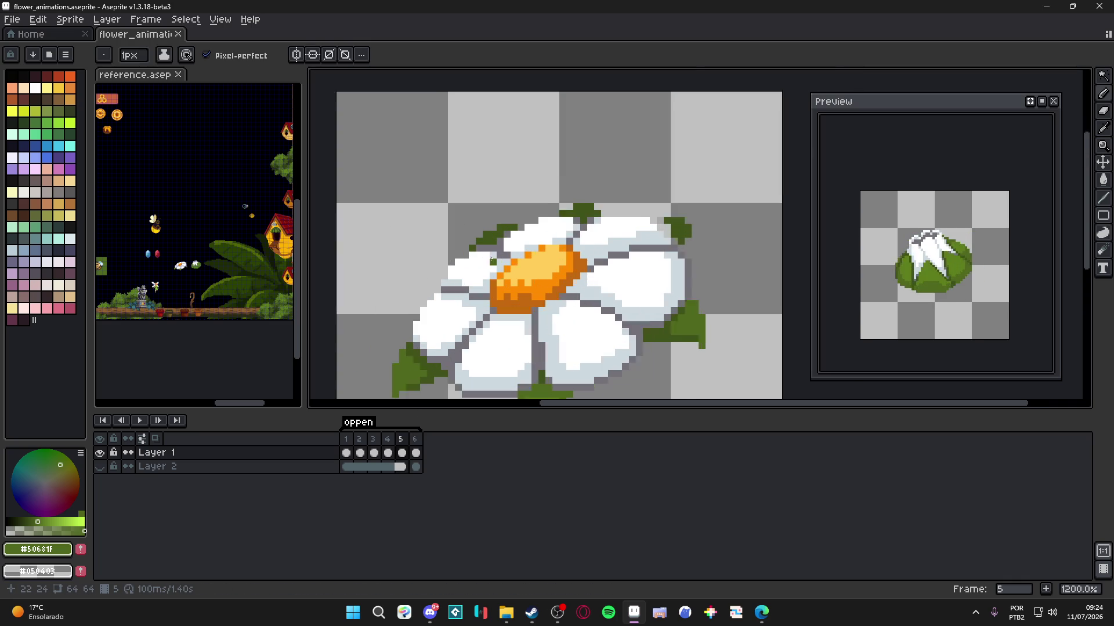
{"action": "left_click", "coordinate": [478, 248], "text": "alt"}
{"action": "left_click_drag", "start_coordinate": [485, 246], "coordinate": [492, 245]}
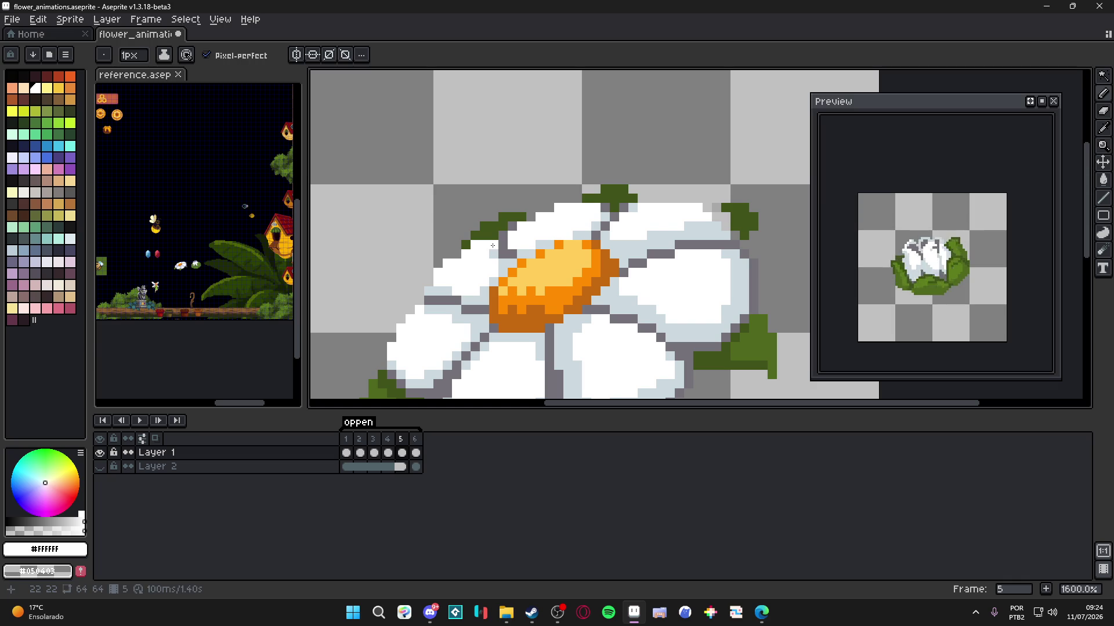
{"action": "scroll", "coordinate": [499, 270], "scroll_direction": "down", "scroll_amount": 1}
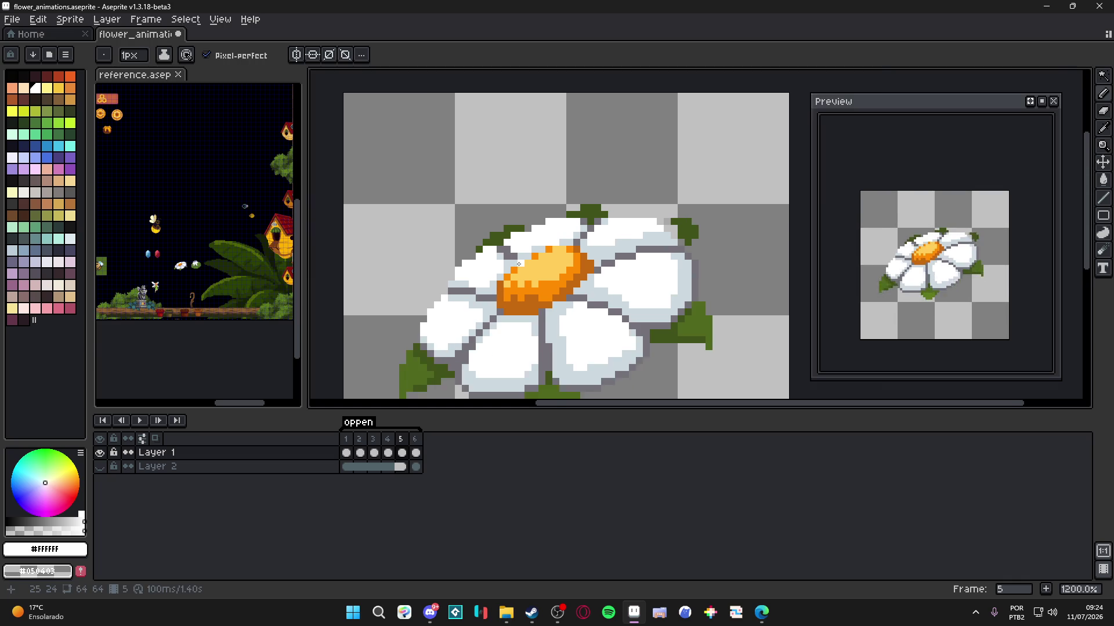
{"action": "scroll", "coordinate": [510, 284], "scroll_direction": "up", "scroll_amount": 3}
{"action": "left_click", "coordinate": [522, 296], "text": "alt"}
{"action": "scroll", "coordinate": [523, 299], "scroll_direction": "down", "scroll_amount": 5}
{"action": "key", "text": "ctrl+s"}
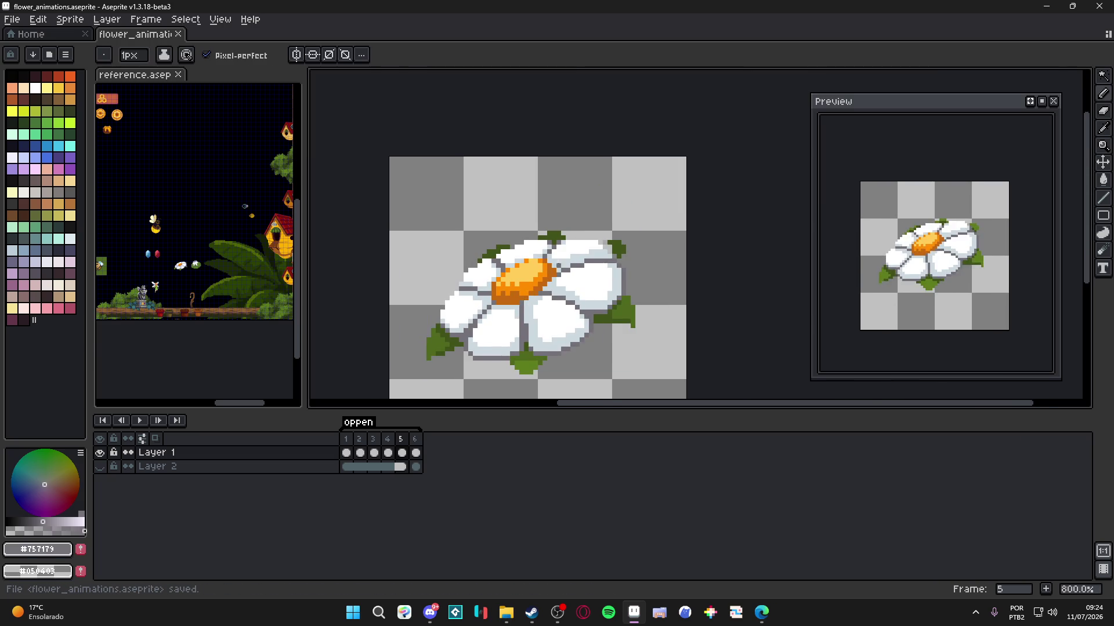
{"action": "scroll", "coordinate": [567, 233], "scroll_direction": "up", "scroll_amount": 5}
{"action": "scroll", "coordinate": [532, 253], "scroll_direction": "down", "scroll_amount": 5}
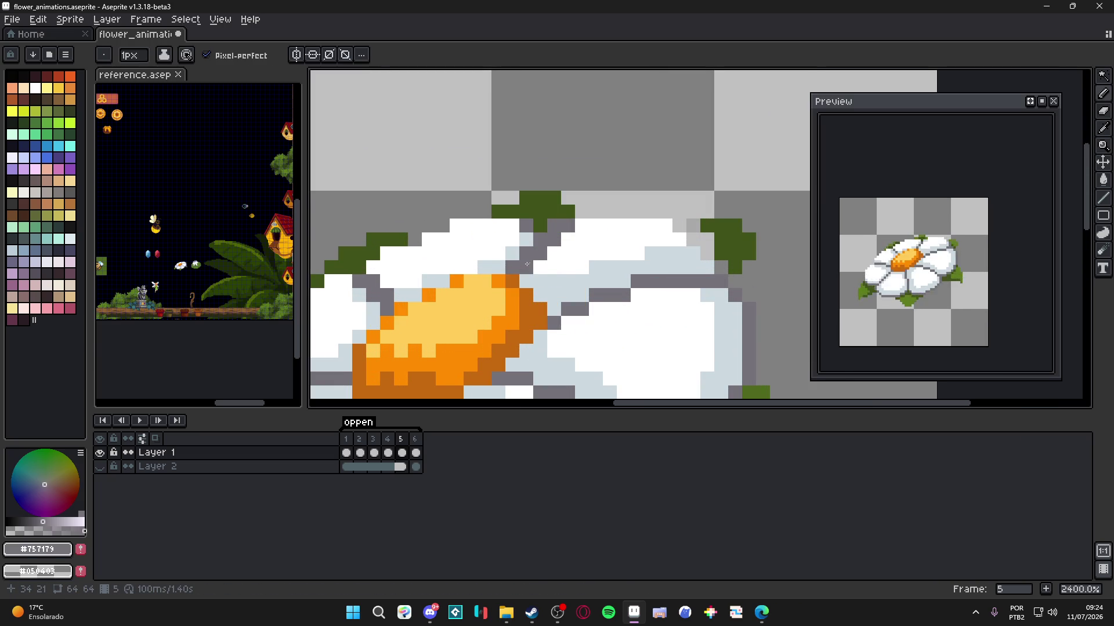
{"action": "scroll", "coordinate": [565, 274], "scroll_direction": "up", "scroll_amount": 2}
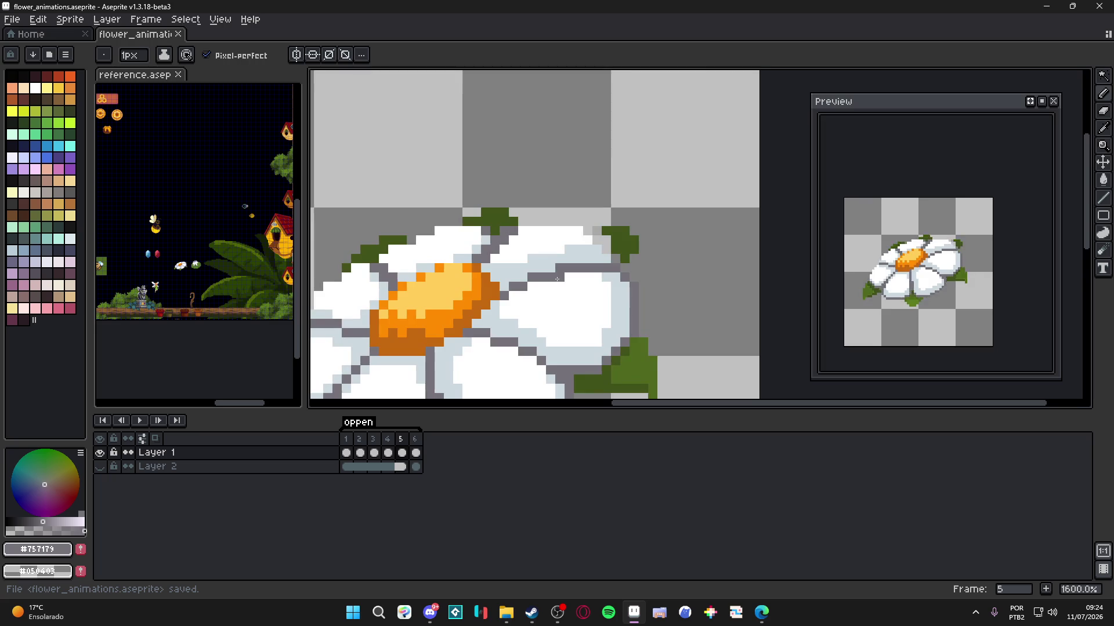
{"action": "scroll", "coordinate": [564, 273], "scroll_direction": "down", "scroll_amount": 3}
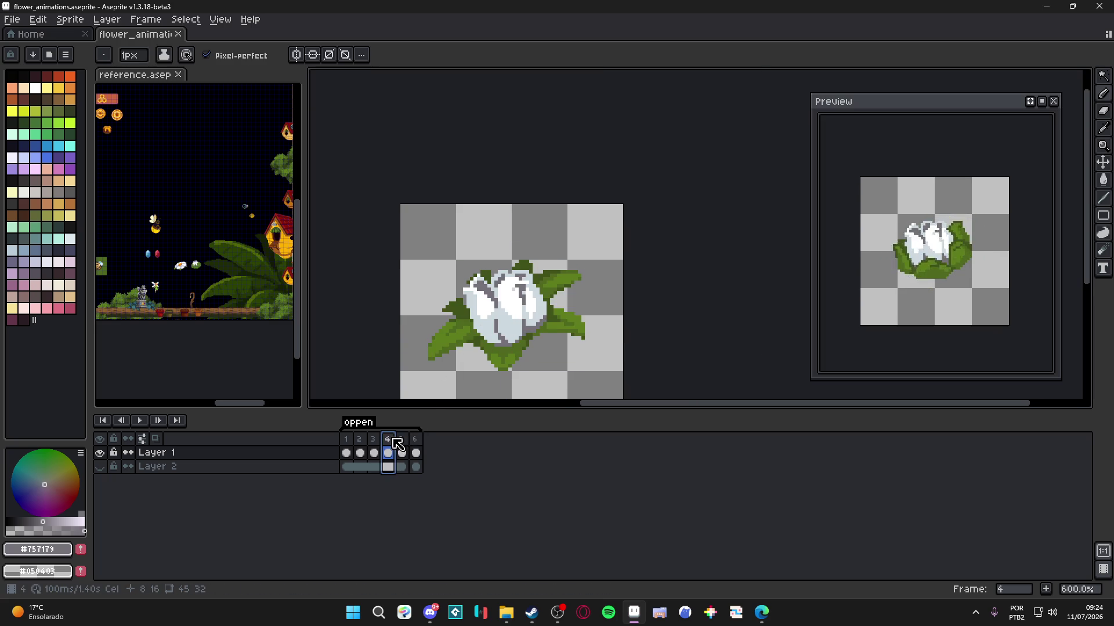
- On frame 6, lighten two petal outline pixels to mid grey #9b9fa6
{"action": "left_click", "coordinate": [418, 442]}
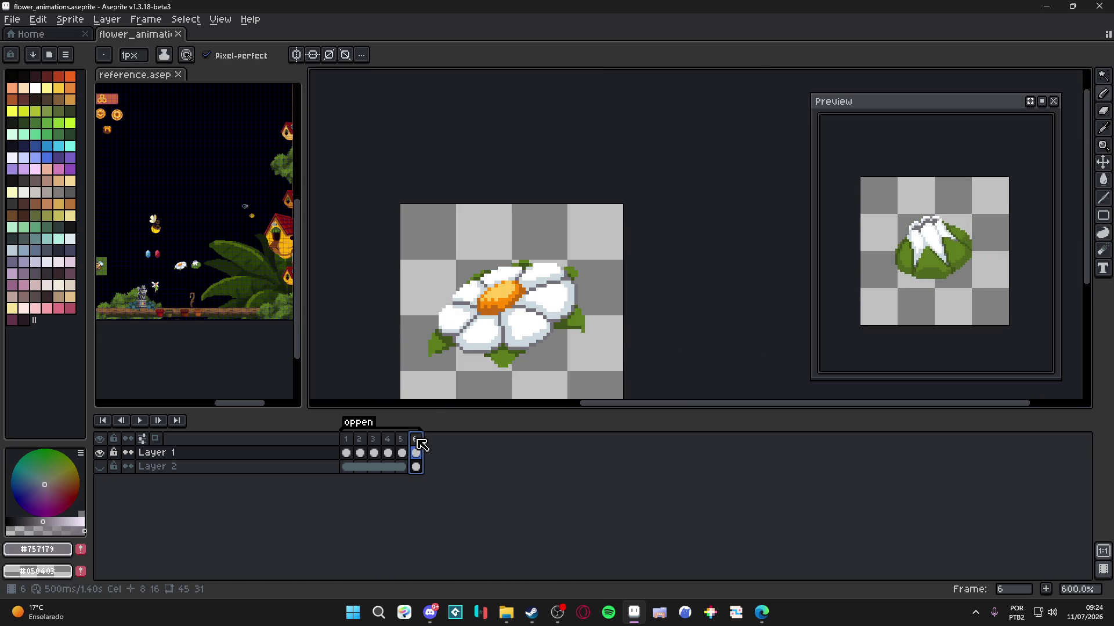
{"action": "scroll", "coordinate": [534, 291], "scroll_direction": "up", "scroll_amount": 4}
{"action": "left_click", "coordinate": [534, 291], "text": "alt"}
{"action": "left_click", "coordinate": [56, 524]}
{"action": "scroll", "coordinate": [446, 293], "scroll_direction": "up", "scroll_amount": 2}
{"action": "left_click", "coordinate": [532, 288]}
{"action": "left_click", "coordinate": [532, 274]}
- Sample the dark and mid grey outline colours from the daisy's petals
{"action": "key", "text": "alt"}
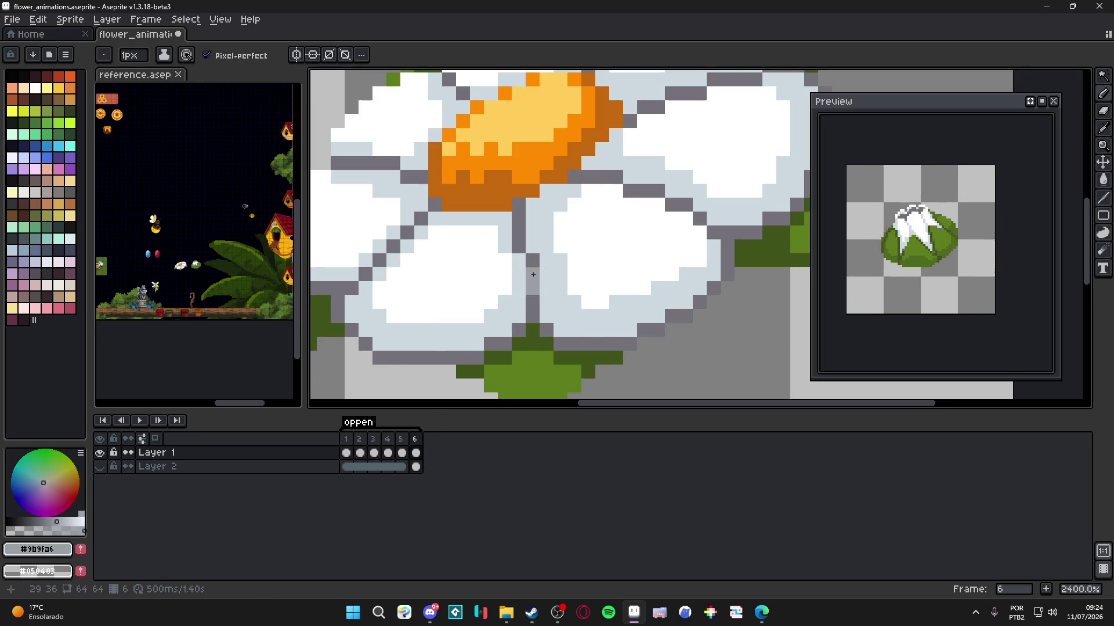
{"action": "scroll", "coordinate": [518, 232], "scroll_direction": "down", "scroll_amount": 3}
{"action": "scroll", "coordinate": [503, 305], "scroll_direction": "down", "scroll_amount": 3}
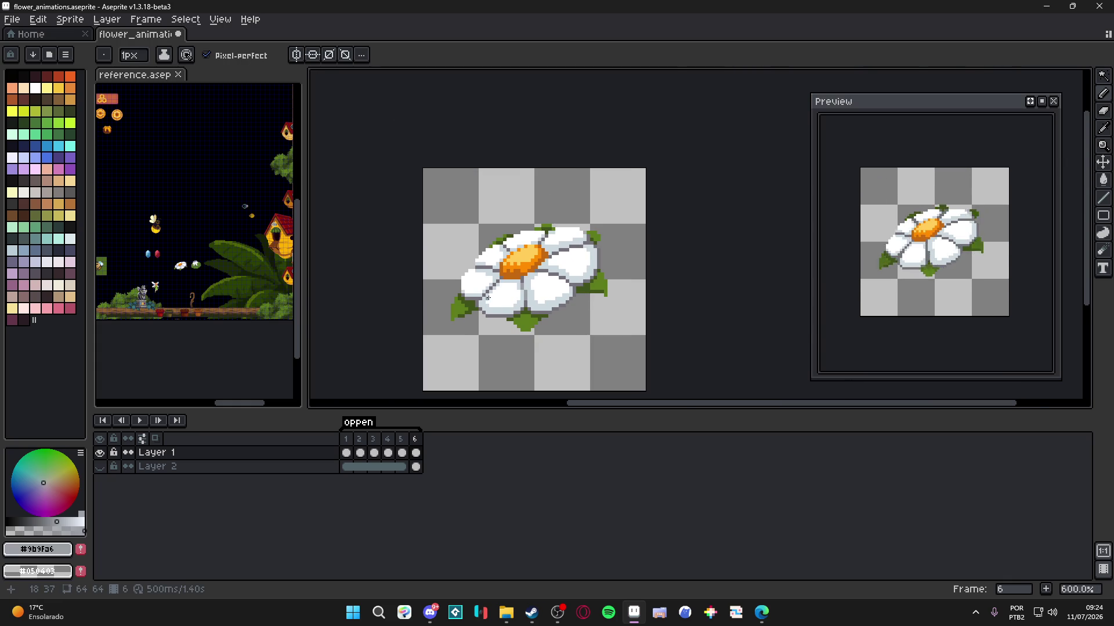
{"action": "scroll", "coordinate": [550, 284], "scroll_direction": "up", "scroll_amount": 4}
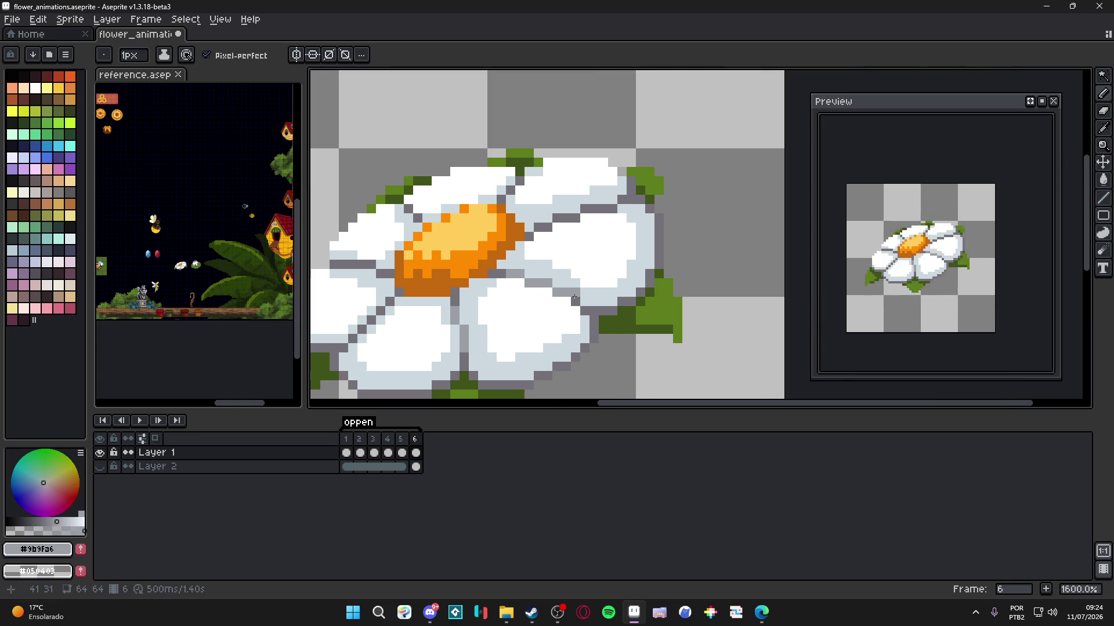
{"action": "scroll", "coordinate": [522, 313], "scroll_direction": "down", "scroll_amount": 2}
{"action": "scroll", "coordinate": [488, 330], "scroll_direction": "up", "scroll_amount": 2}
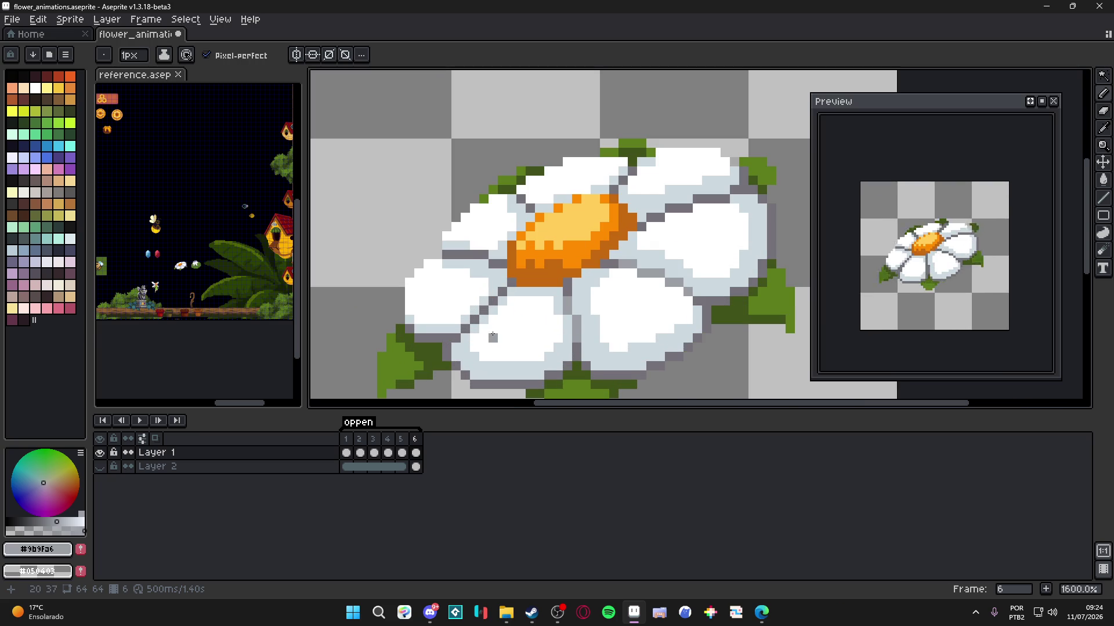
{"action": "left_click", "coordinate": [596, 319], "text": "alt"}
{"action": "left_click", "coordinate": [571, 313], "text": "alt"}
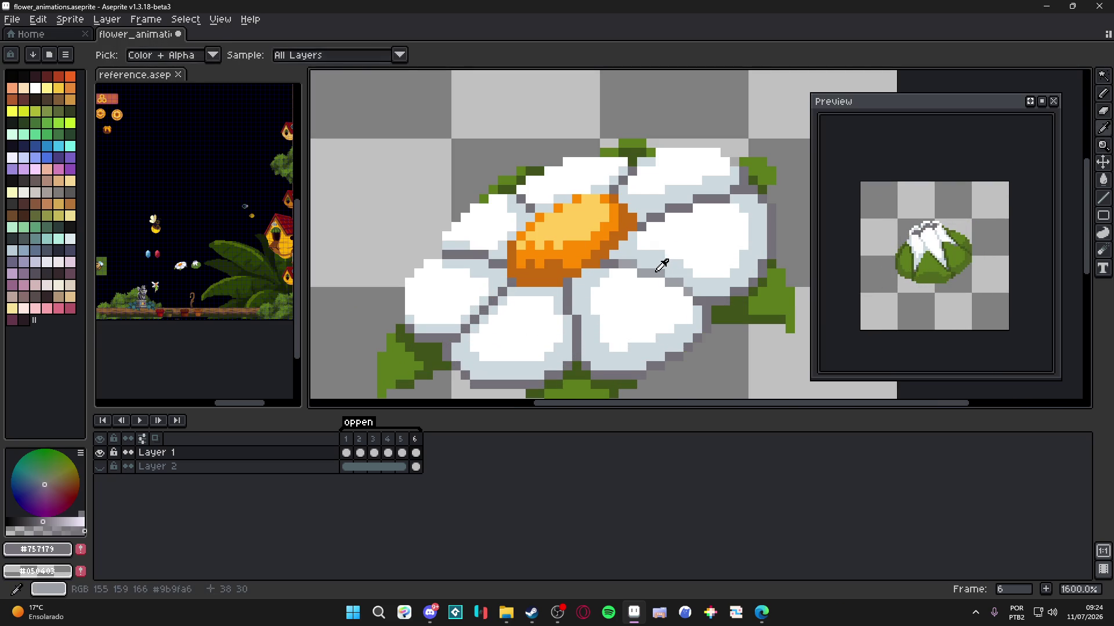
{"action": "left_click", "coordinate": [667, 267], "text": "alt"}
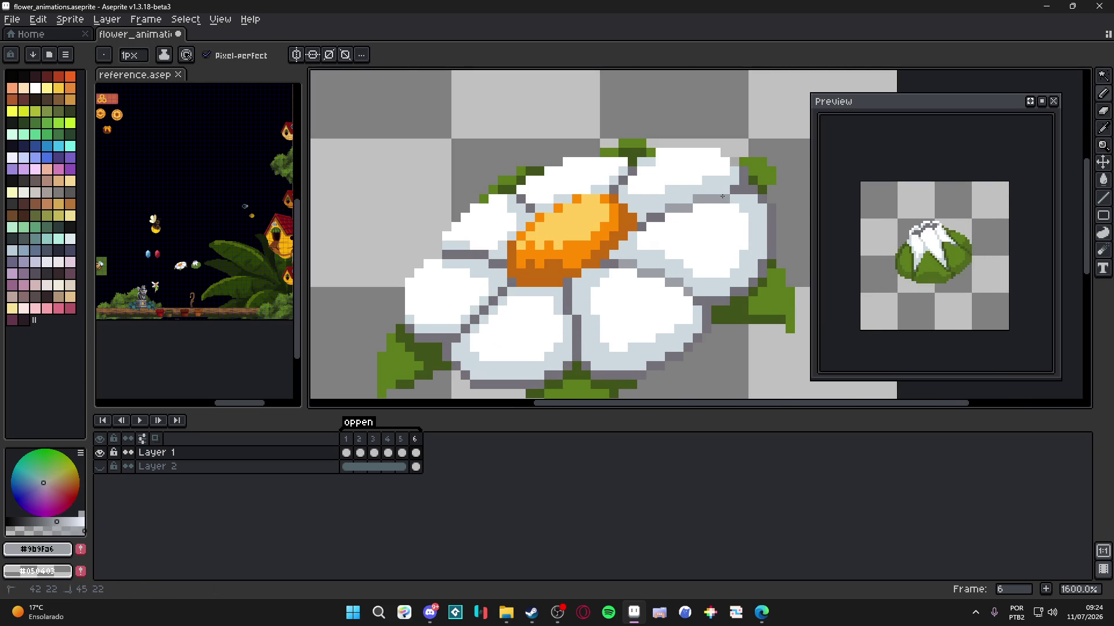
{"action": "key", "text": "alt"}
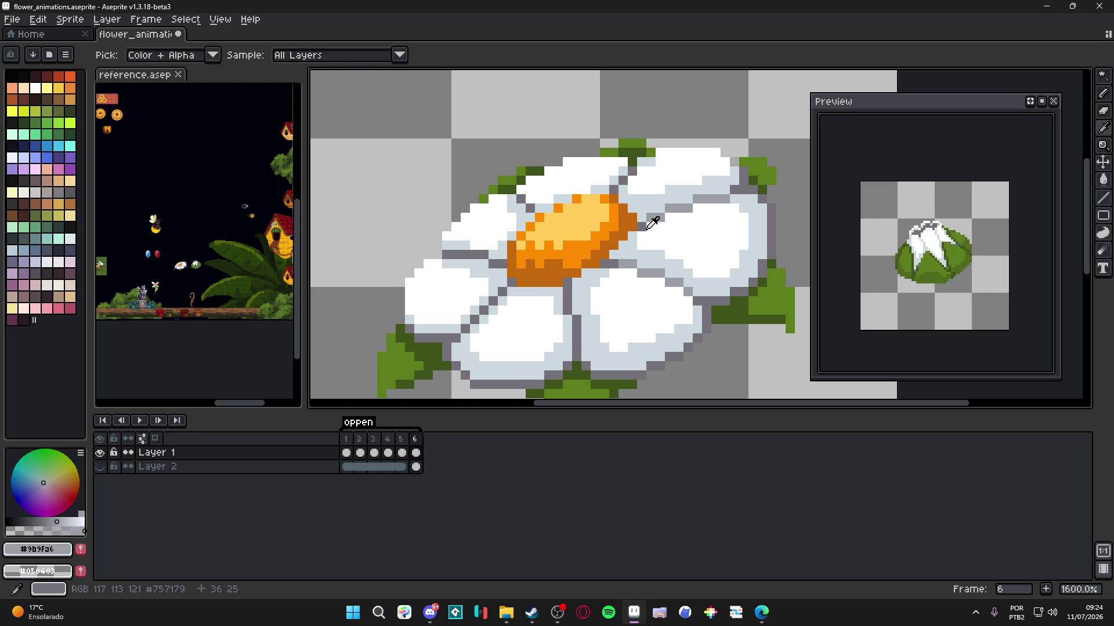
{"action": "scroll", "coordinate": [667, 220], "scroll_direction": "down", "scroll_amount": 2}
{"action": "scroll", "coordinate": [672, 207], "scroll_direction": "up", "scroll_amount": 1}
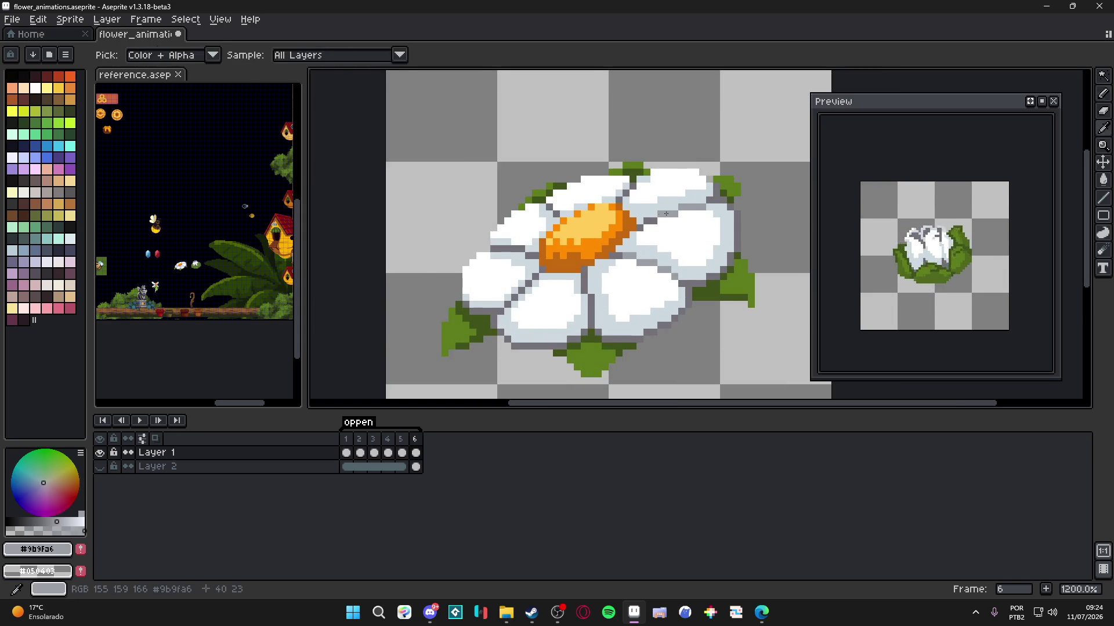
{"action": "scroll", "coordinate": [673, 207], "scroll_direction": "up", "scroll_amount": 3}
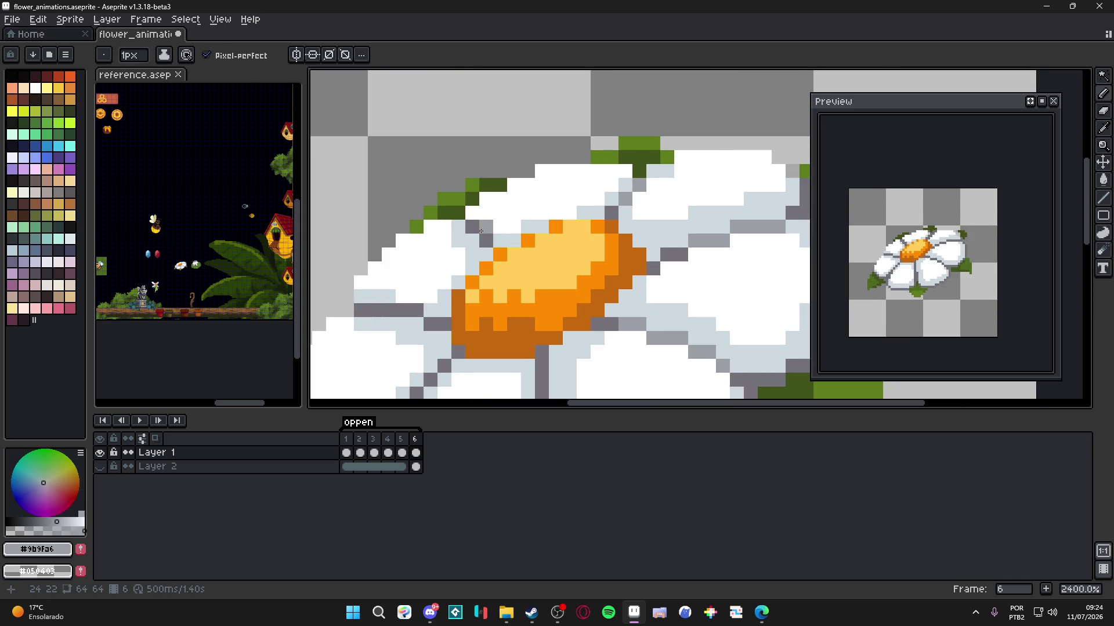
{"action": "scroll", "coordinate": [481, 231], "scroll_direction": "down", "scroll_amount": 4}
{"action": "scroll", "coordinate": [490, 284], "scroll_direction": "up", "scroll_amount": 2}
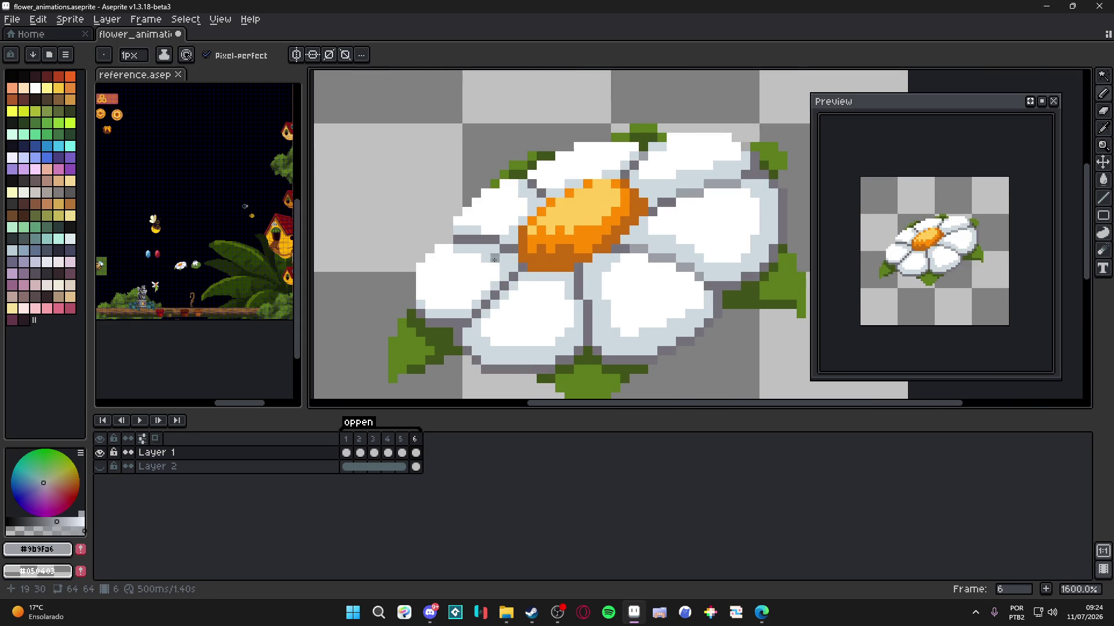
{"action": "scroll", "coordinate": [493, 254], "scroll_direction": "down", "scroll_amount": 2}
{"action": "scroll", "coordinate": [511, 264], "scroll_direction": "up", "scroll_amount": 2}
- Pick pale petal grey #ccd9df and save flower_animations.aseprite
{"action": "key", "text": "alt"}
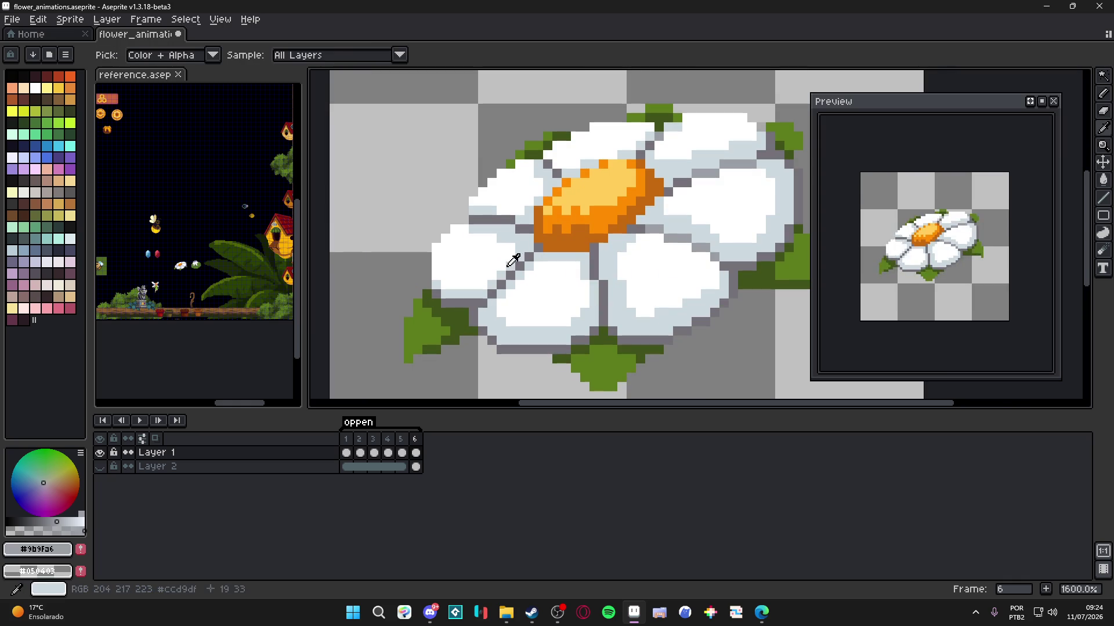
{"action": "left_click", "coordinate": [511, 263], "text": "alt"}
{"action": "key", "text": "ctrl+s"}
{"action": "scroll", "coordinate": [576, 303], "scroll_direction": "down", "scroll_amount": 1}
{"action": "scroll", "coordinate": [576, 303], "scroll_direction": "down", "scroll_amount": 2}
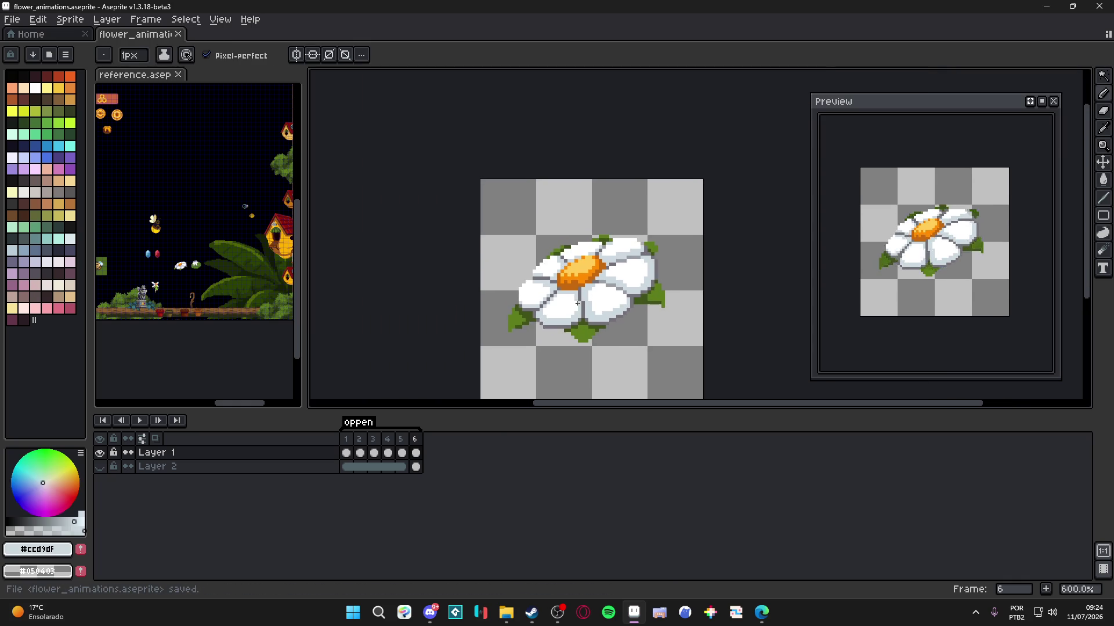
{"action": "scroll", "coordinate": [615, 282], "scroll_direction": "down", "scroll_amount": 1}
{"action": "scroll", "coordinate": [615, 282], "scroll_direction": "up", "scroll_amount": 1}
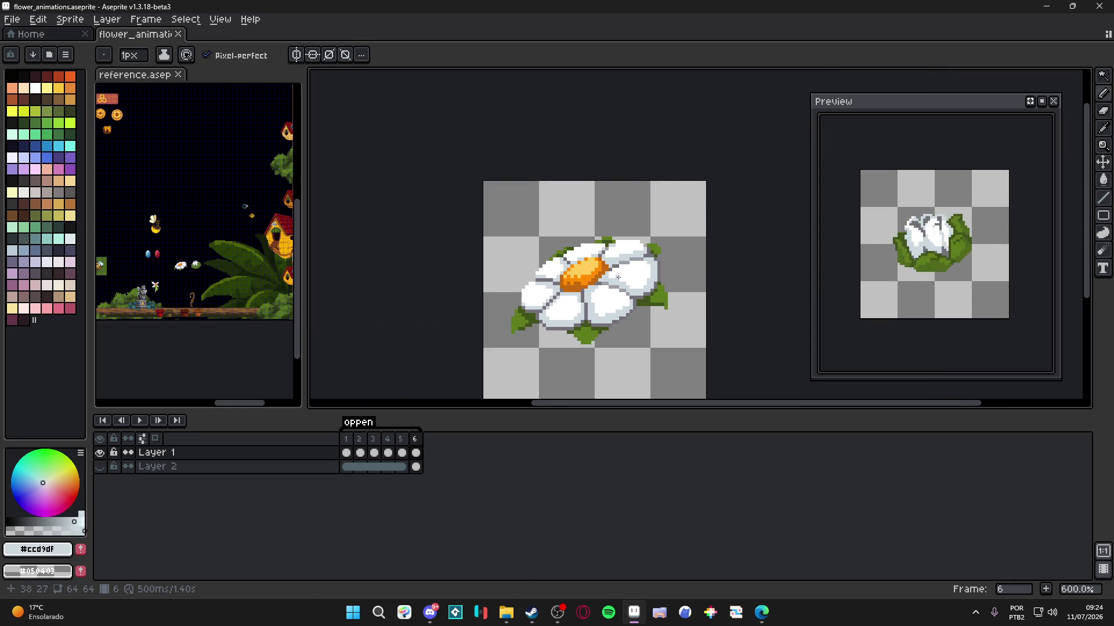
{"action": "scroll", "coordinate": [617, 293], "scroll_direction": "down", "scroll_amount": 1}
{"action": "scroll", "coordinate": [620, 305], "scroll_direction": "up", "scroll_amount": 1}
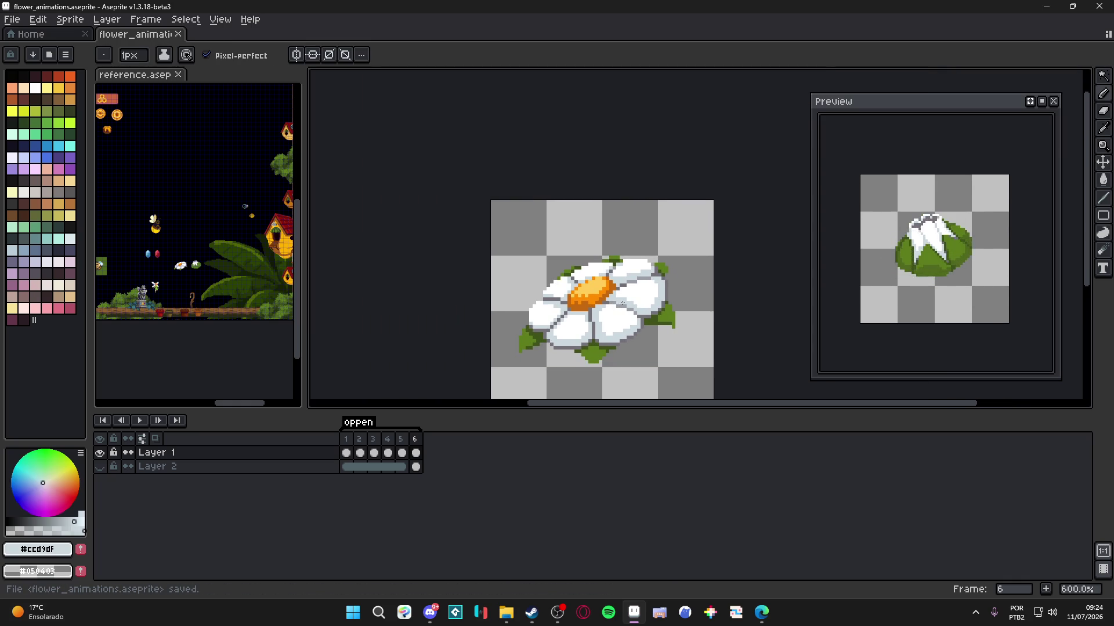
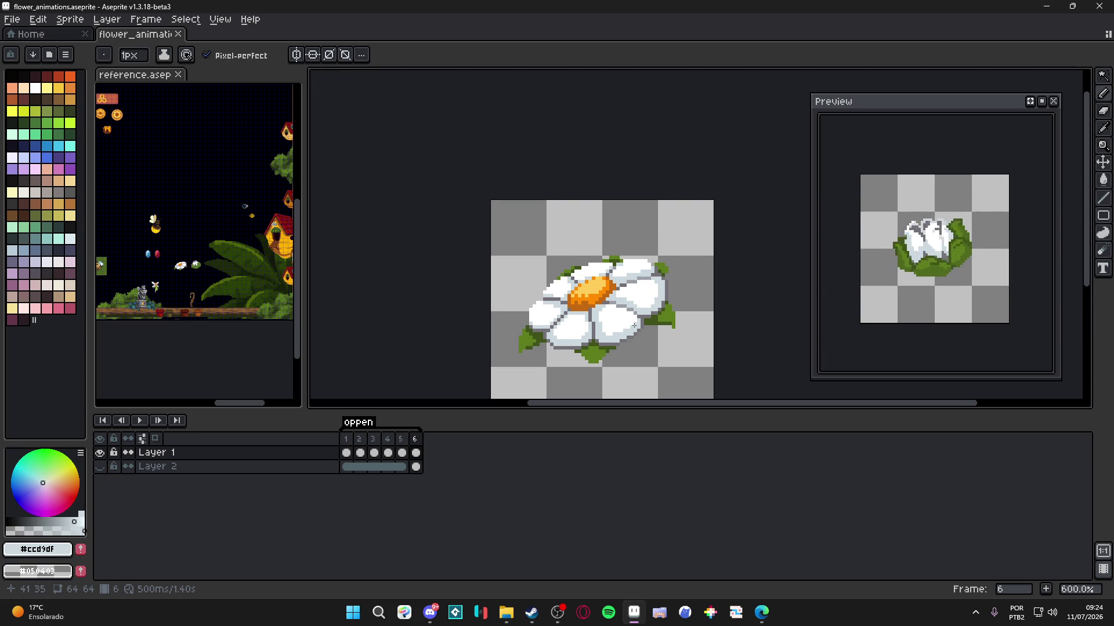
- Activate the reference sprite and pan its scene over to the beehive house
{"action": "scroll", "coordinate": [637, 323], "scroll_direction": "down", "scroll_amount": 1}
{"action": "scroll", "coordinate": [637, 333], "scroll_direction": "up", "scroll_amount": 1}
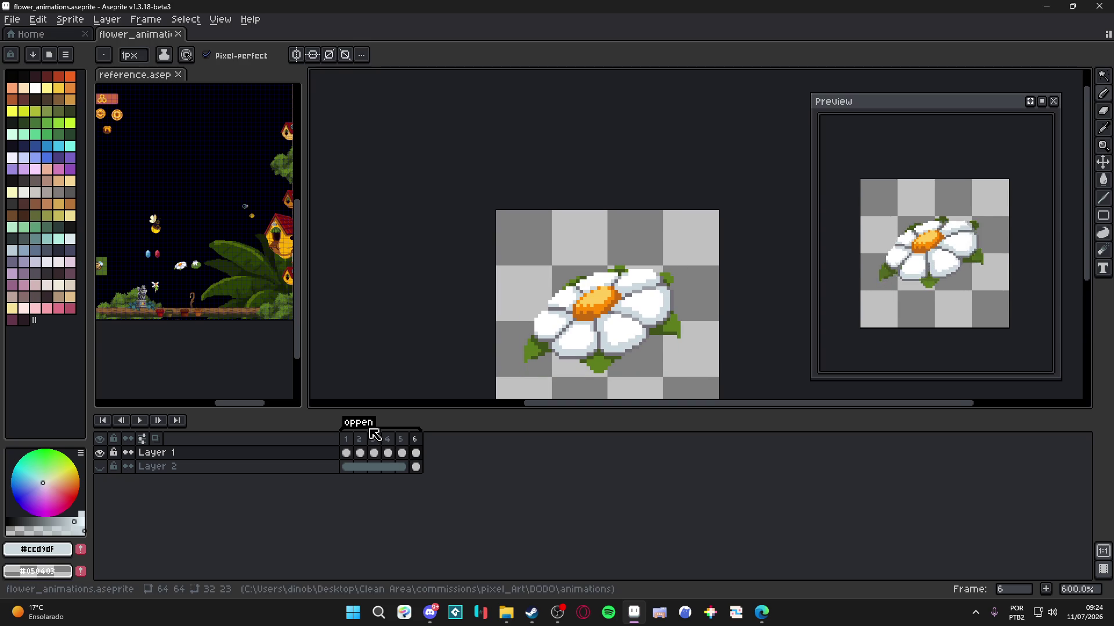
{"action": "scroll", "coordinate": [432, 345], "scroll_direction": "down", "scroll_amount": 1}
{"action": "scroll", "coordinate": [223, 293], "scroll_direction": "up", "scroll_amount": 3}
{"action": "left_click", "coordinate": [223, 293]}
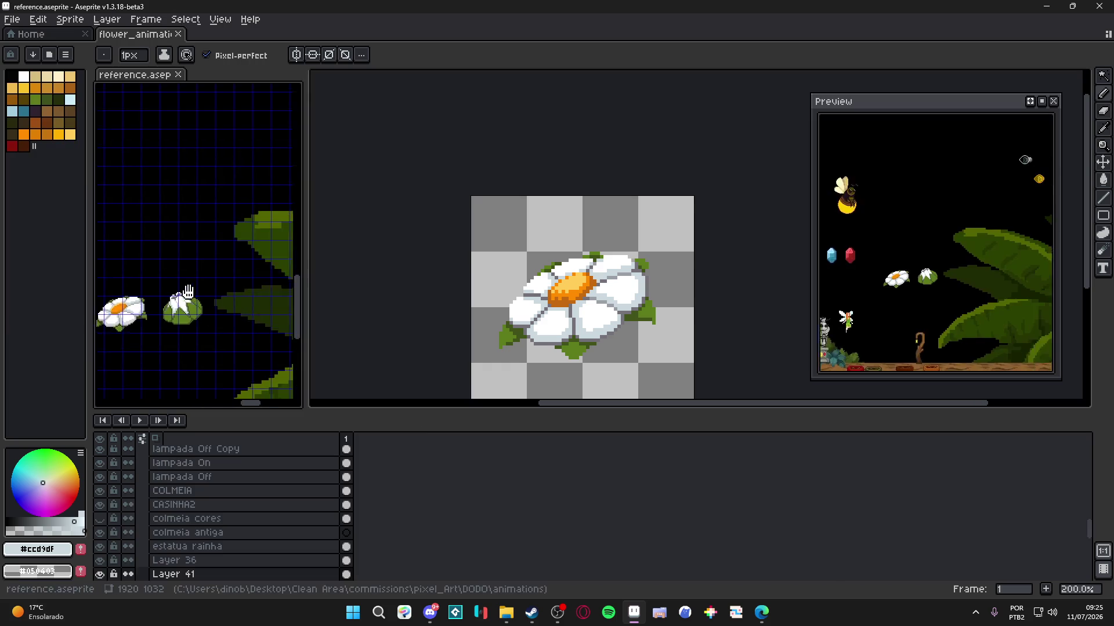
{"action": "left_click_drag", "start_coordinate": [224, 293], "coordinate": [259, 218]}
- Zoom around the reference scene's bees and statue, then return to the flower animation
{"action": "scroll", "coordinate": [259, 218], "scroll_direction": "up", "scroll_amount": 4}
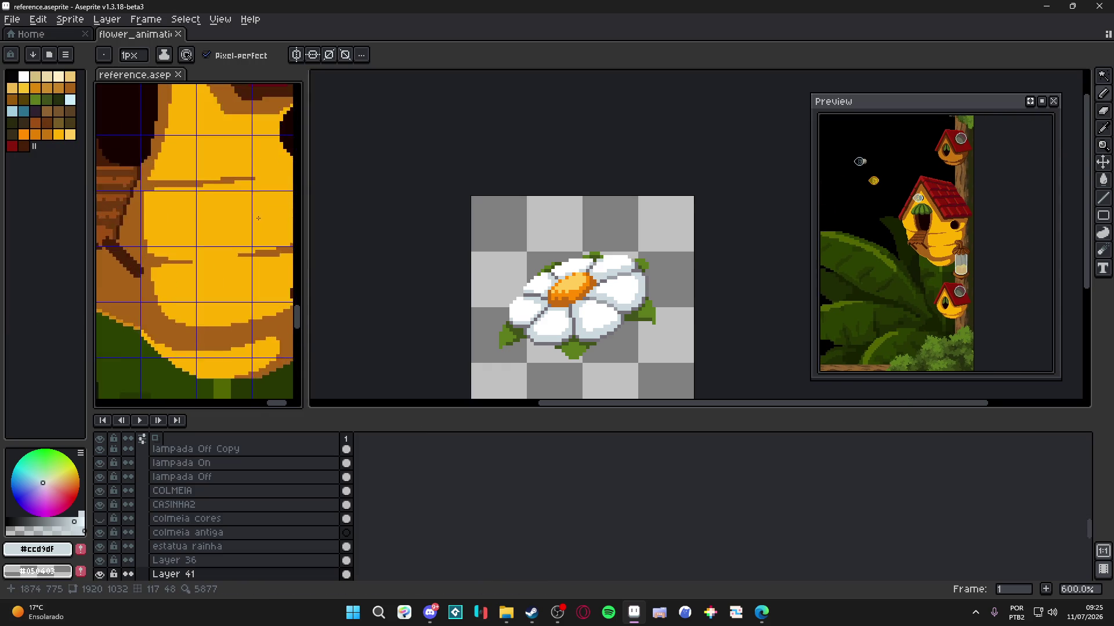
{"action": "scroll", "coordinate": [259, 218], "scroll_direction": "down", "scroll_amount": 1}
{"action": "scroll", "coordinate": [249, 246], "scroll_direction": "down", "scroll_amount": 2}
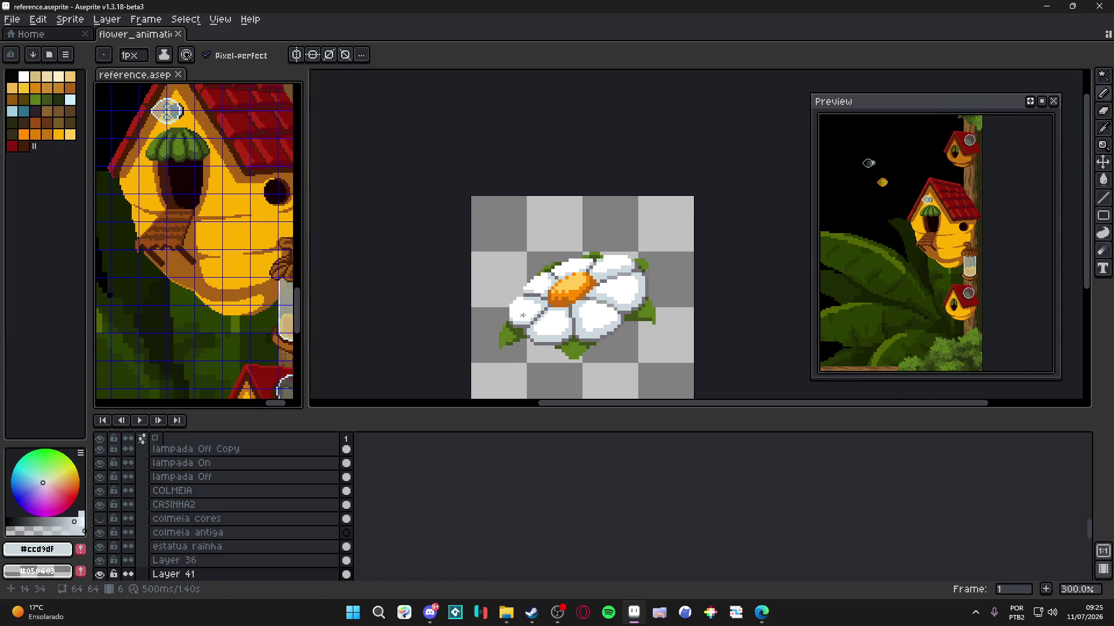
{"action": "scroll", "coordinate": [192, 244], "scroll_direction": "down", "scroll_amount": 3}
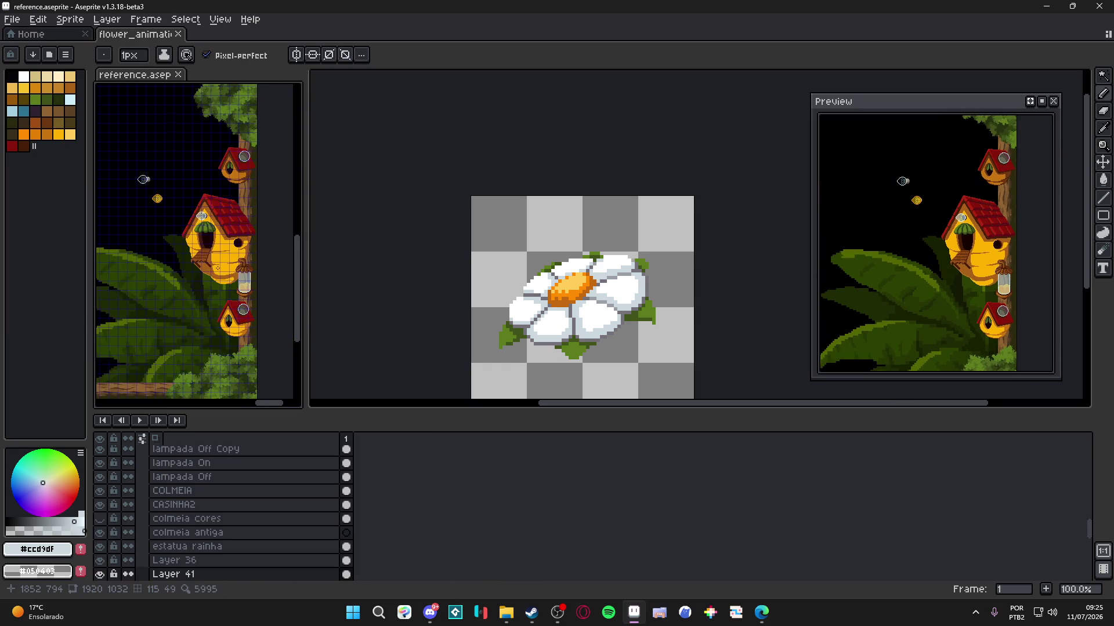
{"action": "scroll", "coordinate": [211, 254], "scroll_direction": "up", "scroll_amount": 4}
{"action": "scroll", "coordinate": [212, 254], "scroll_direction": "down", "scroll_amount": 2}
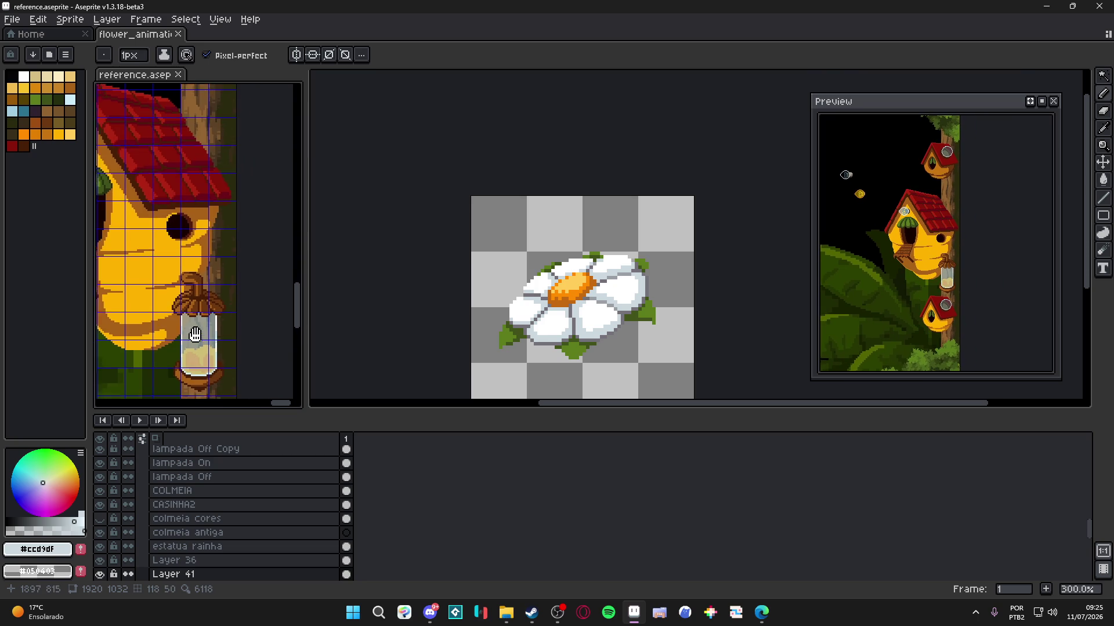
{"action": "scroll", "coordinate": [175, 316], "scroll_direction": "down", "scroll_amount": 2}
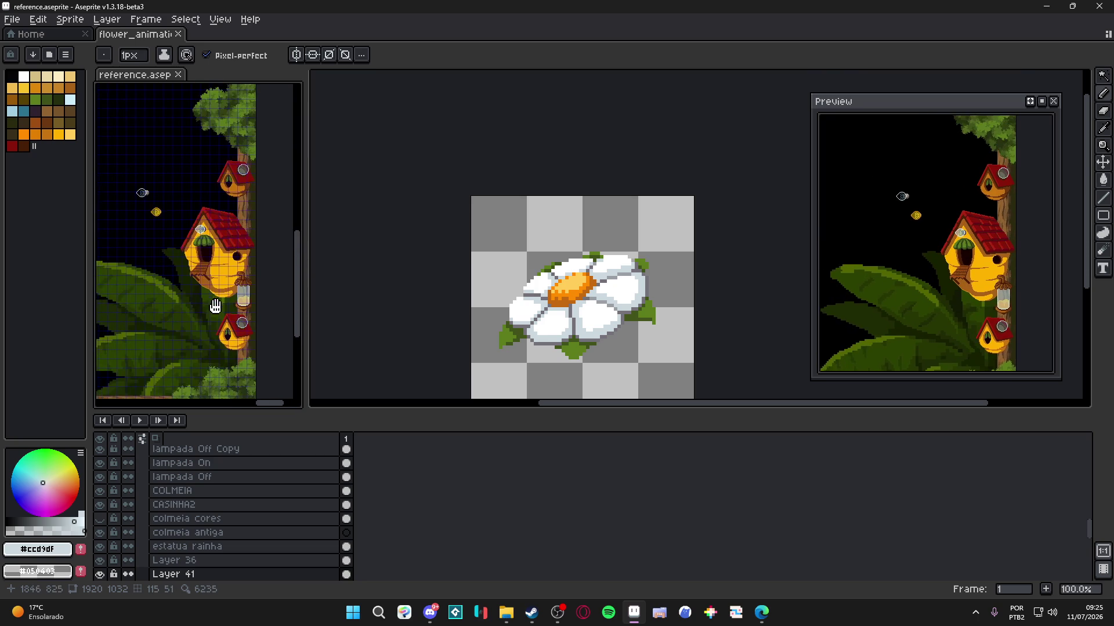
{"action": "scroll", "coordinate": [157, 205], "scroll_direction": "up", "scroll_amount": 3}
{"action": "scroll", "coordinate": [157, 205], "scroll_direction": "down", "scroll_amount": 3}
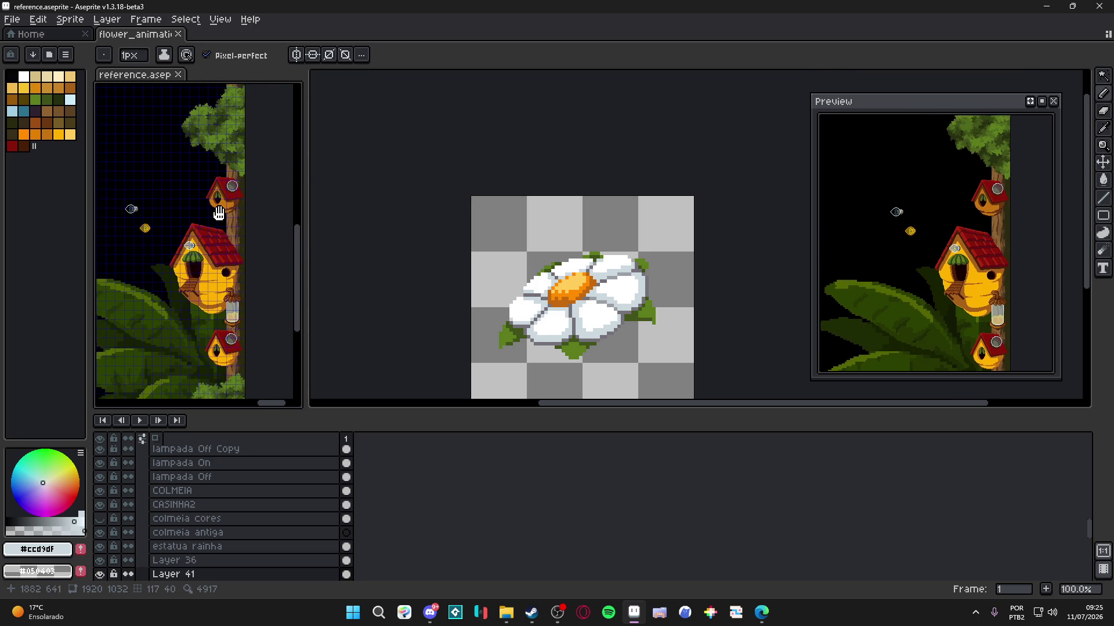
{"action": "scroll", "coordinate": [251, 217], "scroll_direction": "down", "scroll_amount": 2}
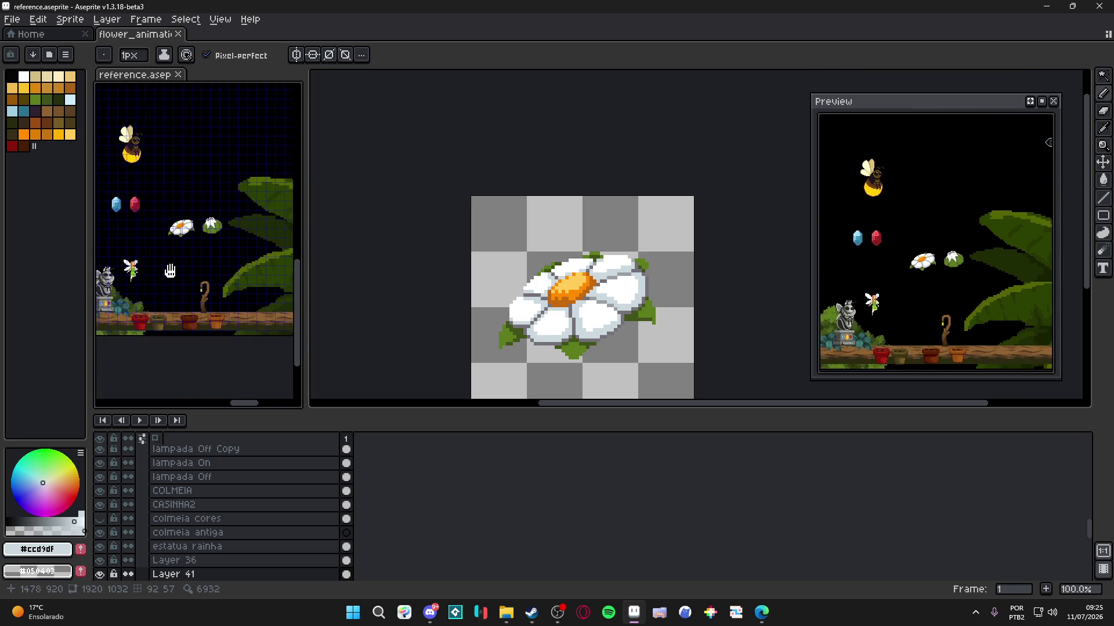
{"action": "scroll", "coordinate": [270, 297], "scroll_direction": "up", "scroll_amount": 4}
{"action": "scroll", "coordinate": [214, 297], "scroll_direction": "up", "scroll_amount": 5}
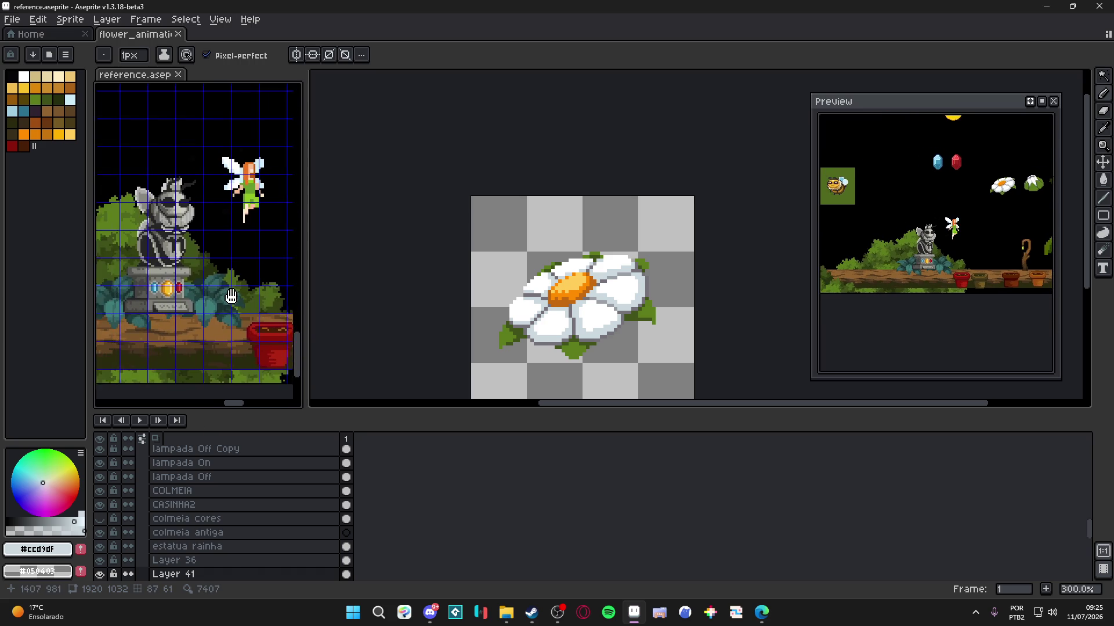
{"action": "scroll", "coordinate": [219, 306], "scroll_direction": "up", "scroll_amount": 2}
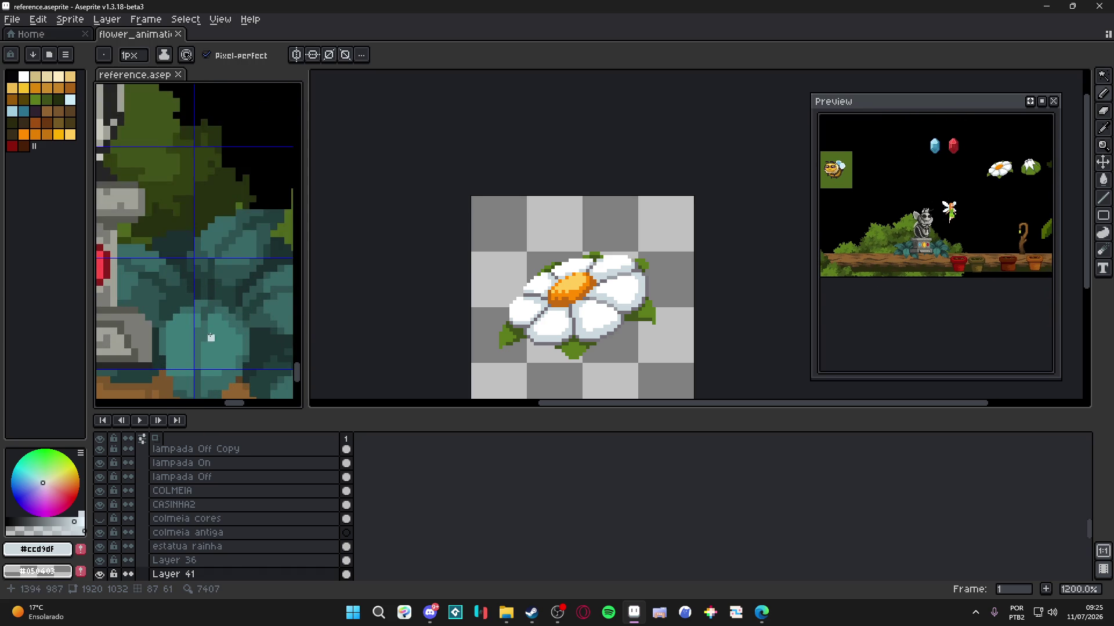
{"action": "left_click", "coordinate": [546, 283]}
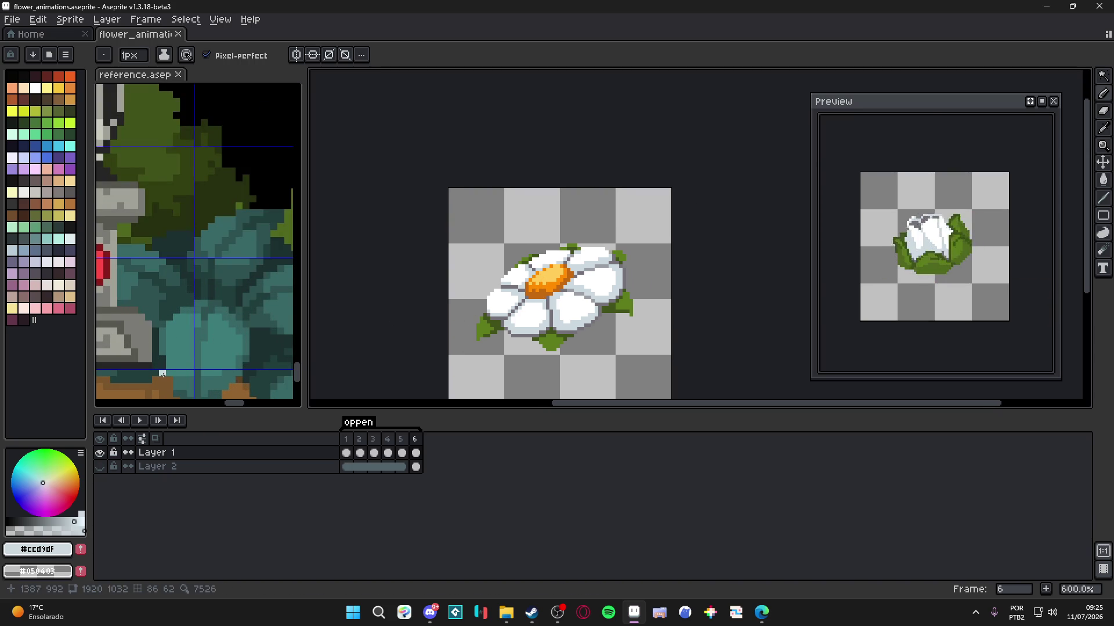
- Zoom and pan across the reference scene's bees, houses and tree
{"action": "scroll", "coordinate": [195, 211], "scroll_direction": "down", "scroll_amount": 2}
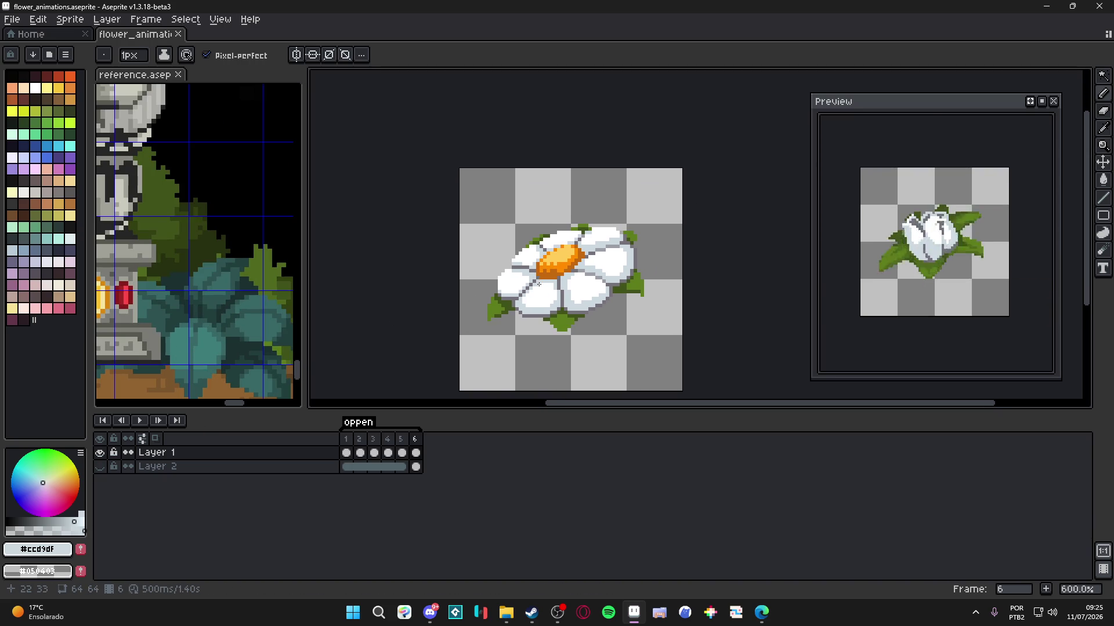
{"action": "scroll", "coordinate": [546, 293], "scroll_direction": "down", "scroll_amount": 1}
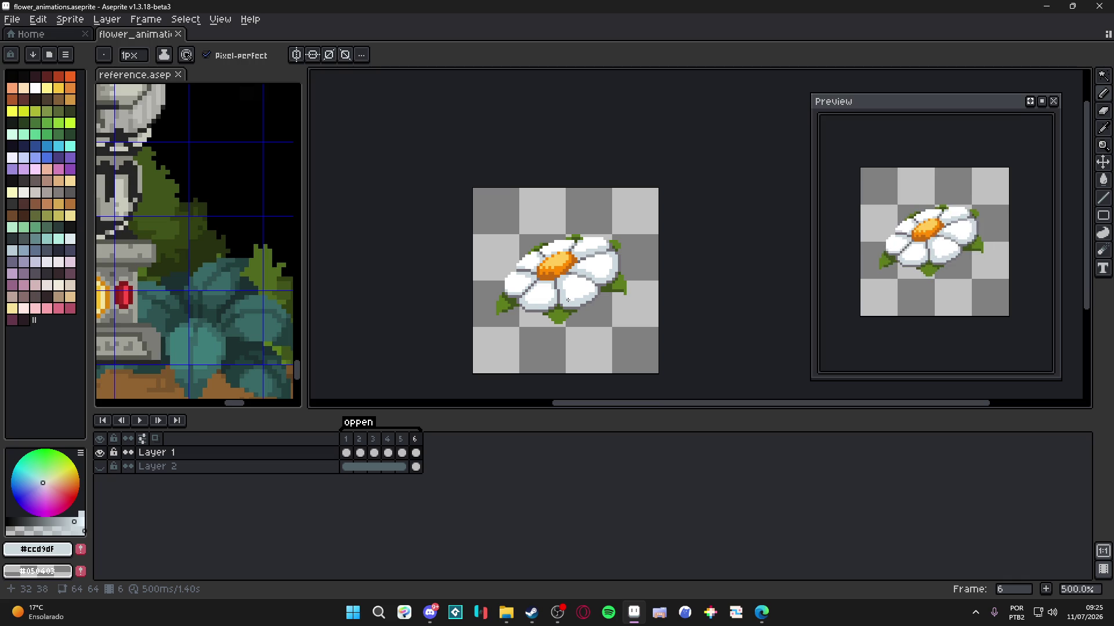
{"action": "scroll", "coordinate": [569, 296], "scroll_direction": "up", "scroll_amount": 2}
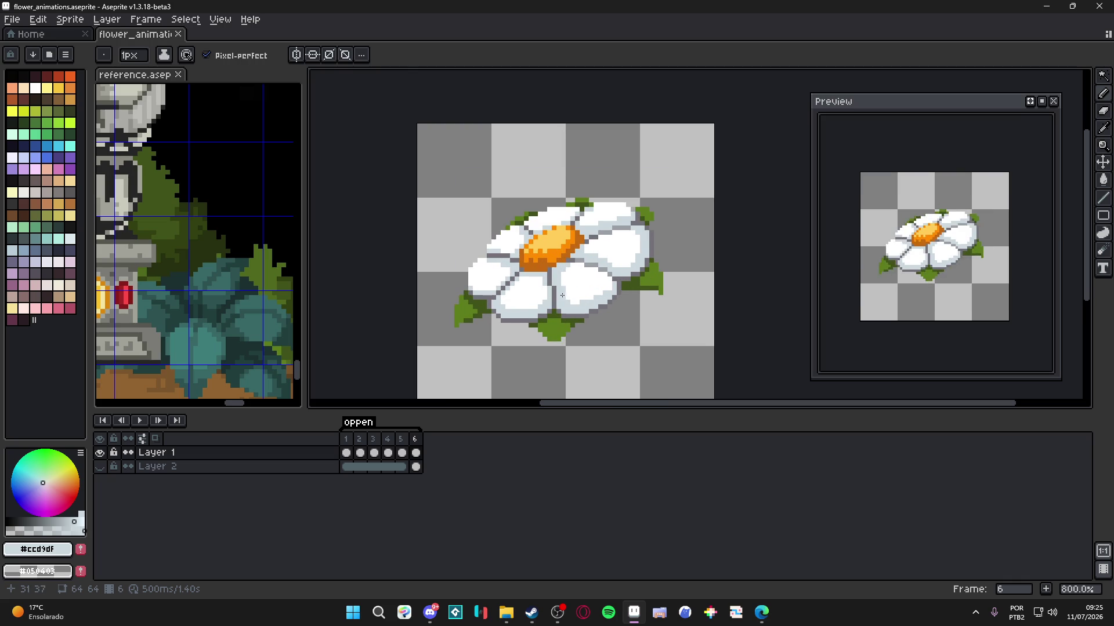
{"action": "scroll", "coordinate": [224, 274], "scroll_direction": "down", "scroll_amount": 2}
{"action": "scroll", "coordinate": [224, 273], "scroll_direction": "down", "scroll_amount": 4}
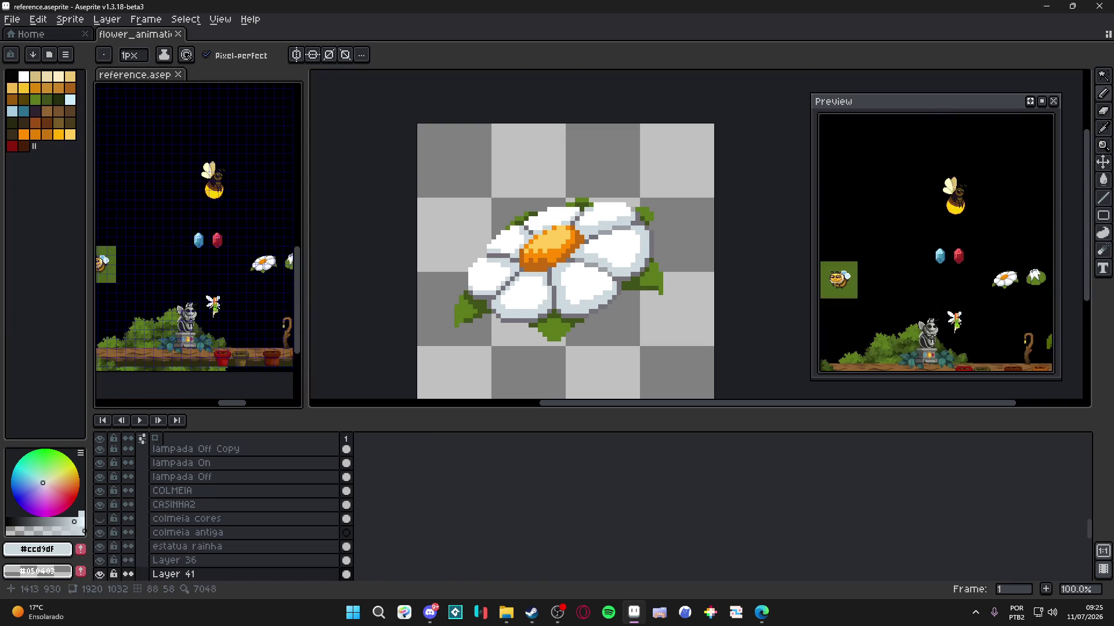
{"action": "mouse_move", "coordinate": [228, 289]}
{"action": "left_mouse_down"}
{"action": "mouse_move", "coordinate": [206, 377]}
{"action": "mouse_move", "coordinate": [124, 391]}
{"action": "mouse_move", "coordinate": [257, 323]}
{"action": "left_mouse_up"}
{"action": "scroll", "coordinate": [204, 286], "scroll_direction": "up", "scroll_amount": 3}
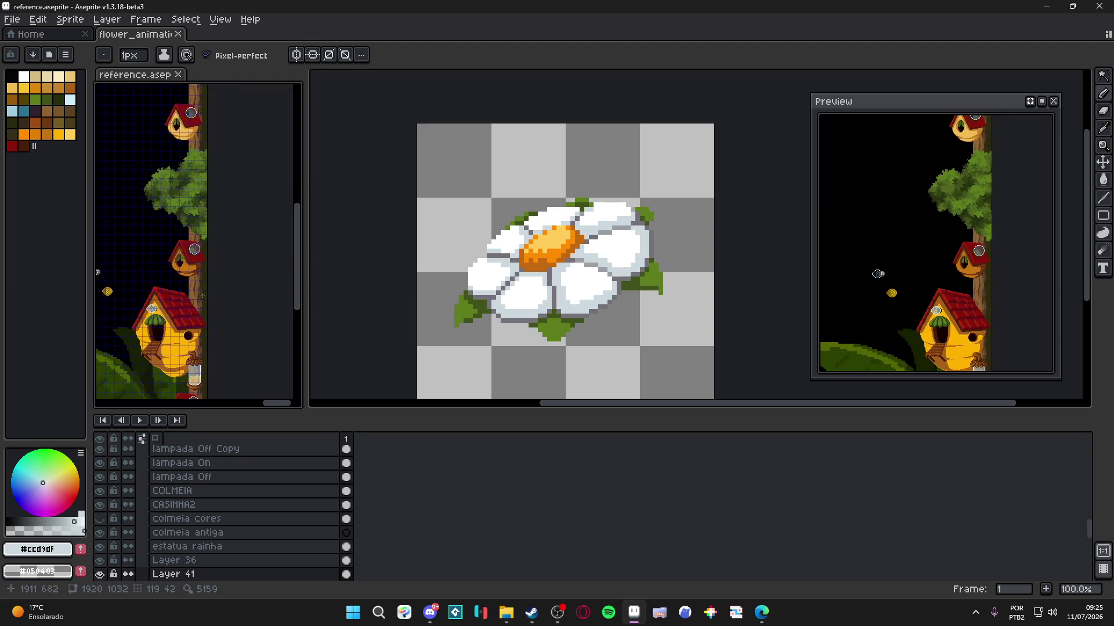
{"action": "scroll", "coordinate": [204, 286], "scroll_direction": "down", "scroll_amount": 5}
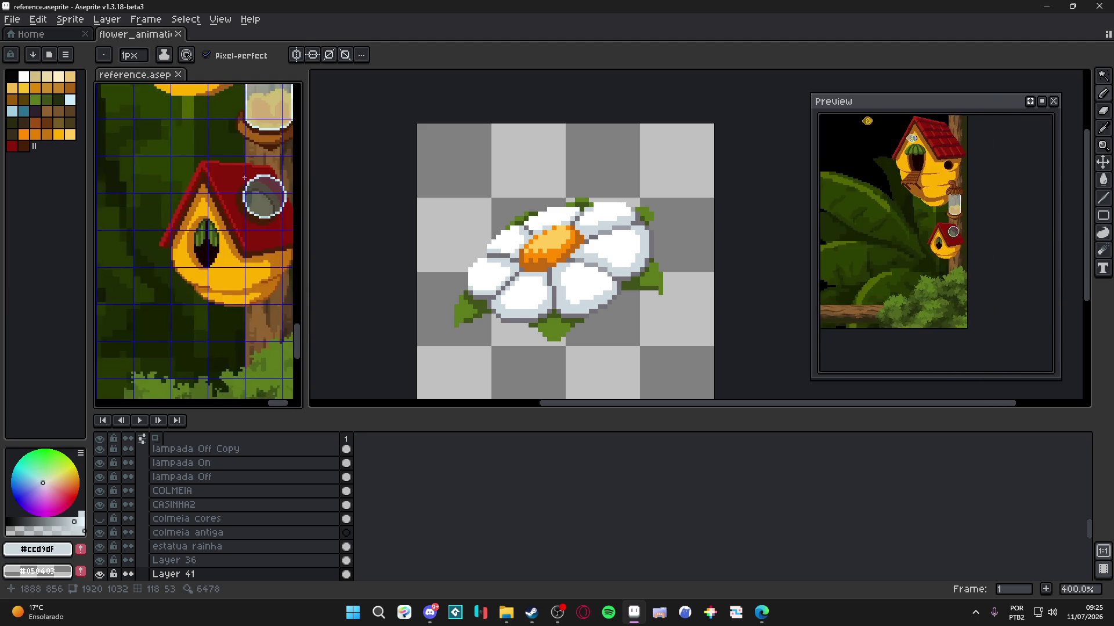
{"action": "scroll", "coordinate": [543, 290], "scroll_direction": "up", "scroll_amount": 1}
- Save flower_animations.aseprite and zoom its canvas to fit
{"action": "left_click", "coordinate": [543, 290]}
{"action": "key", "text": "ctrl+s"}
{"action": "scroll", "coordinate": [488, 273], "scroll_direction": "down", "scroll_amount": 3}
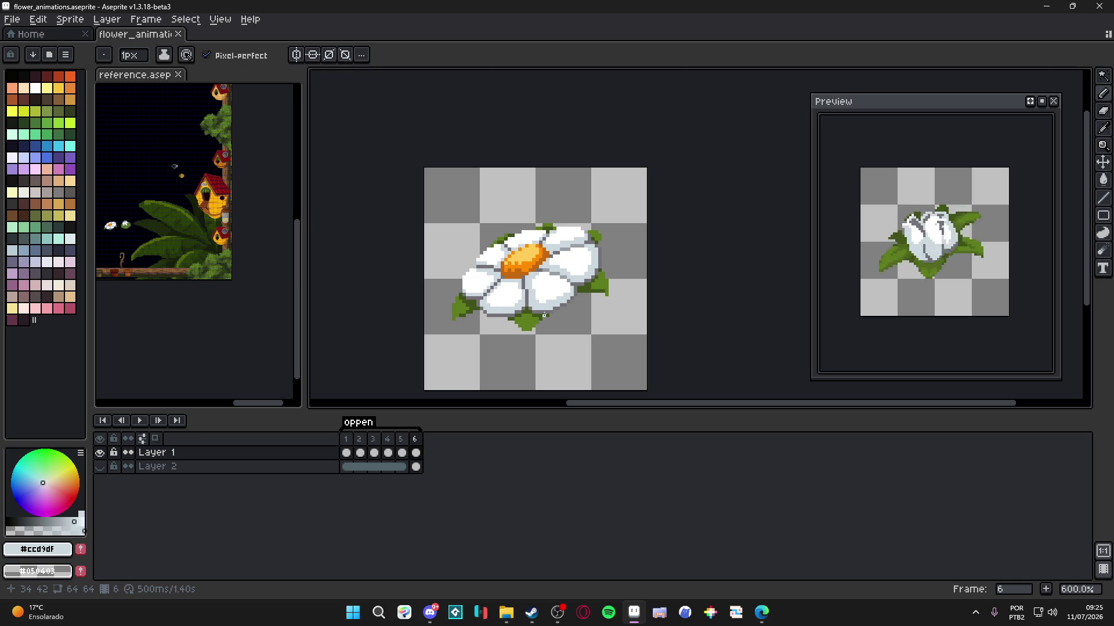
{"action": "scroll", "coordinate": [544, 315], "scroll_direction": "down", "scroll_amount": 1}
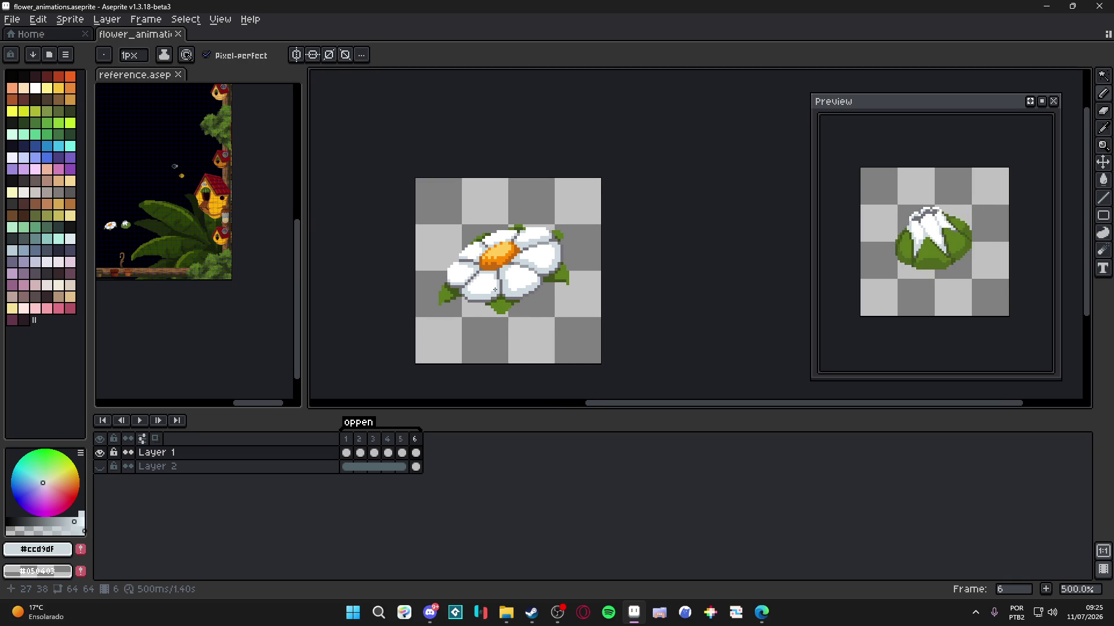
{"action": "scroll", "coordinate": [495, 290], "scroll_direction": "up", "scroll_amount": 5}
{"action": "key", "text": "g"}
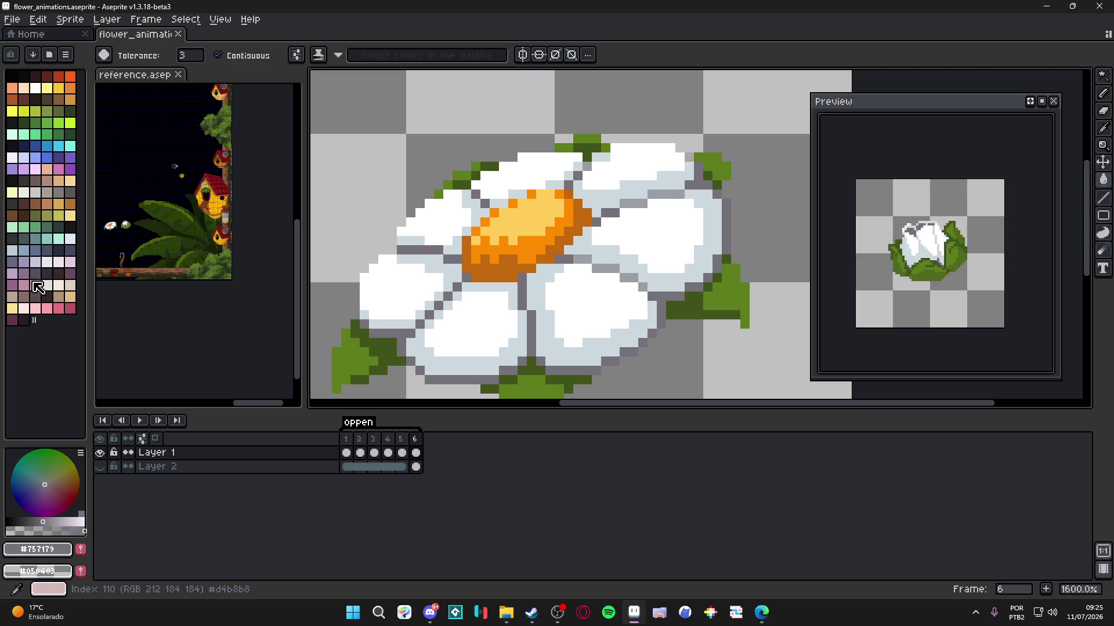
- Pick palette colour 92 and untick Continuous so fills reach all matching pixels
{"action": "left_click", "coordinate": [38, 252]}
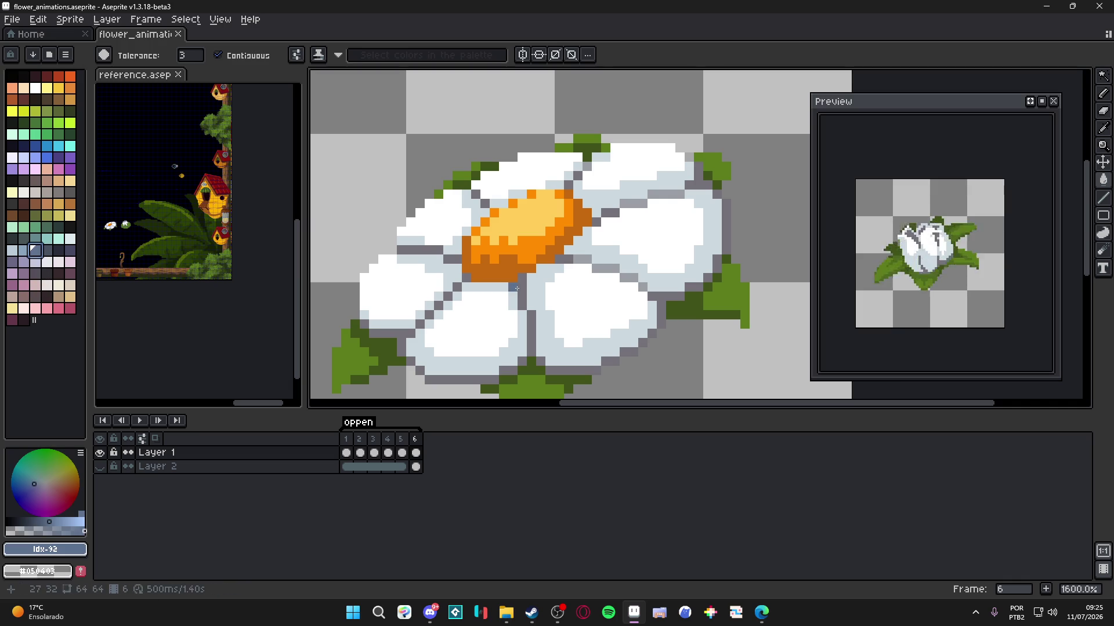
{"action": "left_click", "coordinate": [217, 56]}
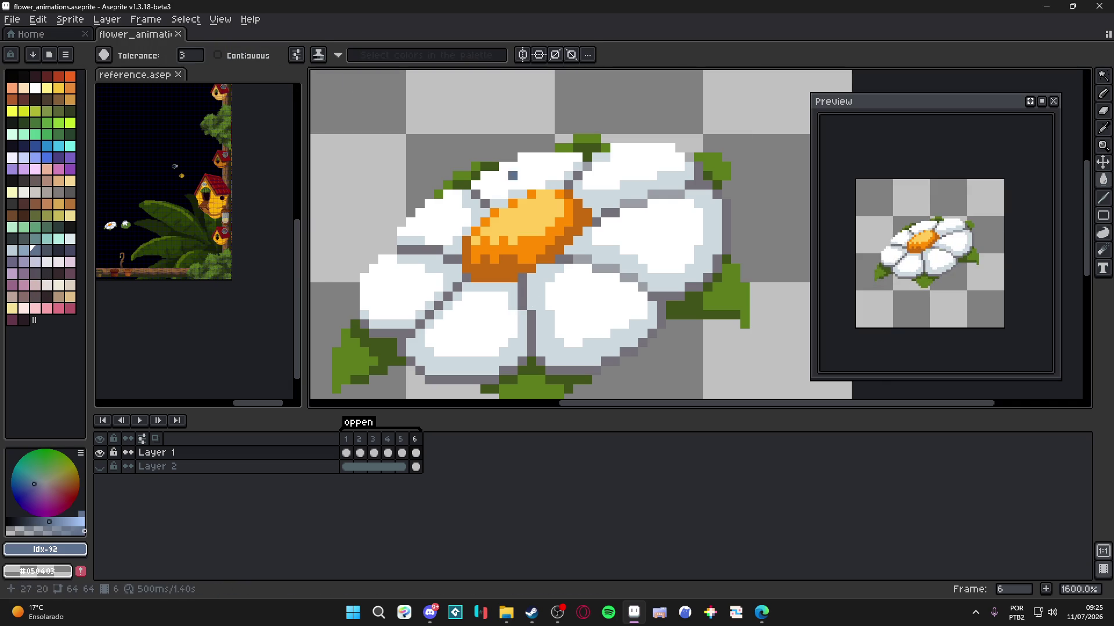
{"action": "scroll", "coordinate": [648, 328], "scroll_direction": "down", "scroll_amount": 5}
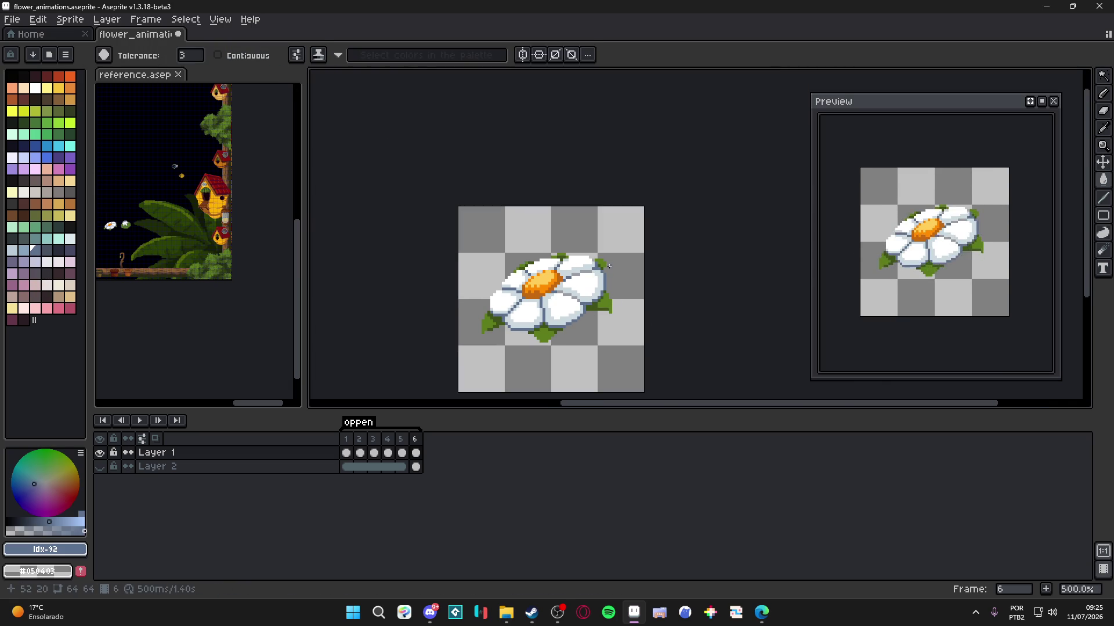
{"action": "left_click_drag", "start_coordinate": [612, 264], "coordinate": [605, 257]}
- Step through the timeline from frame 5 back to frame 3
{"action": "key", "text": "v"}
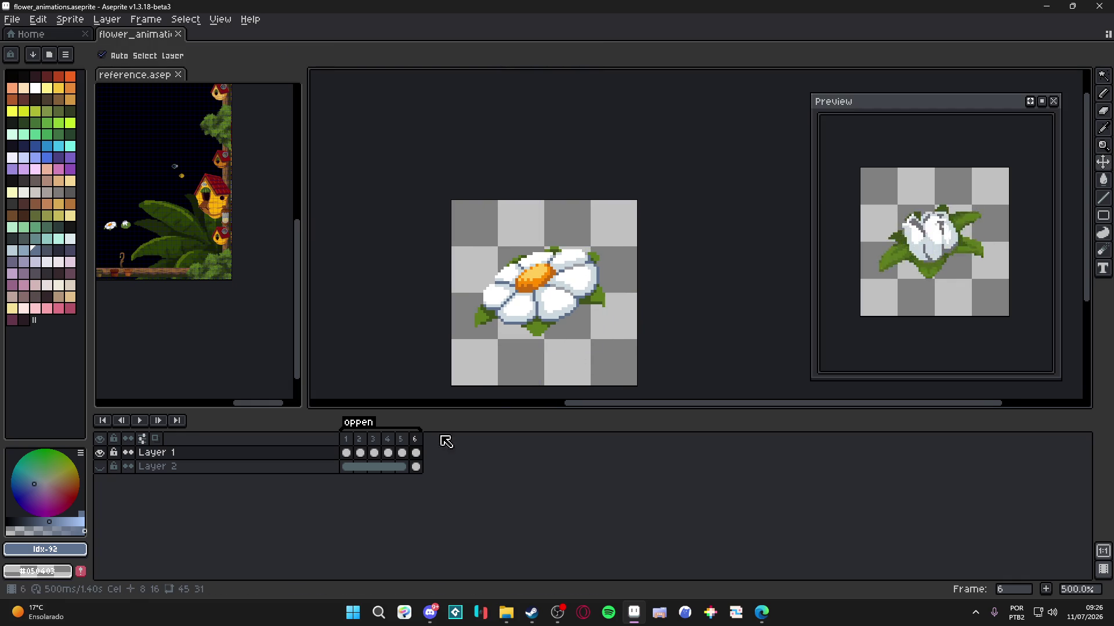
{"action": "left_click", "coordinate": [398, 449]}
{"action": "scroll", "coordinate": [531, 333], "scroll_direction": "up", "scroll_amount": 2}
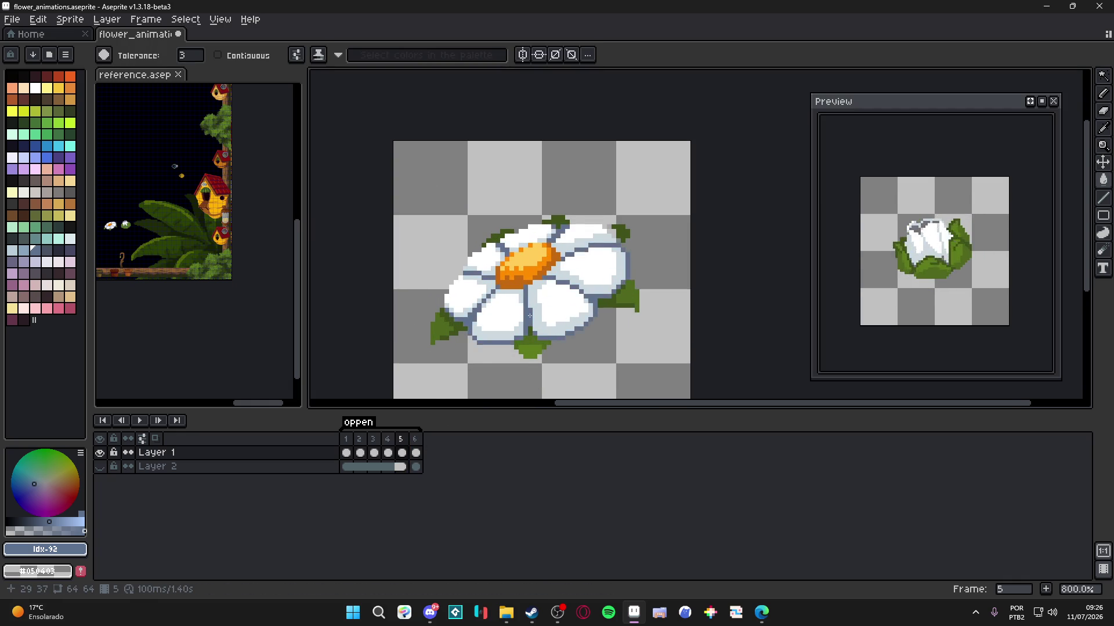
{"action": "scroll", "coordinate": [531, 332], "scroll_direction": "down", "scroll_amount": 2}
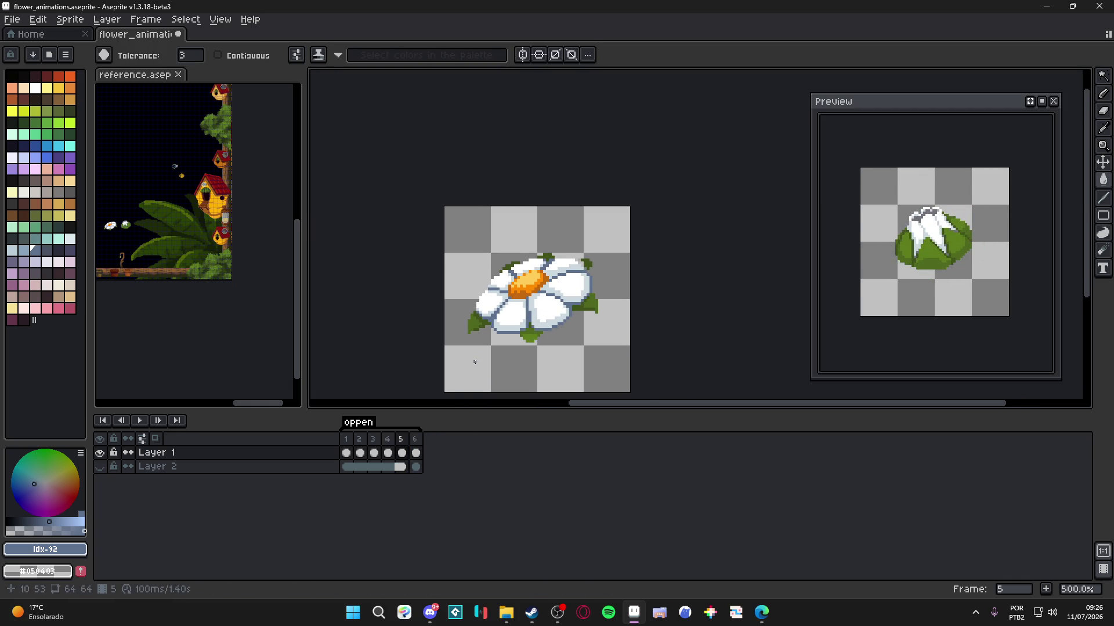
{"action": "left_click", "coordinate": [394, 439]}
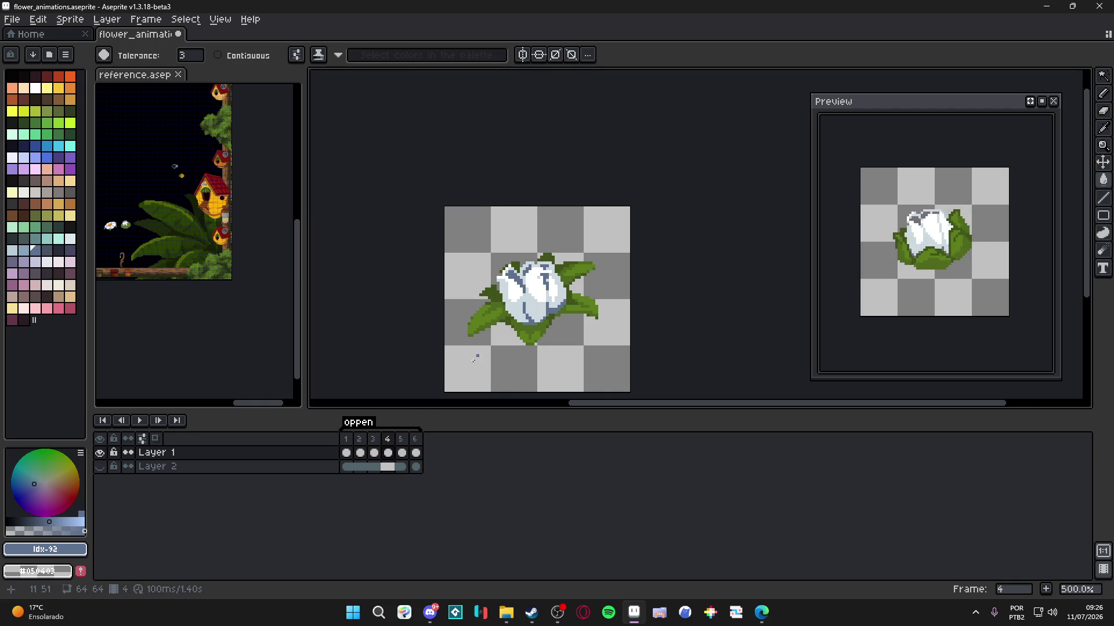
{"action": "key", "text": "comma"}
- Advance frame by frame from frame 1 to frame 5, the open daisy
{"action": "scroll", "coordinate": [524, 278], "scroll_direction": "up", "scroll_amount": 1}
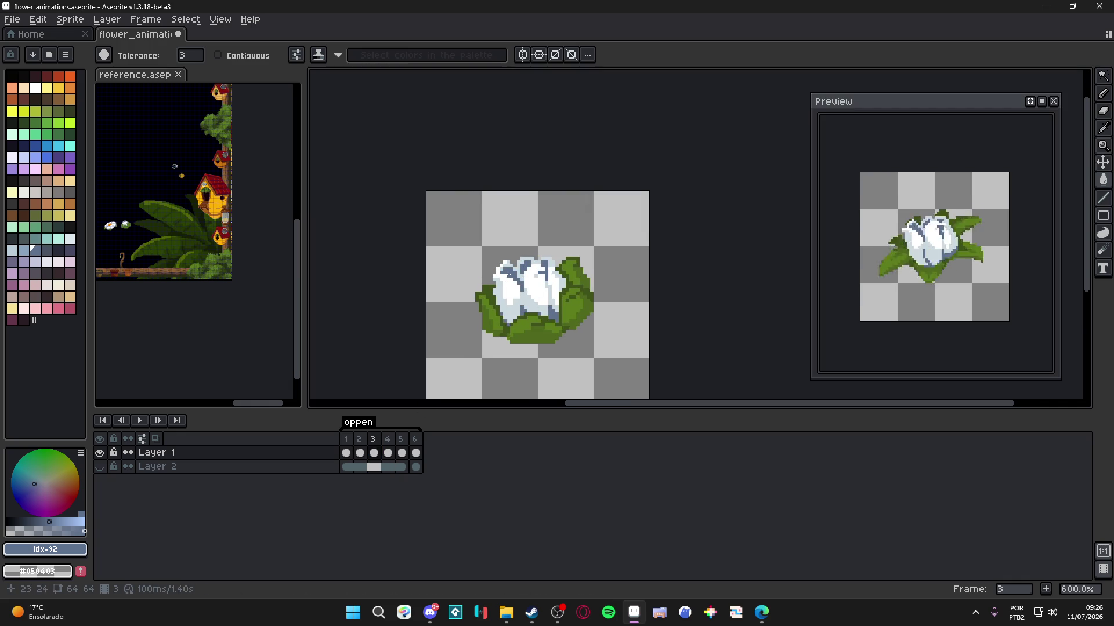
{"action": "left_click", "coordinate": [361, 440]}
{"action": "key", "text": "comma"}
{"action": "left_click", "coordinate": [365, 440]}
{"action": "left_click", "coordinate": [378, 440]}
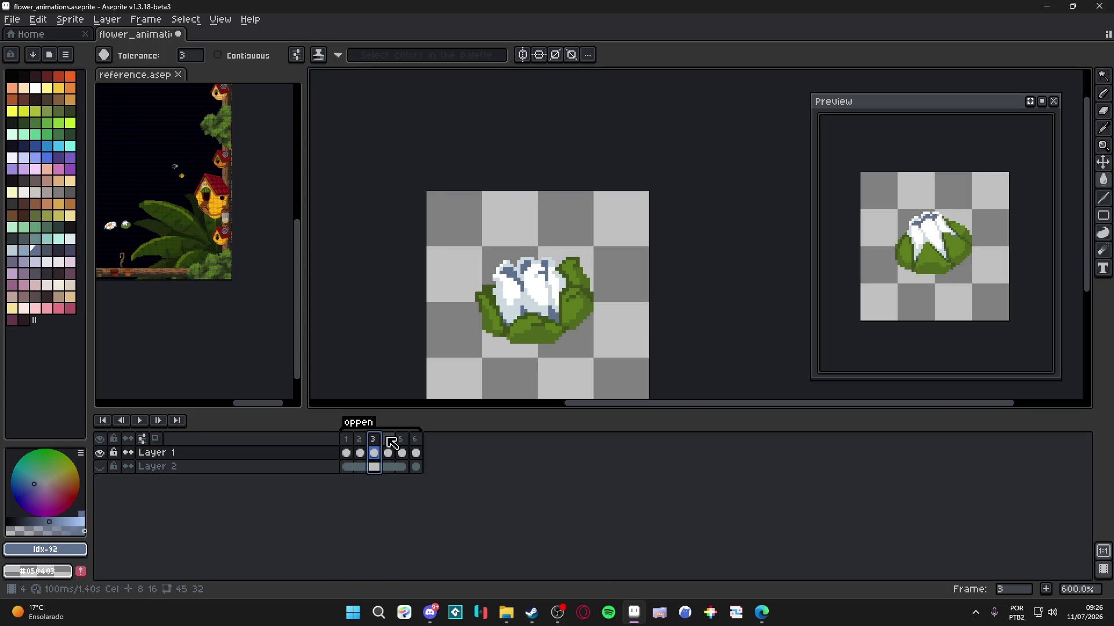
{"action": "left_click", "coordinate": [391, 442]}
{"action": "left_click", "coordinate": [408, 453]}
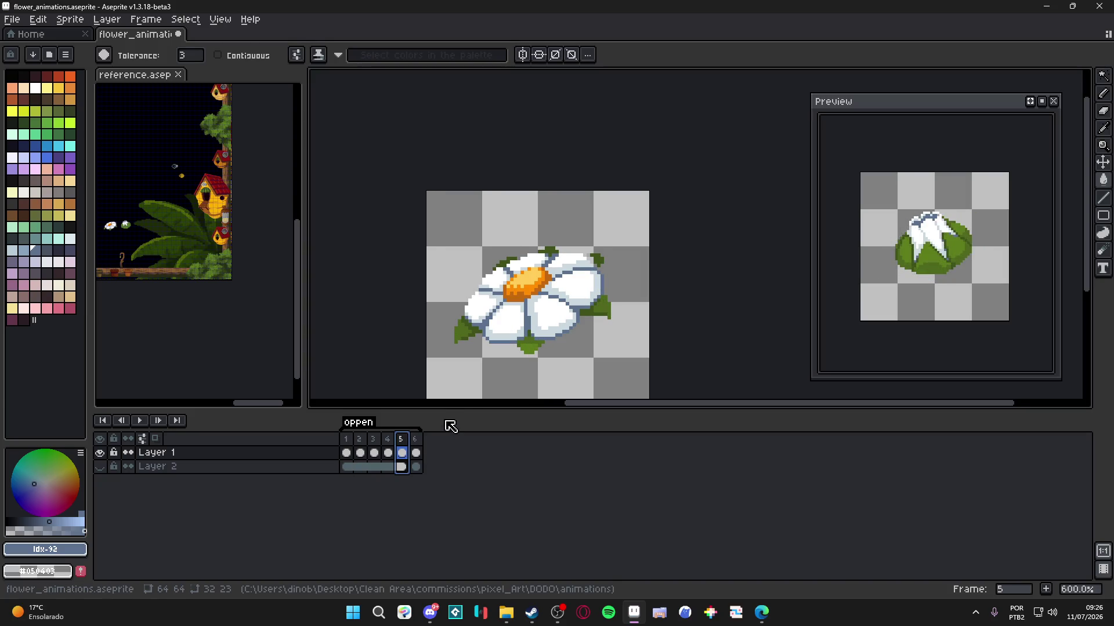
{"action": "scroll", "coordinate": [545, 327], "scroll_direction": "up", "scroll_amount": 5}
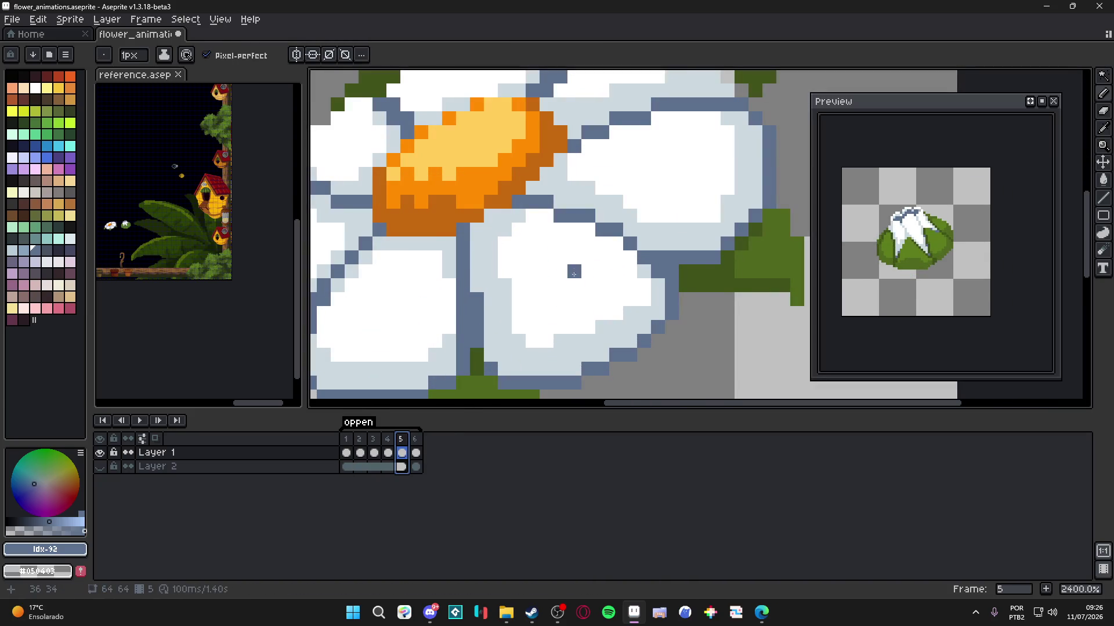
- Sample the pale blue-grey petal colour and paint a lighter blue row across a petal
{"action": "key", "text": "i"}
{"action": "left_click", "coordinate": [607, 274]}
{"action": "key", "text": "b"}
{"action": "left_click", "coordinate": [614, 230]}
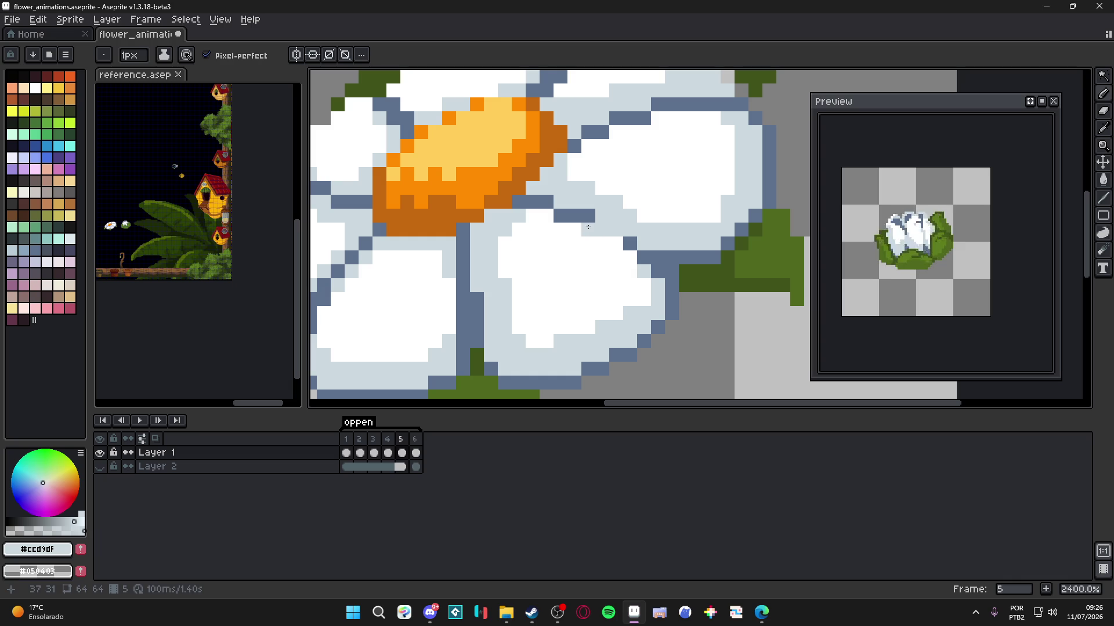
{"action": "key", "text": "ctrl+z"}
{"action": "left_click", "coordinate": [35, 250]}
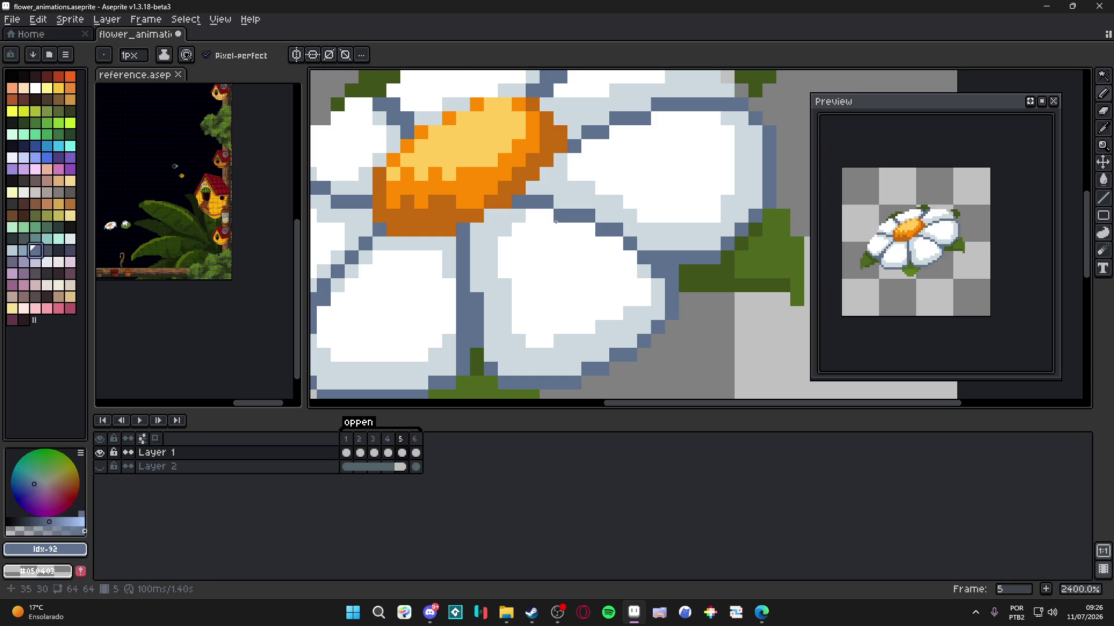
{"action": "key", "text": "9"}
{"action": "left_click_drag", "start_coordinate": [588, 216], "coordinate": [560, 216]}
{"action": "scroll", "coordinate": [586, 223], "scroll_direction": "down", "scroll_amount": 3}
{"action": "scroll", "coordinate": [597, 254], "scroll_direction": "up", "scroll_amount": 3}
- Add another light-blue petal row and a pale blue-grey column down the petal's right edge
{"action": "mouse_move", "coordinate": [623, 231]}
{"action": "left_mouse_down"}
{"action": "mouse_move", "coordinate": [684, 227]}
{"action": "mouse_move", "coordinate": [552, 256]}
{"action": "left_mouse_up"}
{"action": "scroll", "coordinate": [552, 256], "scroll_direction": "up", "scroll_amount": 1}
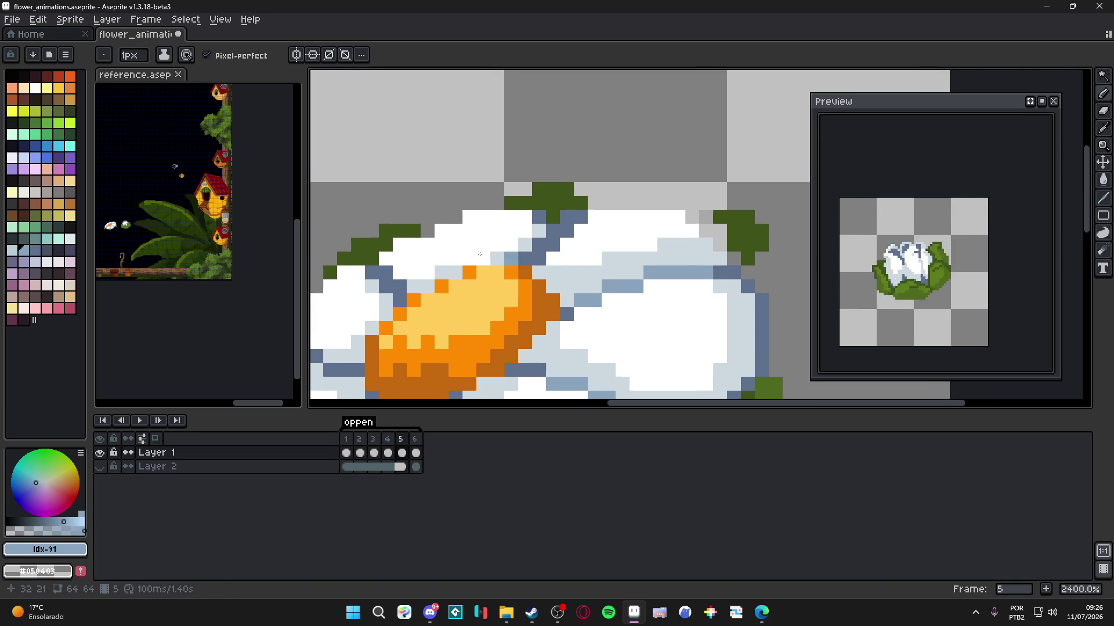
{"action": "scroll", "coordinate": [522, 260], "scroll_direction": "down", "scroll_amount": 2}
{"action": "scroll", "coordinate": [491, 263], "scroll_direction": "up", "scroll_amount": 2}
{"action": "scroll", "coordinate": [490, 263], "scroll_direction": "down", "scroll_amount": 3}
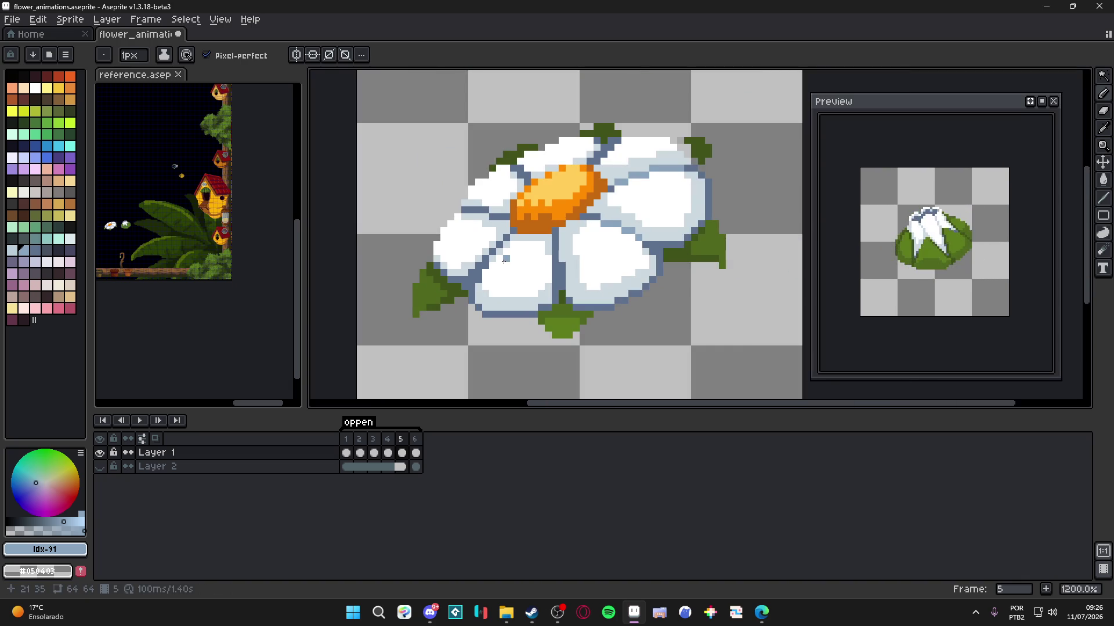
{"action": "scroll", "coordinate": [507, 257], "scroll_direction": "up", "scroll_amount": 1}
{"action": "left_click", "coordinate": [493, 258], "text": "alt"}
{"action": "left_click", "coordinate": [549, 238], "text": "alt"}
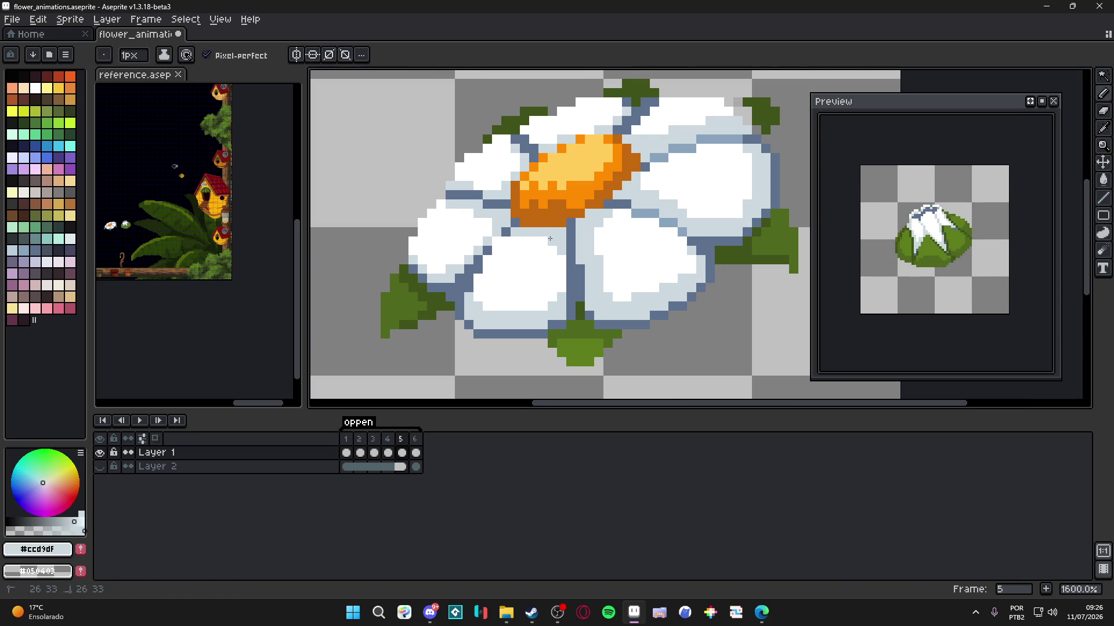
{"action": "left_click_drag", "start_coordinate": [558, 253], "coordinate": [562, 286]}
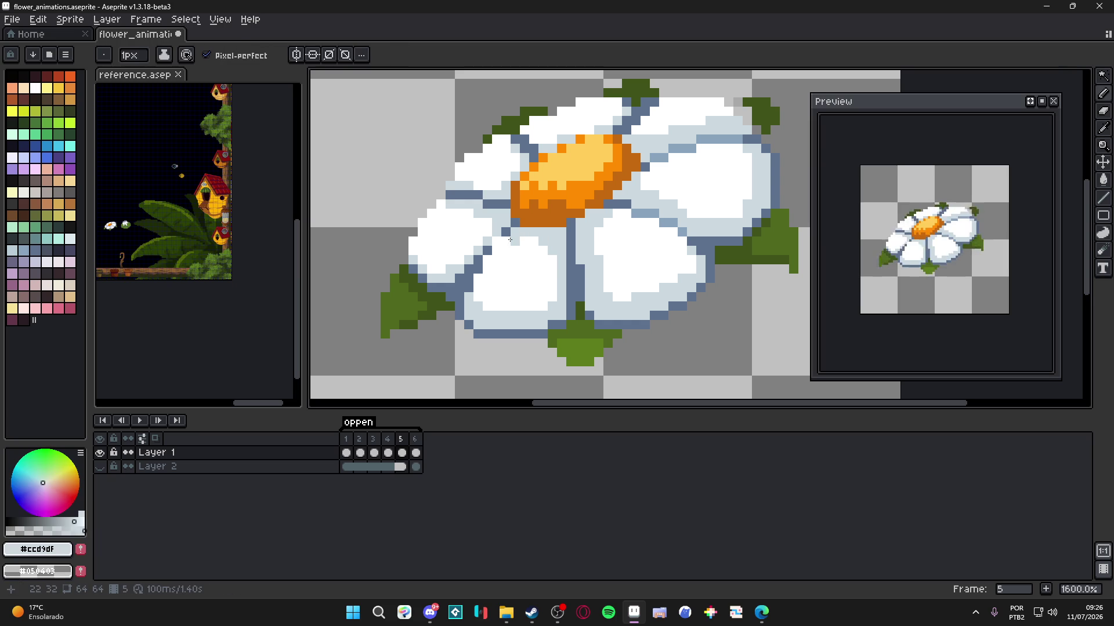
- Draw a short mid blue-grey shading stroke on the petal
{"action": "scroll", "coordinate": [554, 296], "scroll_direction": "down", "scroll_amount": 3}
{"action": "scroll", "coordinate": [540, 284], "scroll_direction": "up", "scroll_amount": 2}
{"action": "left_click", "coordinate": [526, 276], "text": "alt"}
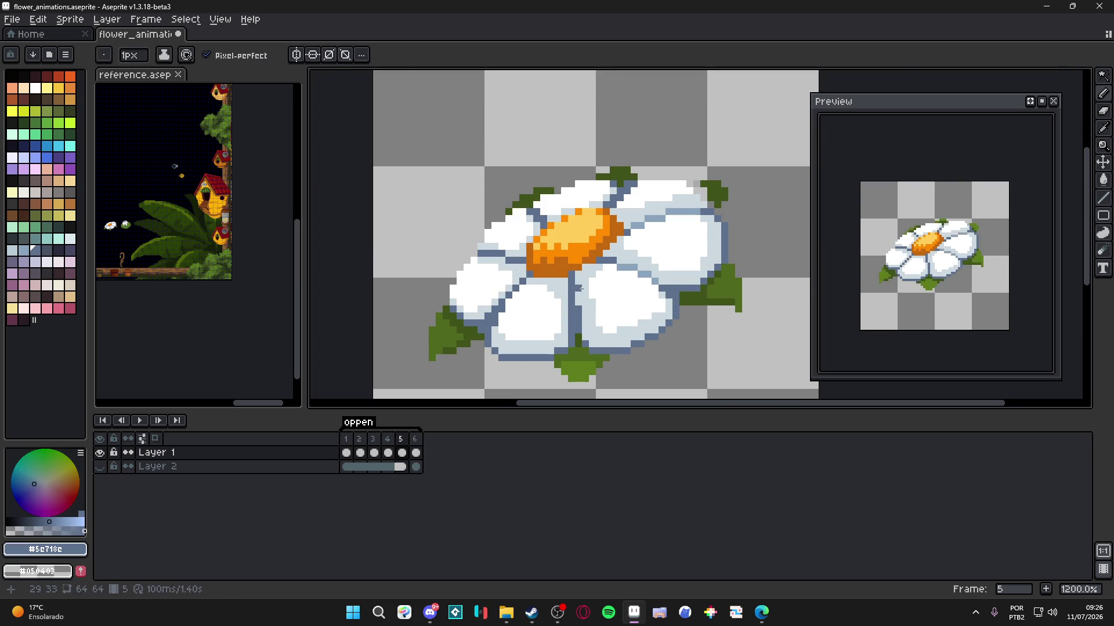
{"action": "left_click", "coordinate": [512, 260], "text": "alt"}
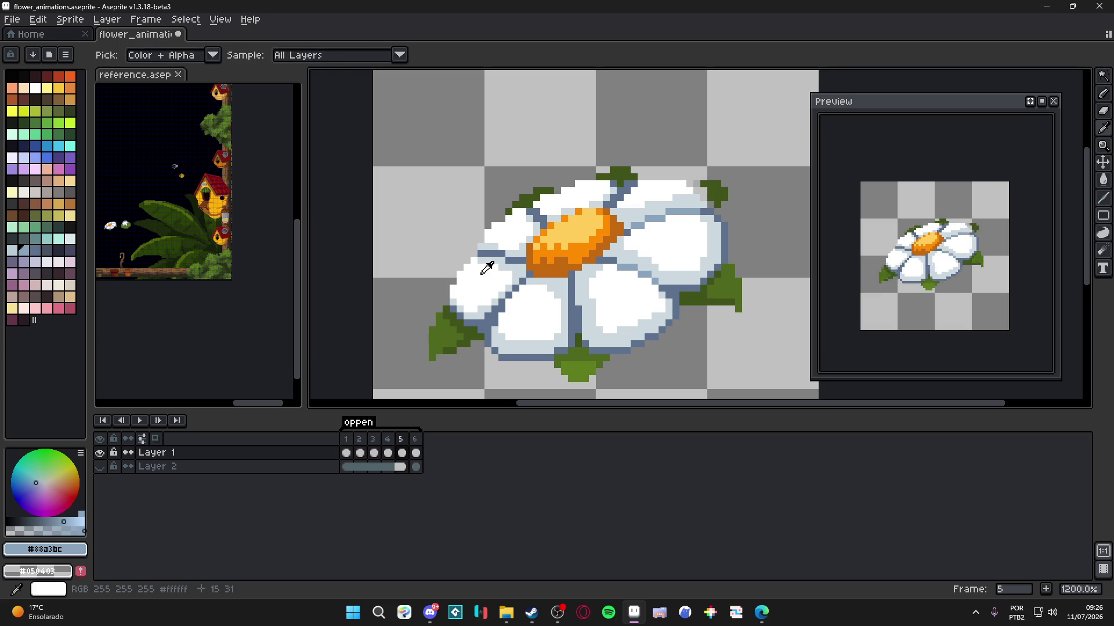
{"action": "left_click", "coordinate": [501, 263], "text": "alt"}
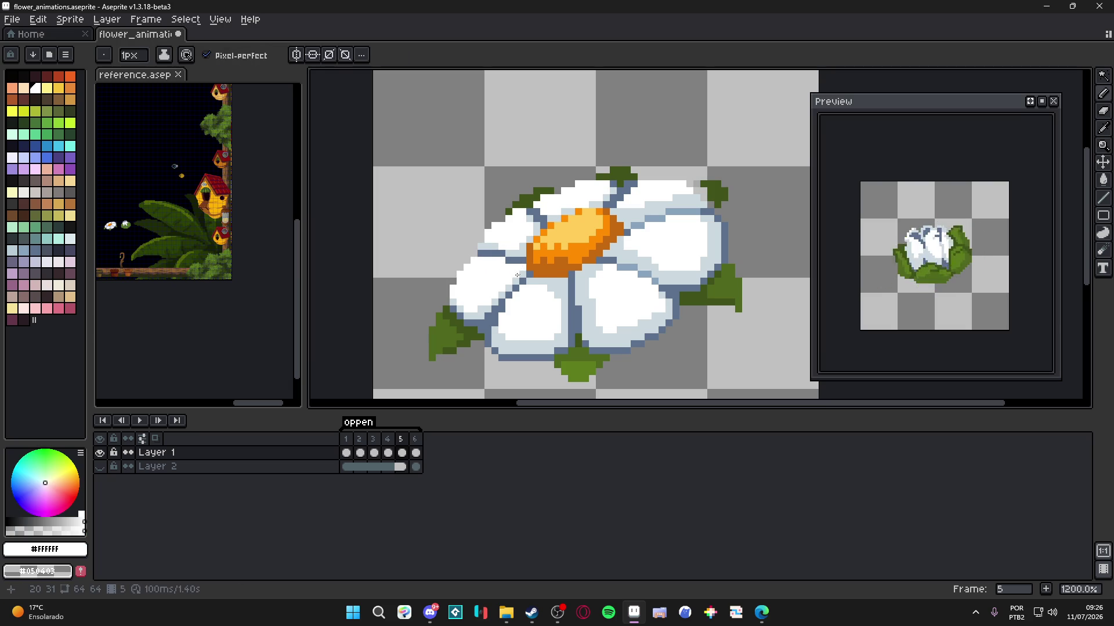
{"action": "left_click", "coordinate": [472, 305], "text": "alt"}
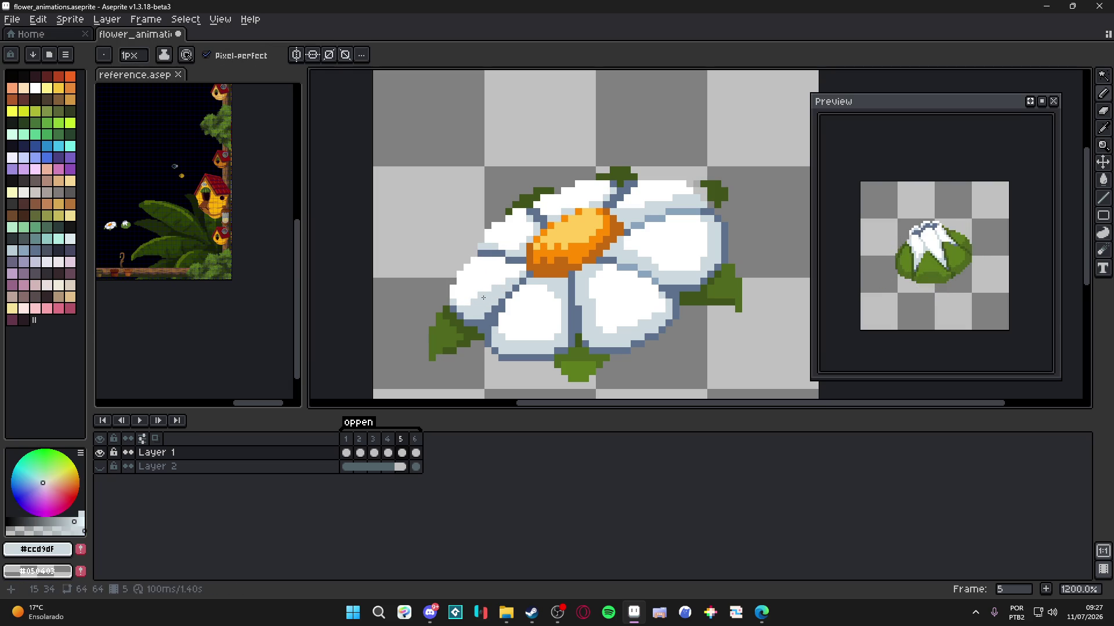
{"action": "scroll", "coordinate": [531, 275], "scroll_direction": "down", "scroll_amount": 4}
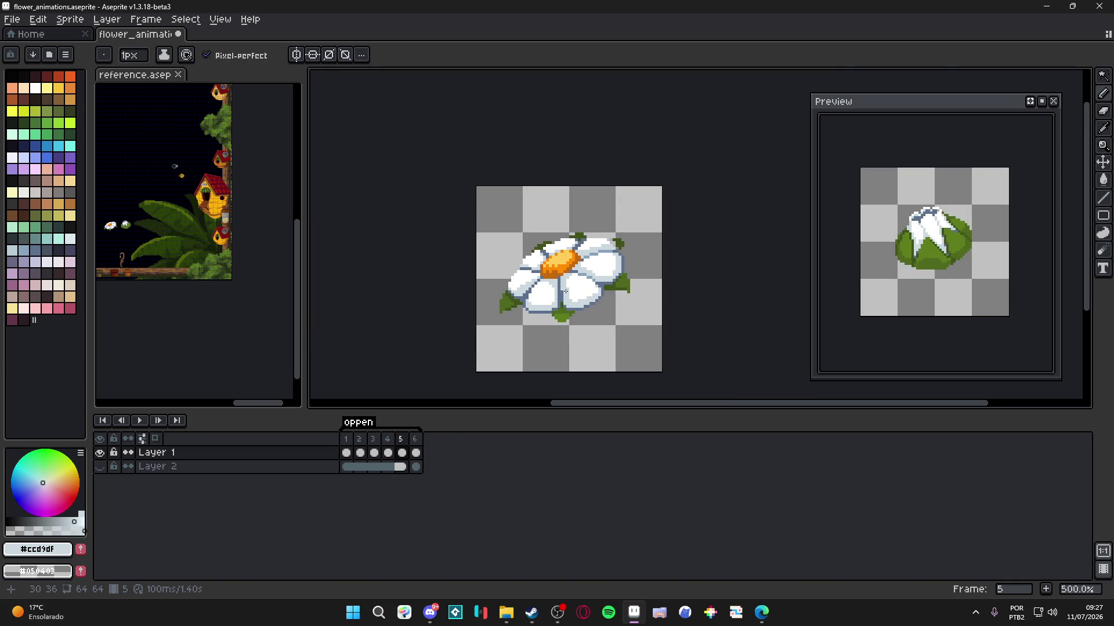
{"action": "scroll", "coordinate": [533, 270], "scroll_direction": "up", "scroll_amount": 5}
{"action": "left_click", "coordinate": [703, 281], "text": "alt"}
{"action": "left_click_drag", "start_coordinate": [541, 261], "coordinate": [492, 263]}
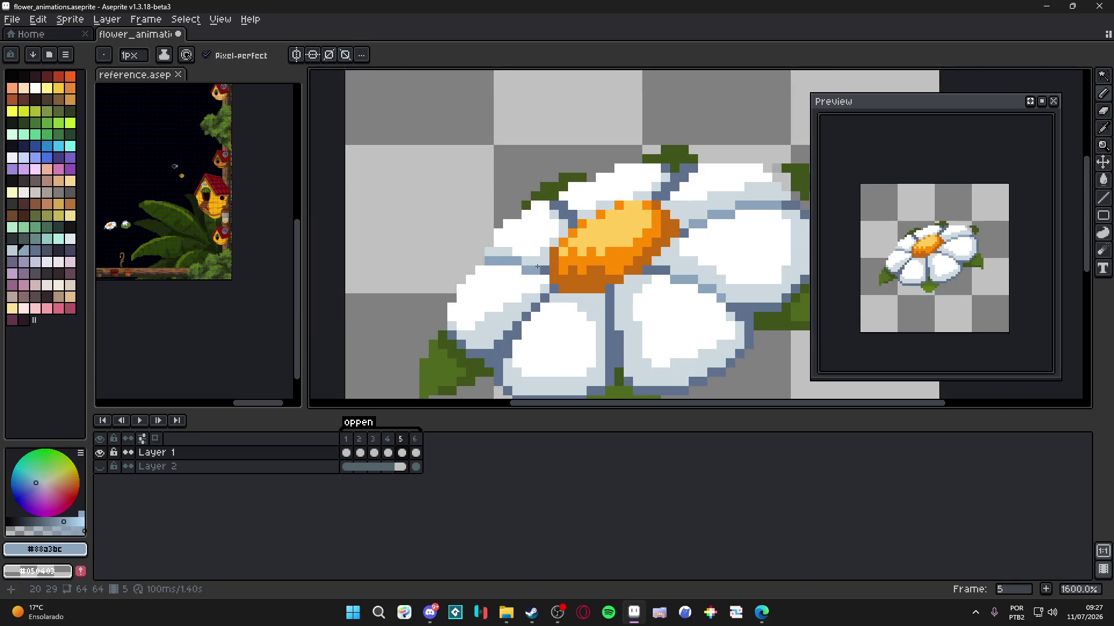
- Pick the darker blue-grey outline colour and save flower_animations.aseprite
{"action": "scroll", "coordinate": [527, 261], "scroll_direction": "up", "scroll_amount": 2}
{"action": "left_click", "coordinate": [528, 259], "text": "alt"}
{"action": "scroll", "coordinate": [527, 258], "scroll_direction": "down", "scroll_amount": 5}
{"action": "scroll", "coordinate": [534, 273], "scroll_direction": "up", "scroll_amount": 3}
{"action": "key", "text": "ctrl+s"}
{"action": "scroll", "coordinate": [536, 307], "scroll_direction": "down", "scroll_amount": 4}
{"action": "scroll", "coordinate": [536, 306], "scroll_direction": "down", "scroll_amount": 1}
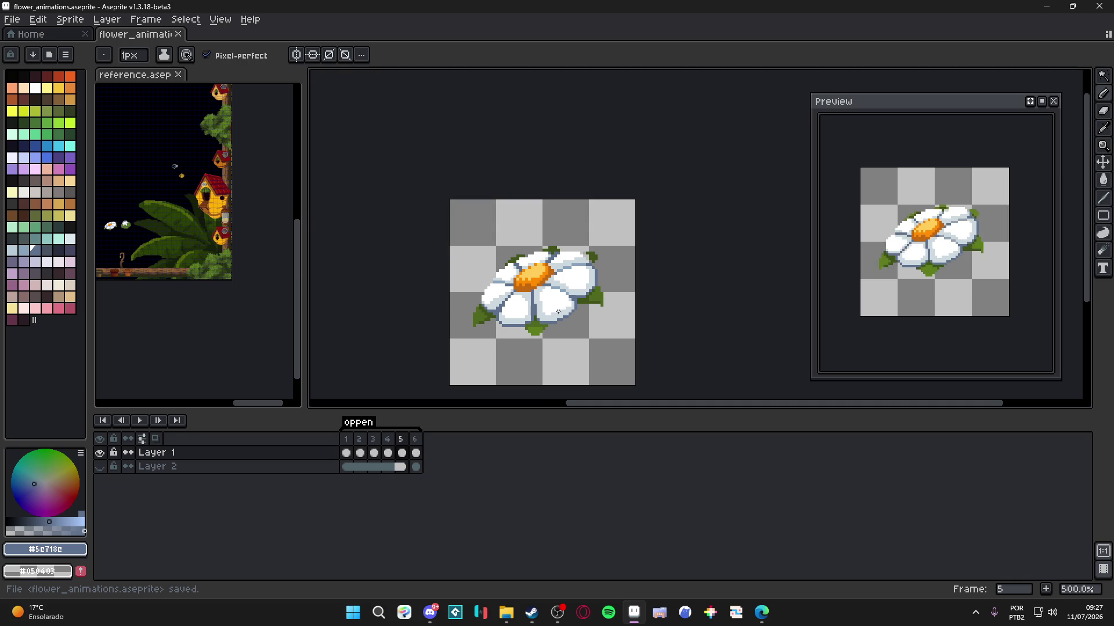
{"action": "scroll", "coordinate": [556, 317], "scroll_direction": "down", "scroll_amount": 1}
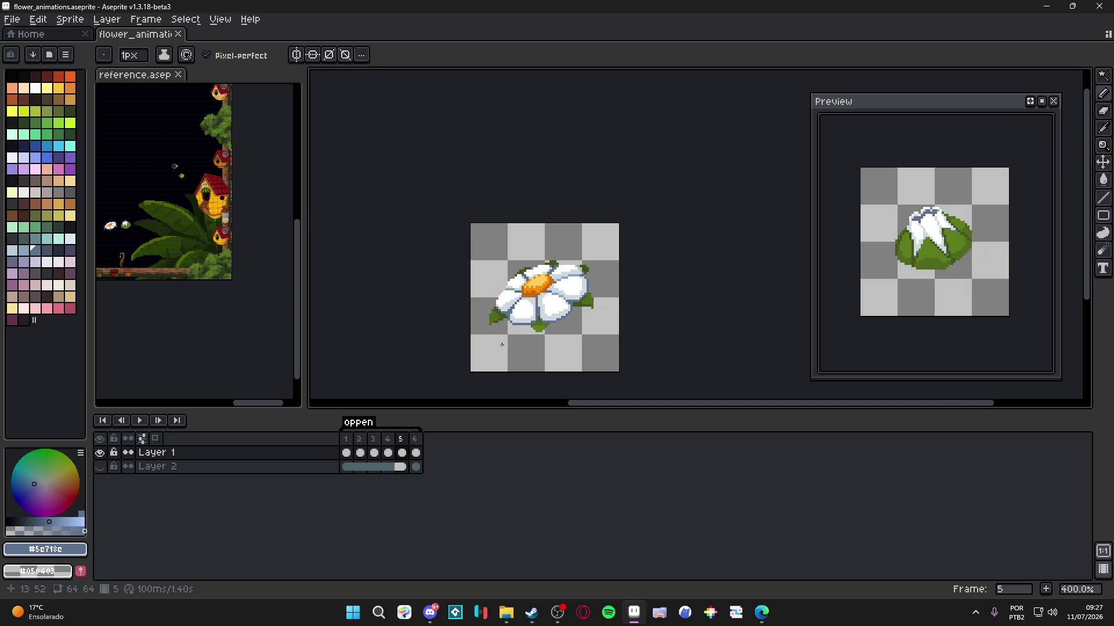
{"action": "scroll", "coordinate": [515, 302], "scroll_direction": "up", "scroll_amount": 3}
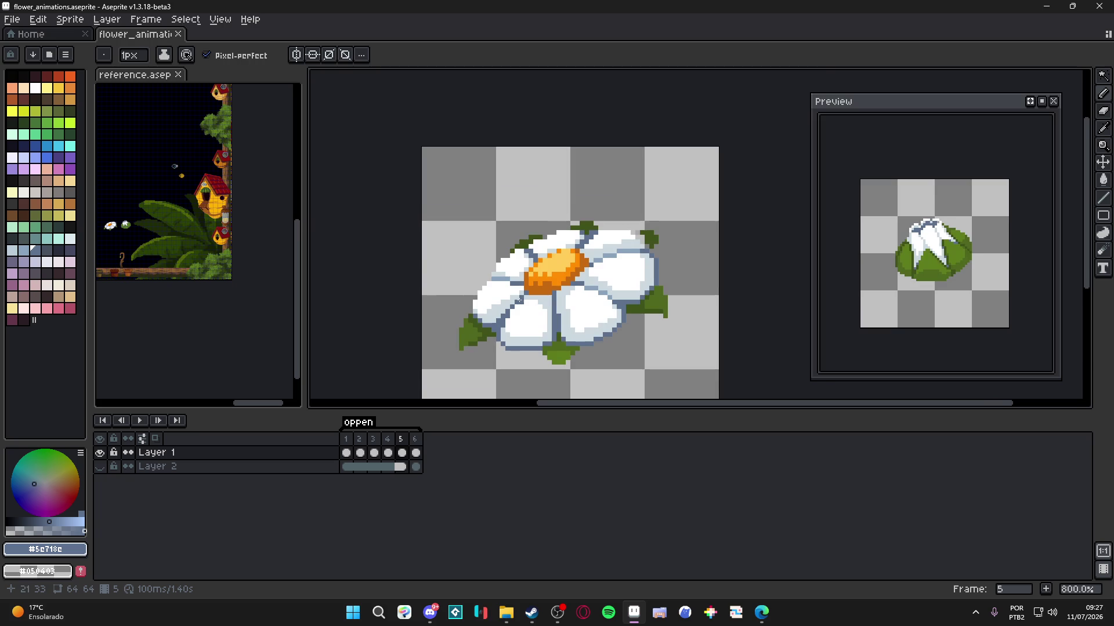
{"action": "scroll", "coordinate": [504, 302], "scroll_direction": "up", "scroll_amount": 2}
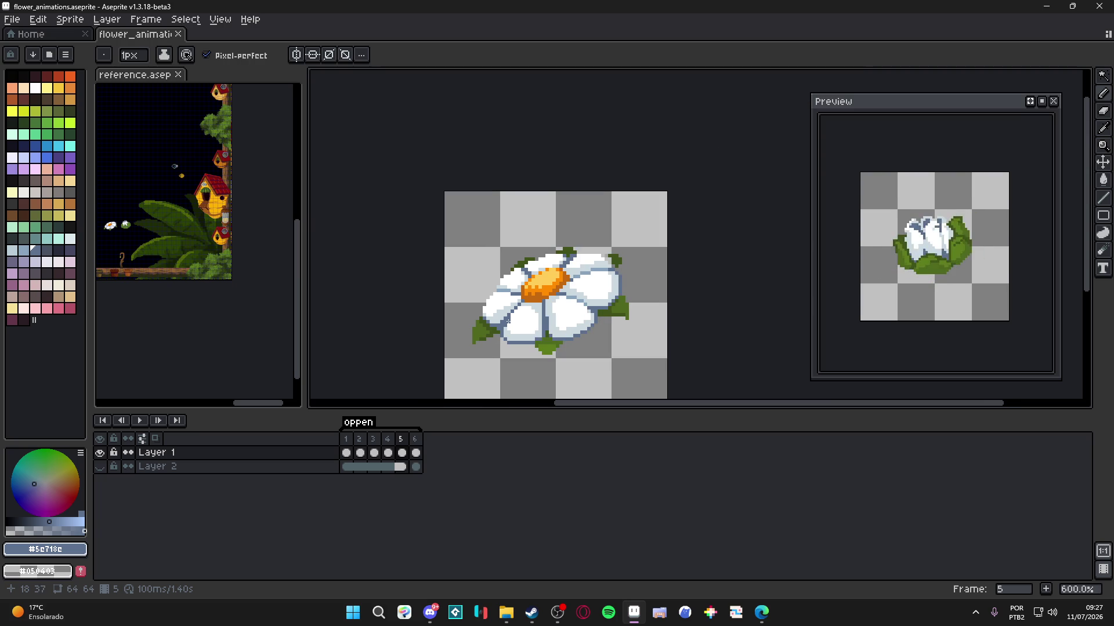
- Flip between frames 4, 5 and 6 to compare the bud and the open daisy
{"action": "left_click", "coordinate": [389, 441]}
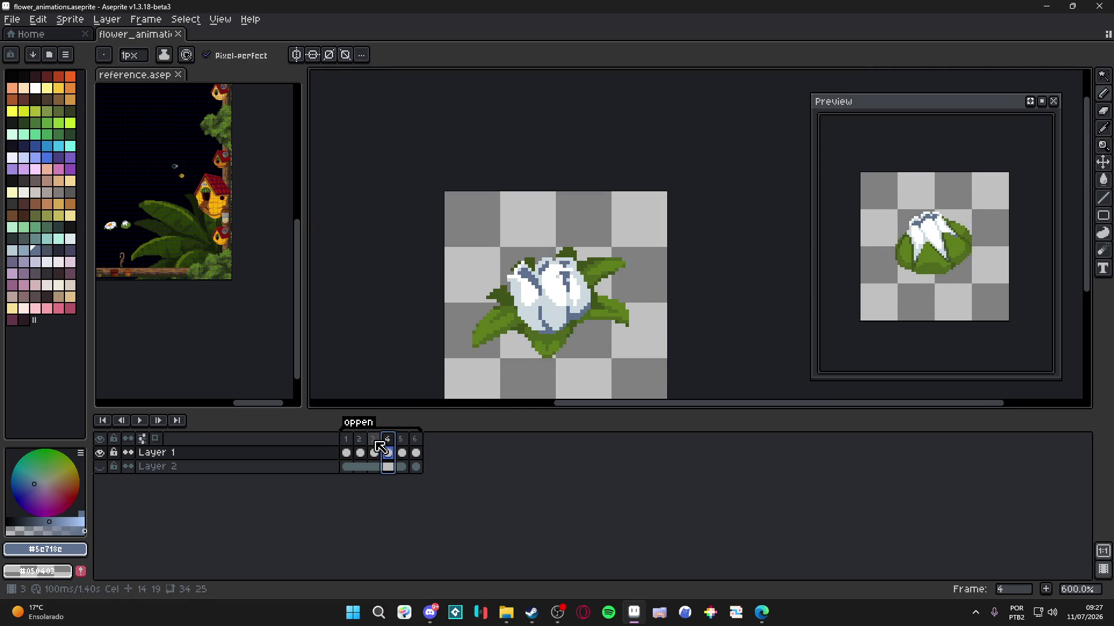
{"action": "left_click", "coordinate": [402, 441]}
{"action": "left_click", "coordinate": [416, 440]}
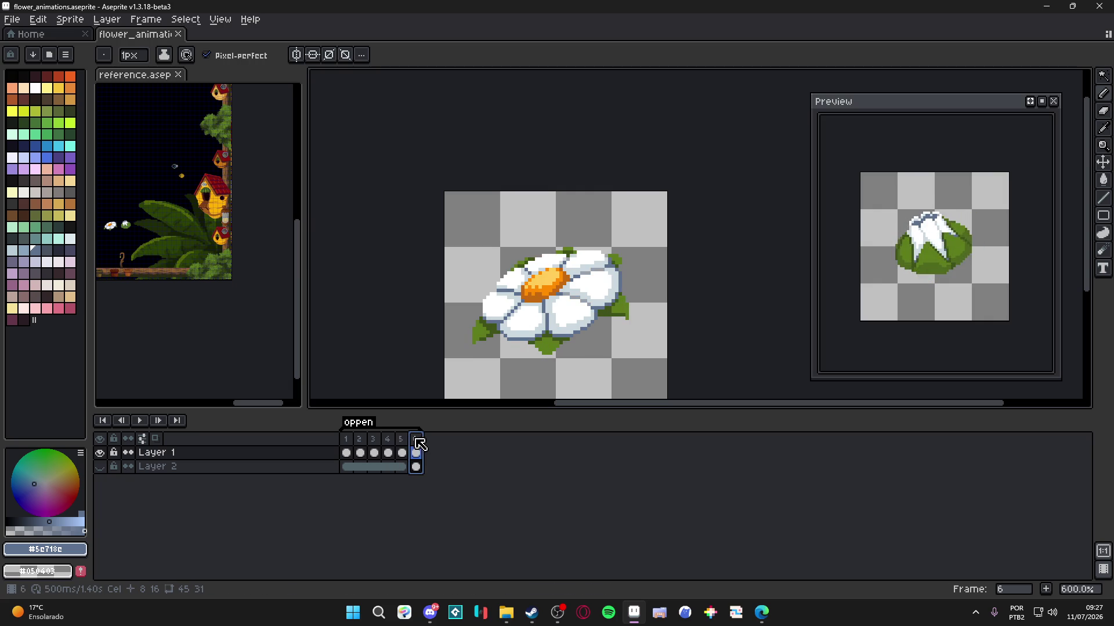
{"action": "left_click", "coordinate": [401, 443]}
{"action": "left_click", "coordinate": [415, 443]}
{"action": "left_click", "coordinate": [401, 444]}
- Fill the grey gaps between frame 6's petals with mid blue-grey and save
{"action": "key", "text": "g"}
{"action": "scroll", "coordinate": [572, 307], "scroll_direction": "up", "scroll_amount": 3}
{"action": "left_click", "coordinate": [571, 283], "text": "alt"}
{"action": "left_click", "coordinate": [416, 441]}
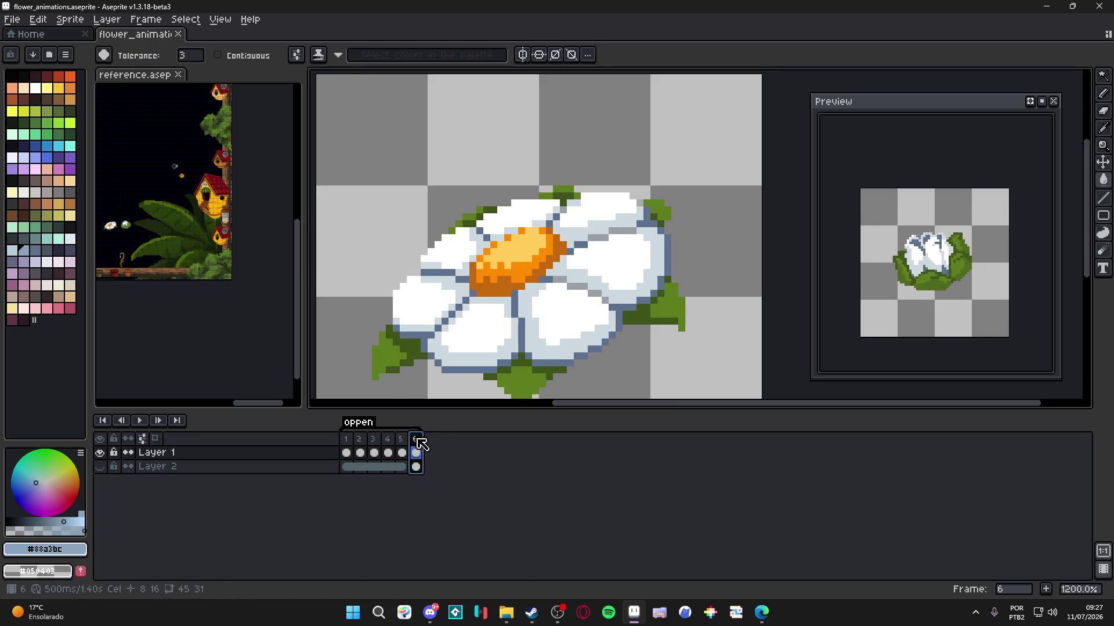
{"action": "left_click", "coordinate": [571, 282]}
{"action": "key", "text": "ctrl+s"}
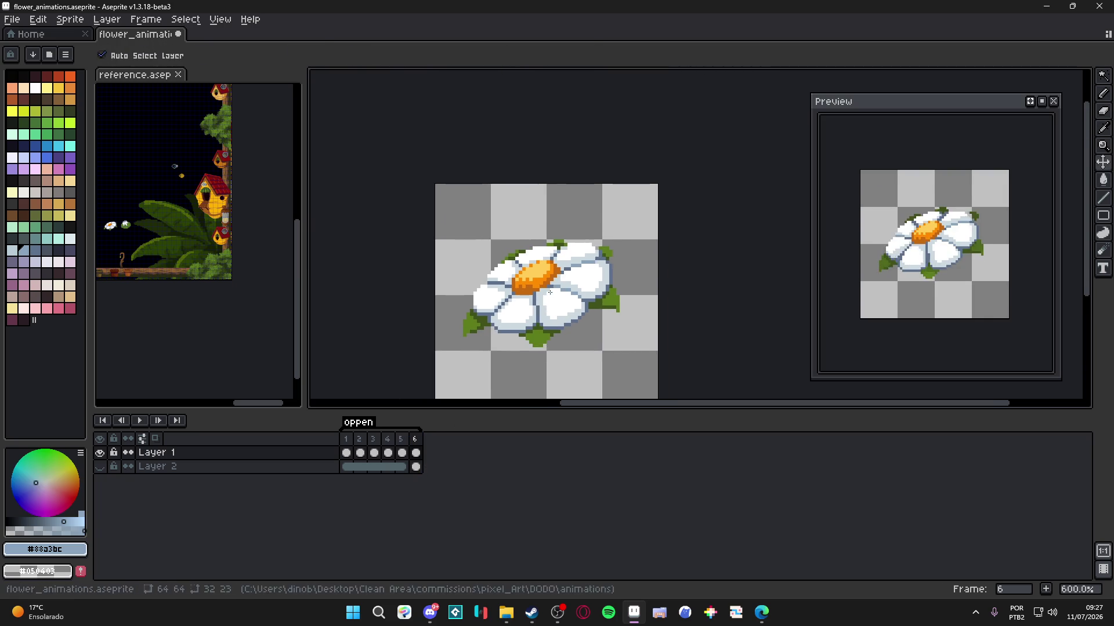
- Switch fills to connected-only and fill three upper petals pale blue-grey
{"action": "left_click", "coordinate": [554, 308], "text": "alt"}
{"action": "left_click", "coordinate": [553, 307]}
{"action": "key", "text": "ctrl+z"}
{"action": "left_click", "coordinate": [218, 55]}
{"action": "left_click", "coordinate": [539, 200]}
{"action": "left_click", "coordinate": [462, 245]}
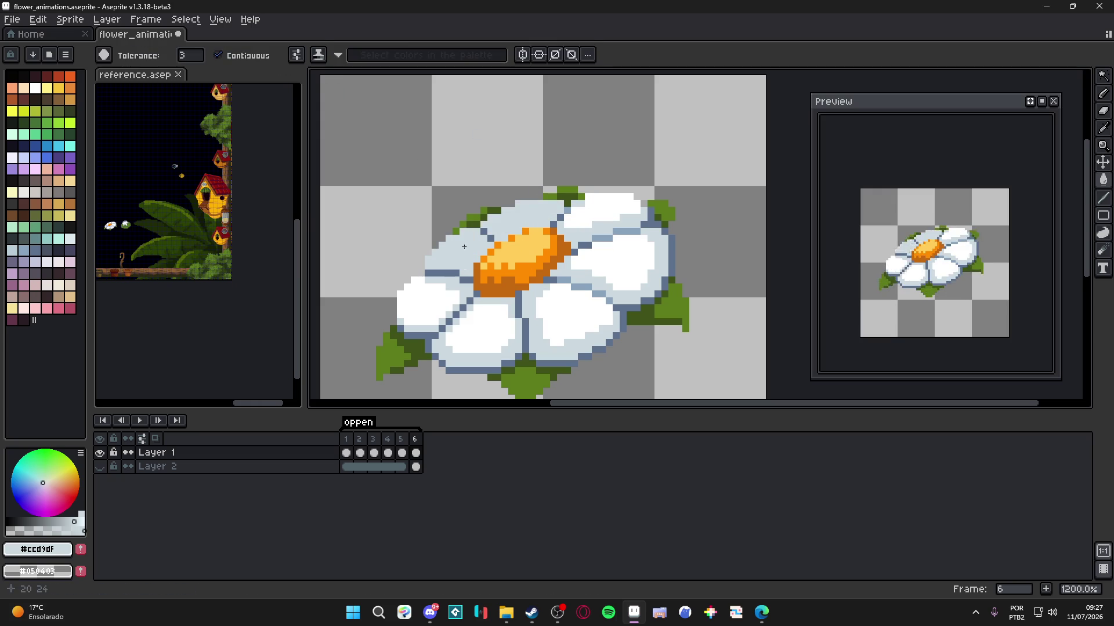
{"action": "left_click", "coordinate": [588, 215]}
- Pencil white highlight pixels on the left petal, plus a 2x2 white highlight
{"action": "key", "text": "b"}
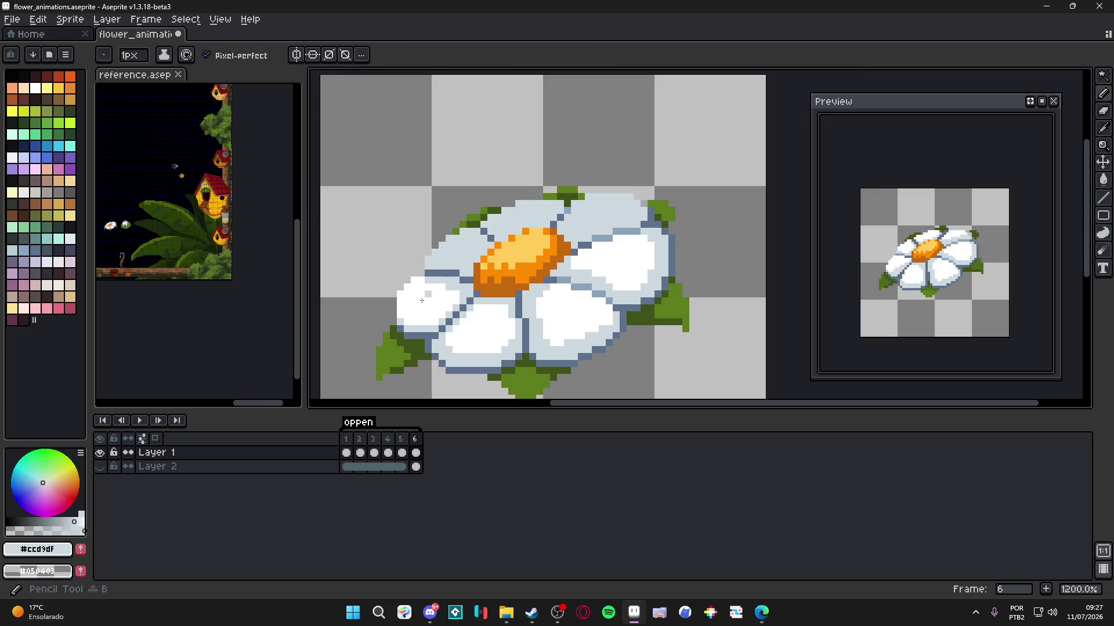
{"action": "left_click", "coordinate": [447, 289], "text": "alt"}
{"action": "scroll", "coordinate": [470, 250], "scroll_direction": "up", "scroll_amount": 1}
{"action": "left_click", "coordinate": [470, 248]}
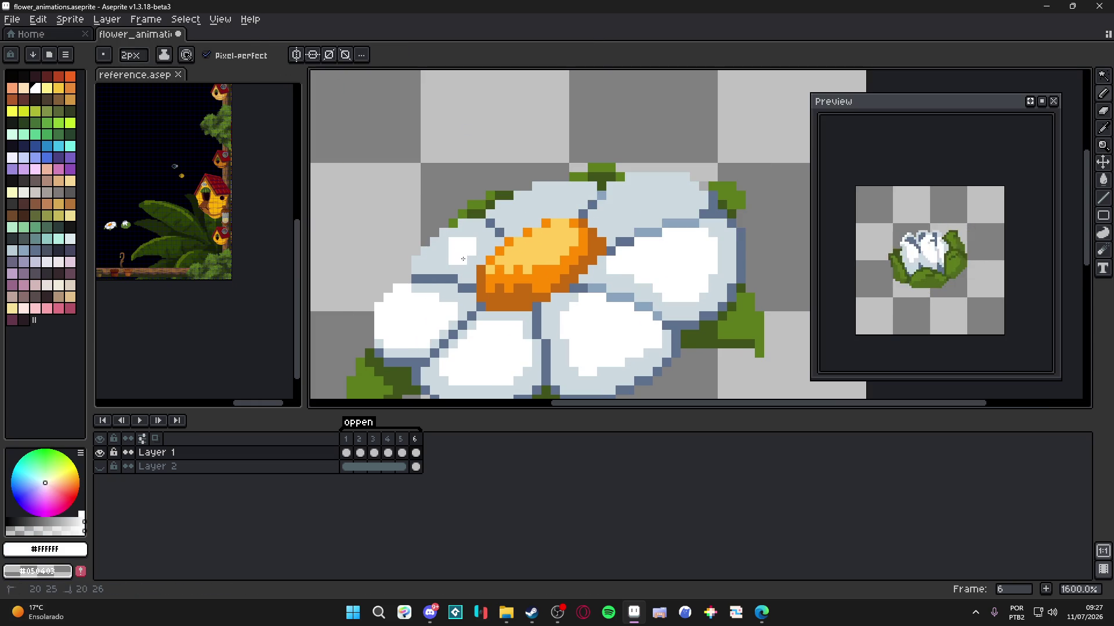
{"action": "left_click", "coordinate": [478, 248]}
{"action": "left_click", "coordinate": [457, 239], "text": "alt"}
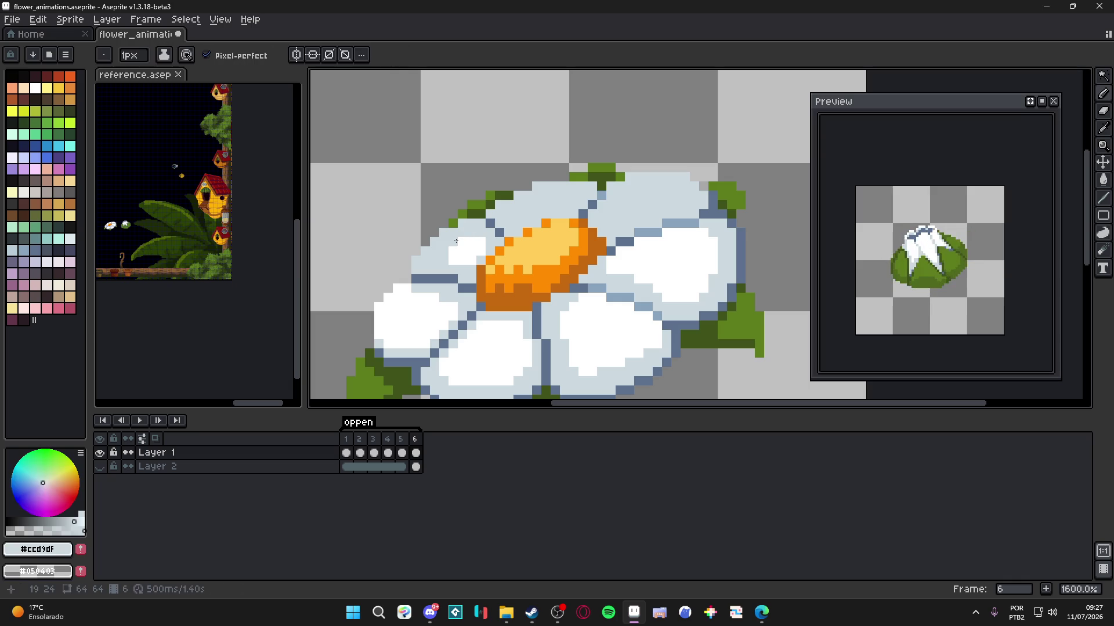
{"action": "left_click", "coordinate": [479, 246], "text": "alt"}
{"action": "left_click", "coordinate": [521, 223]}
- Add 1px white highlights on the upper petal, then a 2x2 white block
{"action": "key", "text": "minus"}
{"action": "left_click", "coordinate": [547, 214]}
{"action": "left_click", "coordinate": [534, 206]}
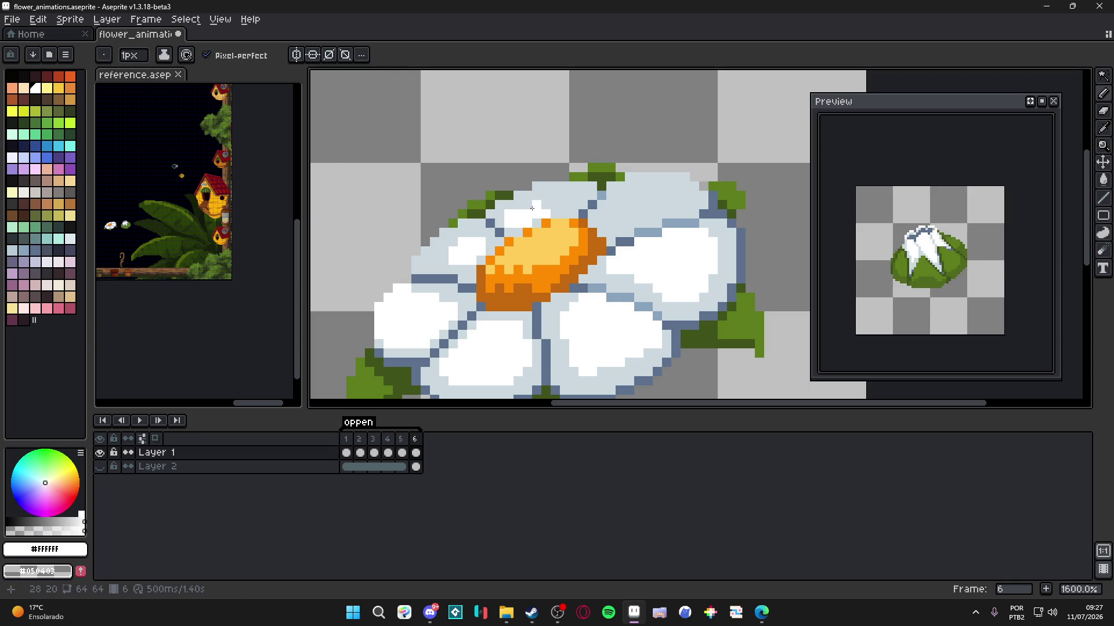
{"action": "left_click", "coordinate": [559, 203]}
{"action": "scroll", "coordinate": [466, 260], "scroll_direction": "left", "scroll_amount": 1}
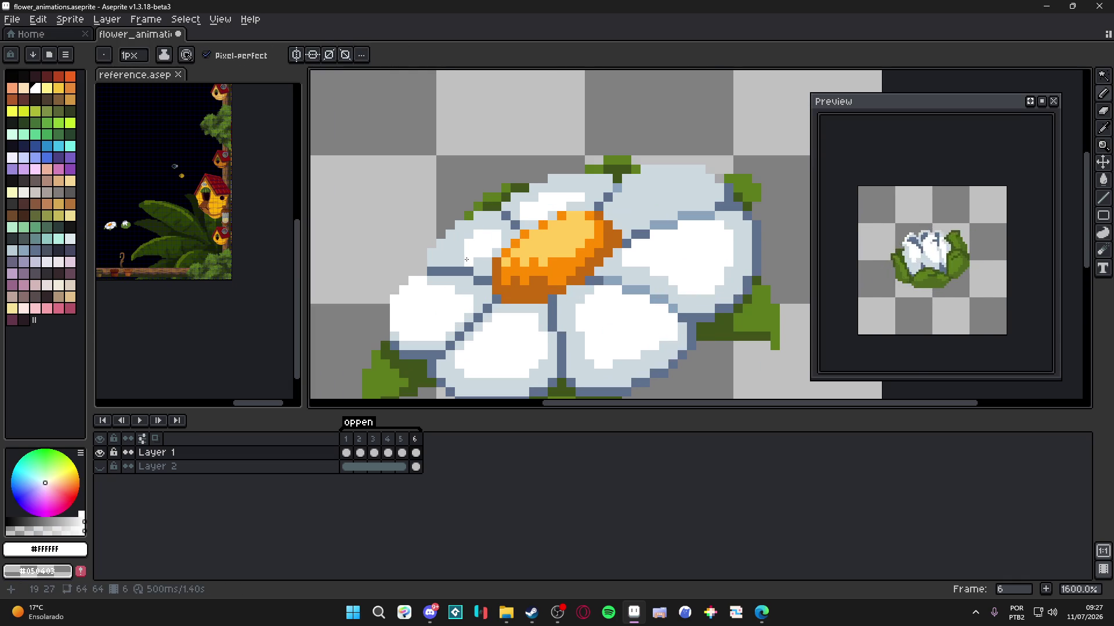
{"action": "left_click", "coordinate": [455, 255], "text": "alt"}
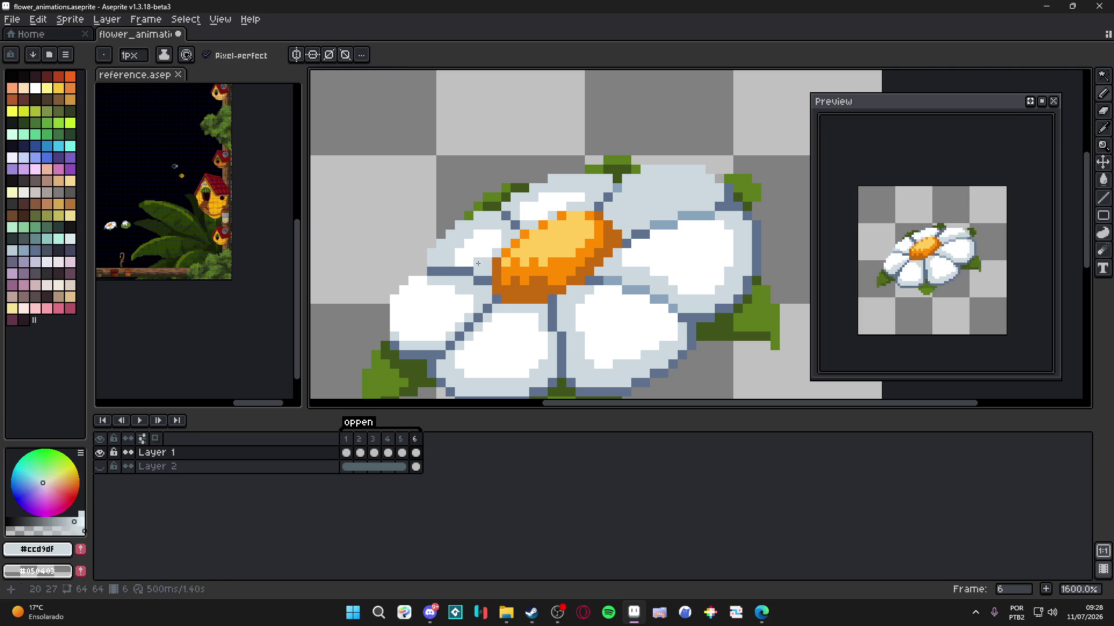
{"action": "left_click", "coordinate": [463, 243], "text": "alt"}
{"action": "key", "text": "plus"}
{"action": "left_click", "coordinate": [635, 207]}
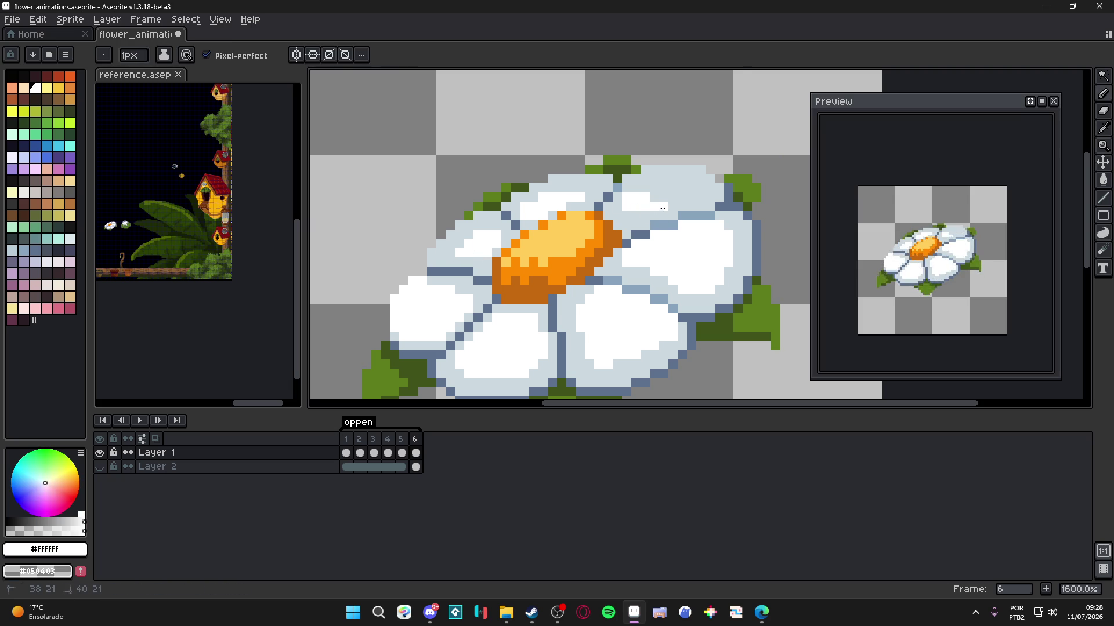
- Sample the grey, light grey and white colours from the right-hand petal
{"action": "left_click", "coordinate": [646, 179], "text": "alt"}
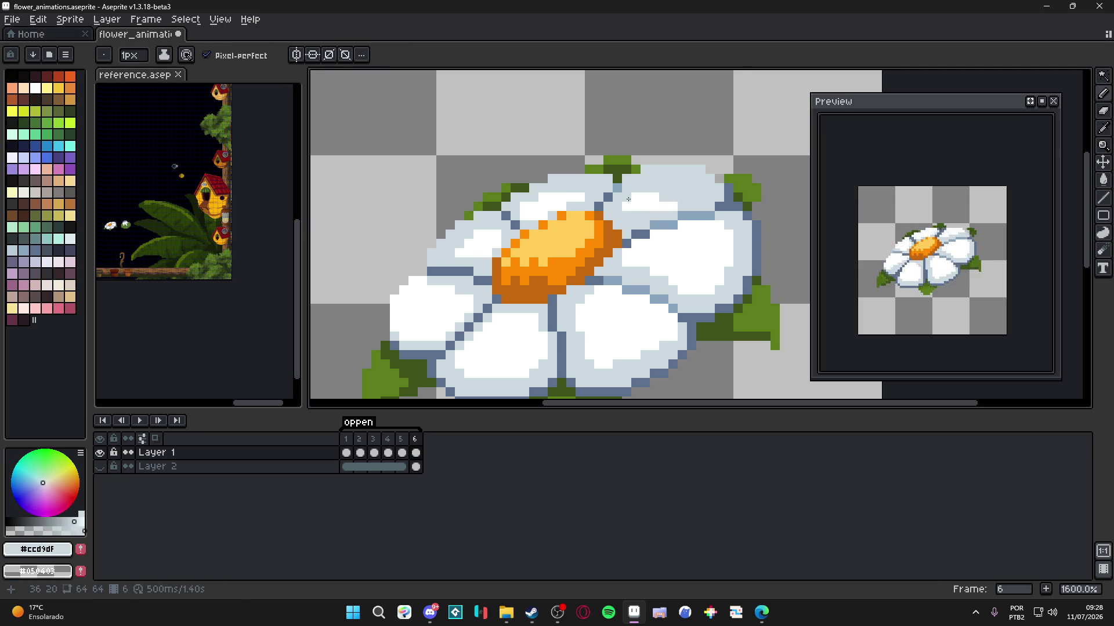
{"action": "left_click", "coordinate": [644, 209], "text": "alt"}
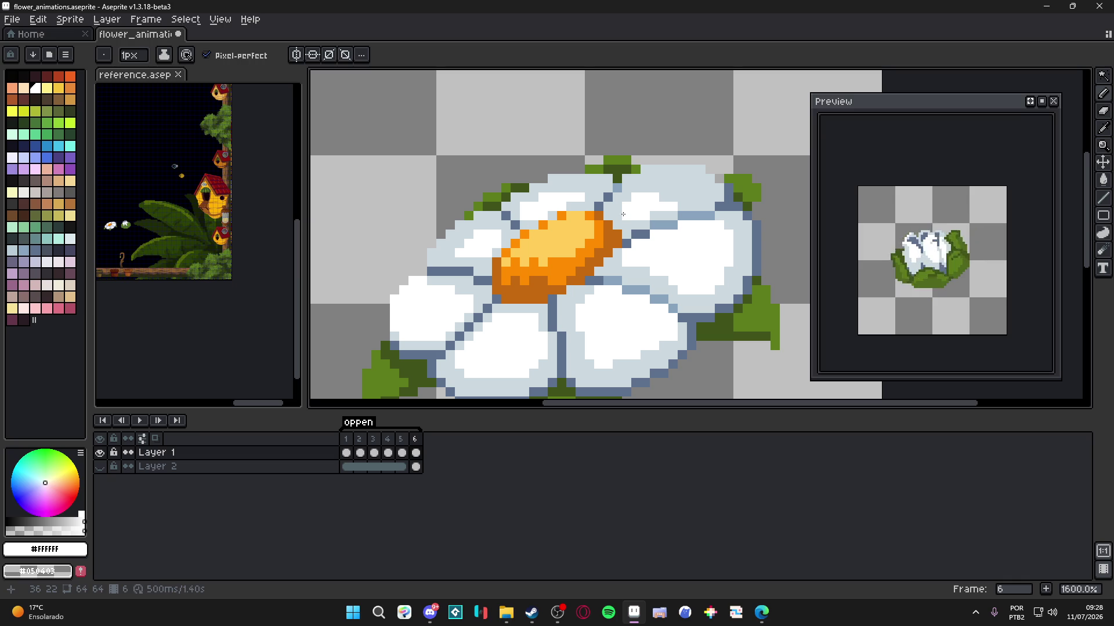
{"action": "left_click", "coordinate": [646, 216], "text": "alt"}
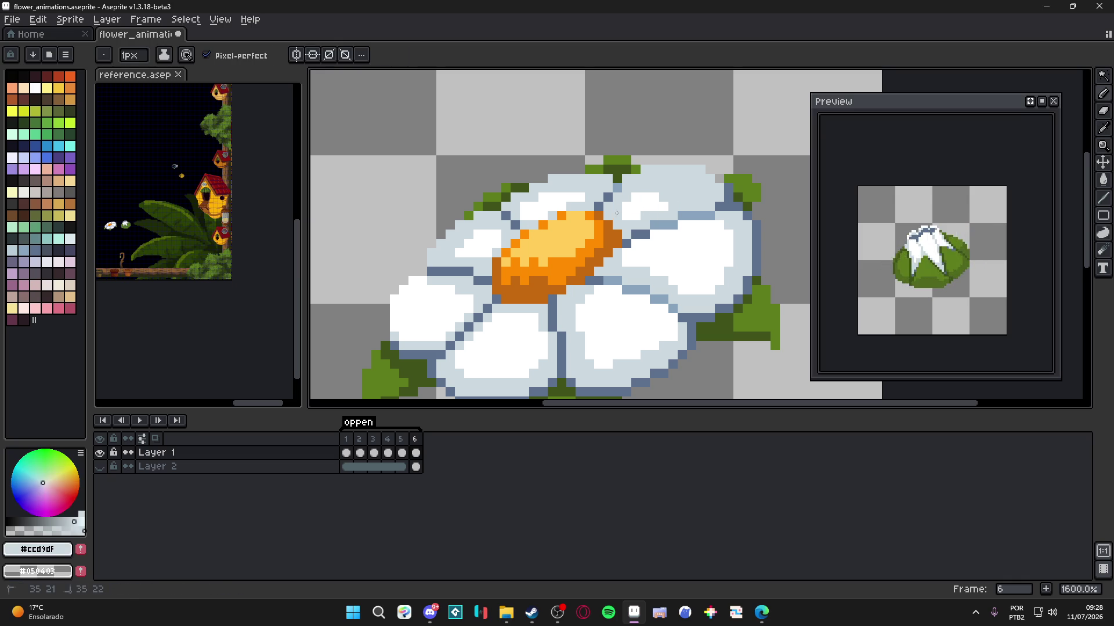
{"action": "left_click", "coordinate": [647, 200], "text": "alt"}
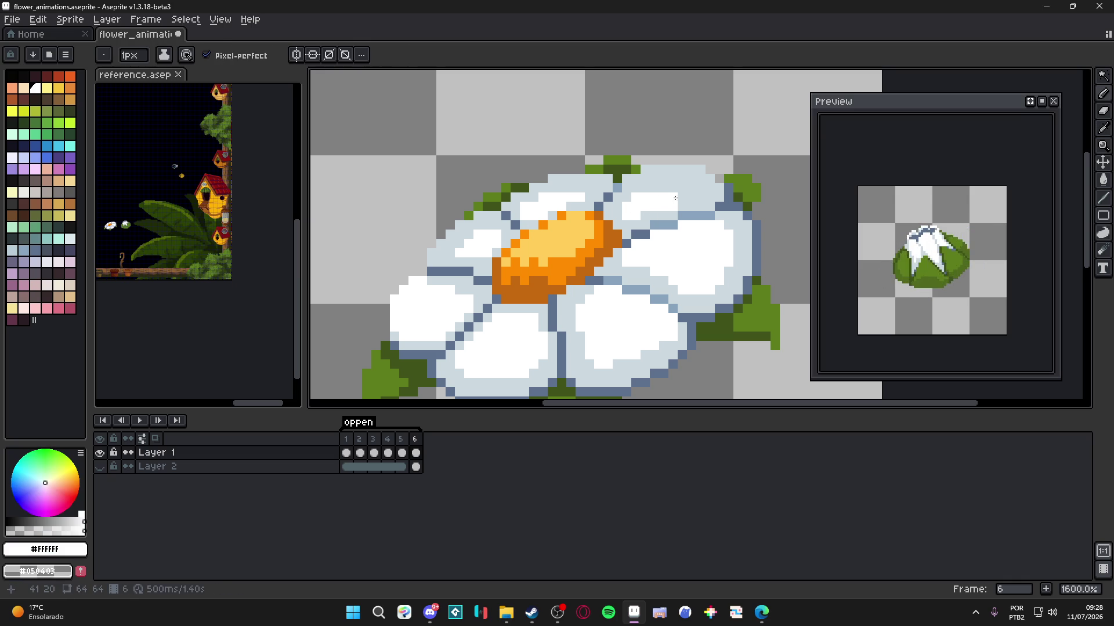
- Sample the light grey #ccd9df and paint shading across the right petal of frame 6
{"action": "scroll", "coordinate": [682, 203], "scroll_direction": "down", "scroll_amount": 3}
{"action": "scroll", "coordinate": [667, 217], "scroll_direction": "up", "scroll_amount": 1}
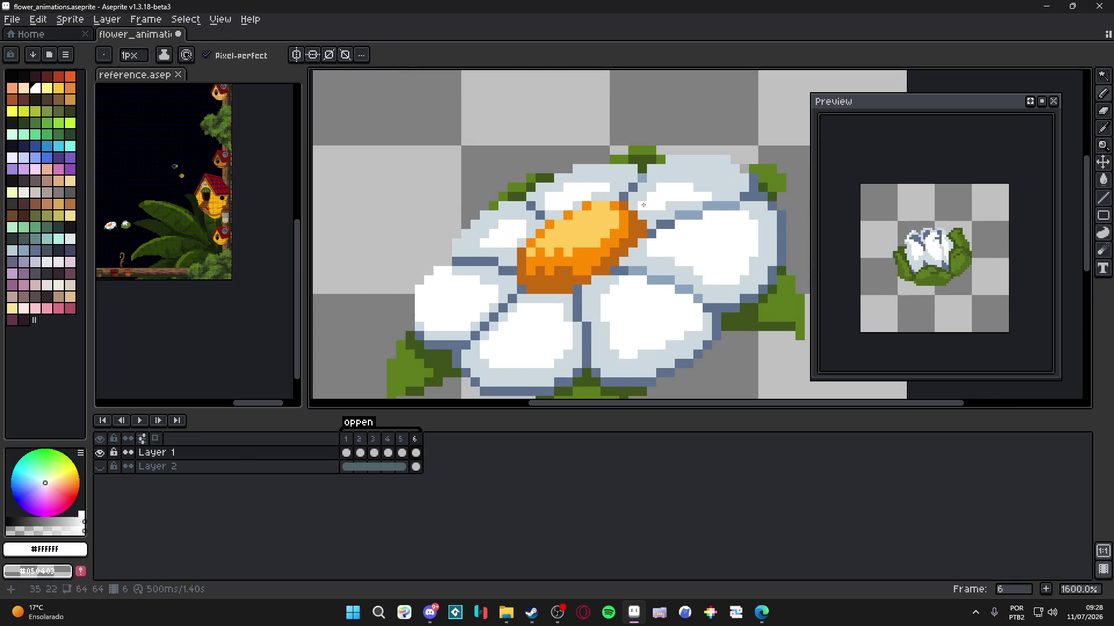
{"action": "scroll", "coordinate": [659, 231], "scroll_direction": "down", "scroll_amount": 2}
{"action": "scroll", "coordinate": [691, 227], "scroll_direction": "up", "scroll_amount": 4}
{"action": "left_click", "coordinate": [657, 209], "text": "alt"}
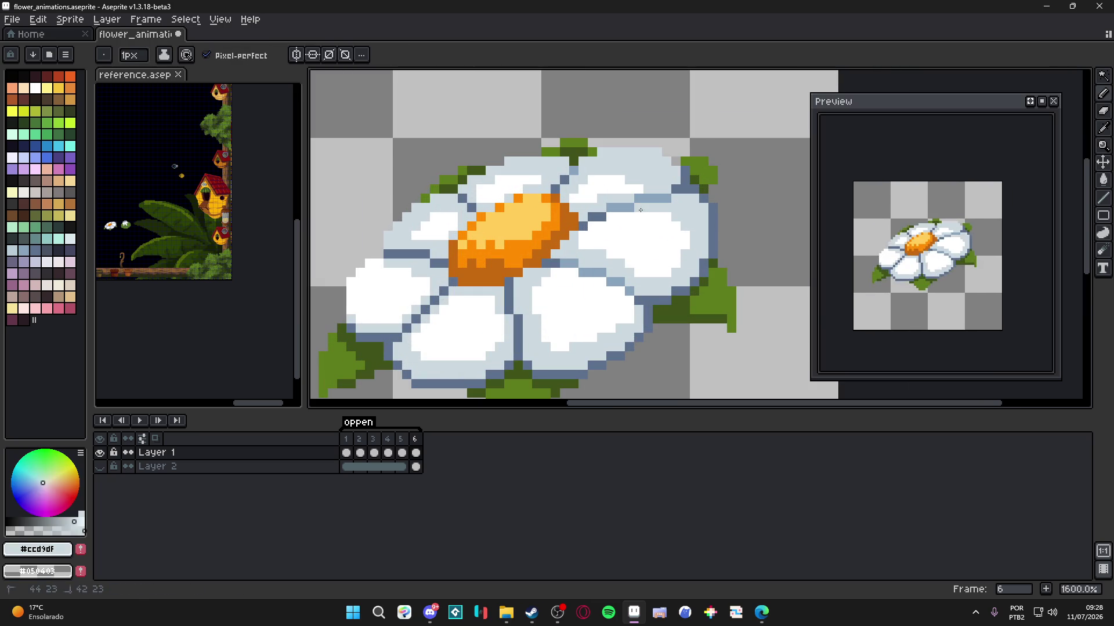
{"action": "left_click", "coordinate": [689, 230], "text": "alt"}
{"action": "left_click", "coordinate": [629, 262], "text": "alt"}
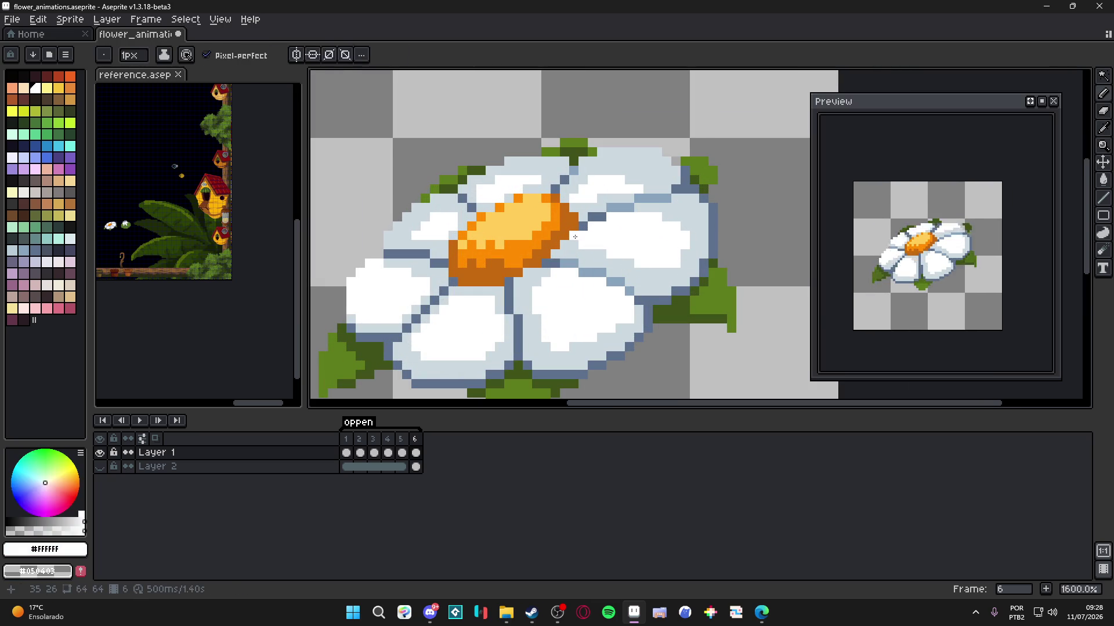
{"action": "left_click", "coordinate": [585, 235], "text": "alt"}
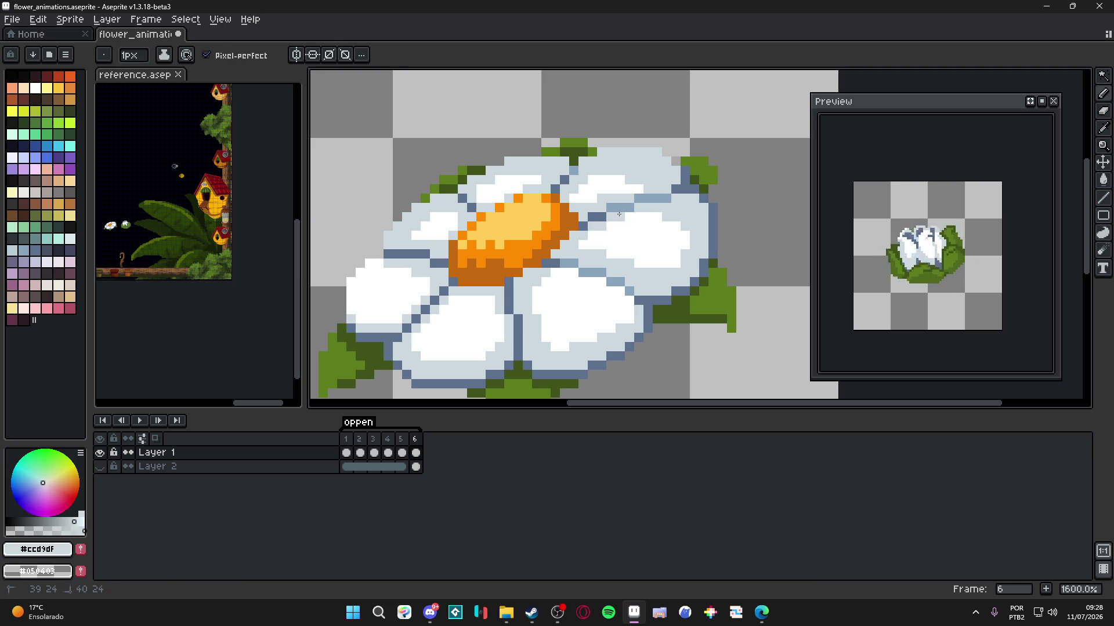
{"action": "left_click_drag", "start_coordinate": [661, 210], "coordinate": [602, 234]}
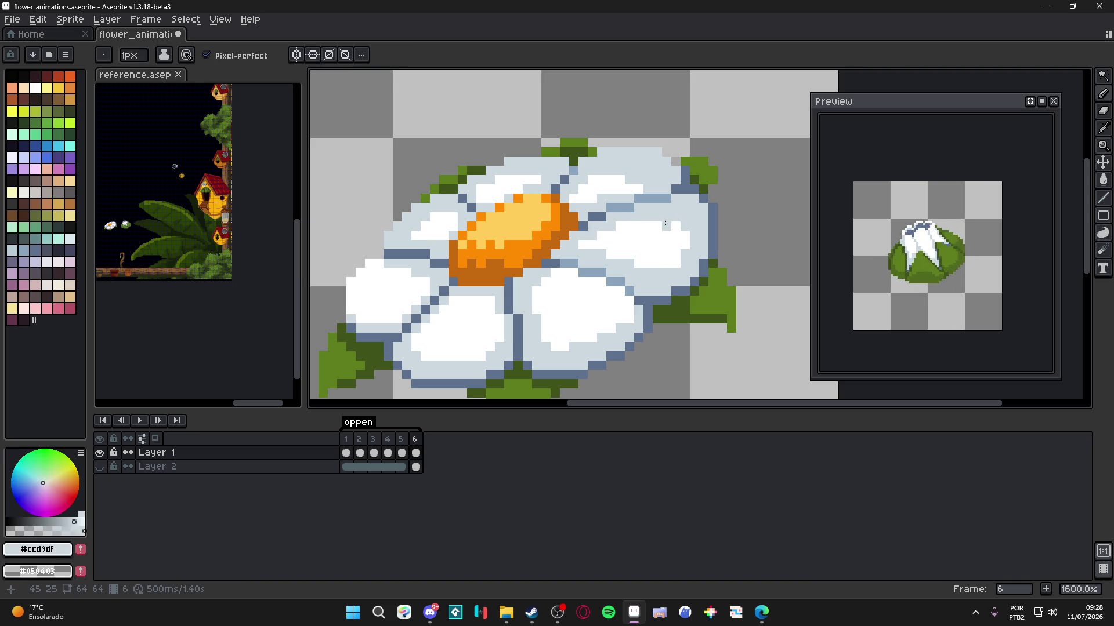
- Sample several petal pixels to compare the white and light grey shades
{"action": "scroll", "coordinate": [649, 225], "scroll_direction": "down", "scroll_amount": 4}
{"action": "scroll", "coordinate": [601, 263], "scroll_direction": "up", "scroll_amount": 1}
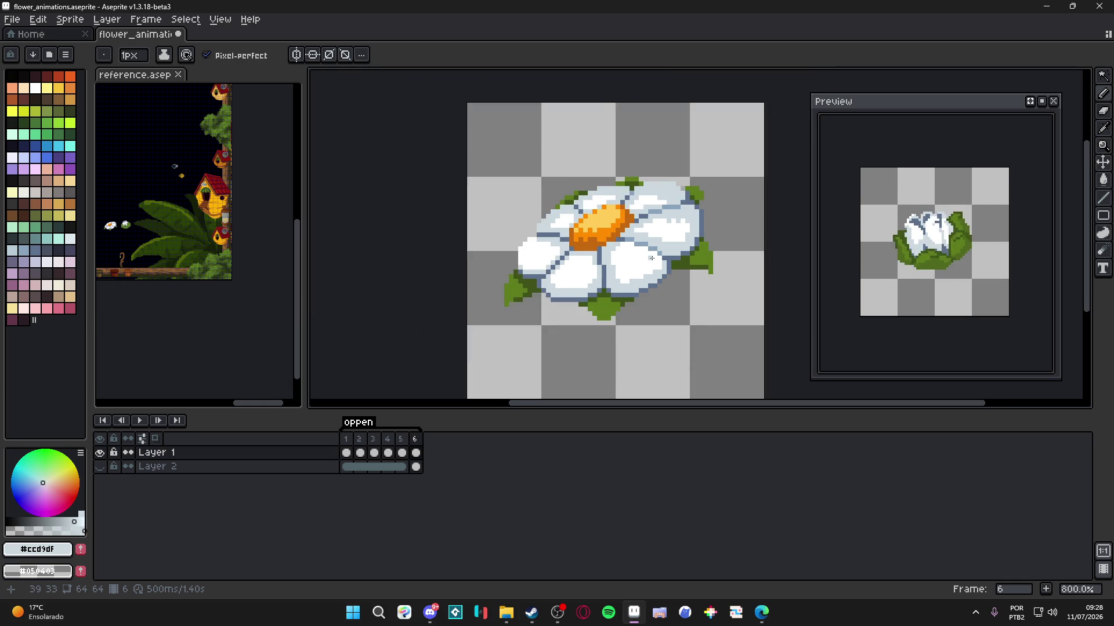
{"action": "scroll", "coordinate": [626, 258], "scroll_direction": "up", "scroll_amount": 1}
{"action": "left_click", "coordinate": [617, 272], "text": "alt"}
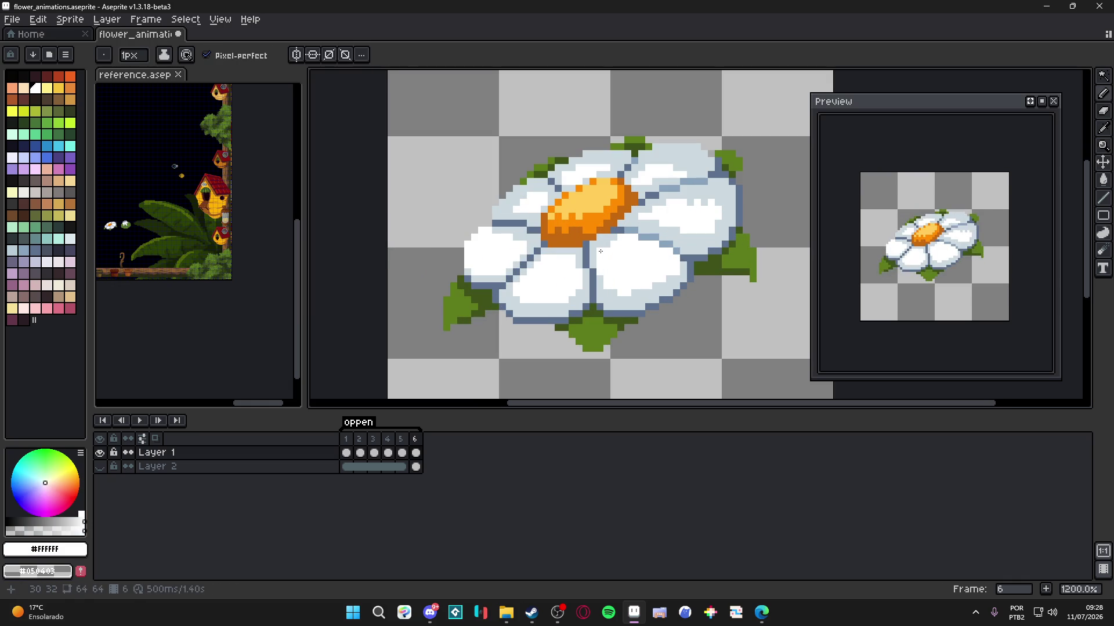
{"action": "left_click", "coordinate": [609, 237], "text": "alt"}
{"action": "left_click", "coordinate": [621, 252], "text": "alt"}
{"action": "left_click", "coordinate": [598, 249], "text": "alt"}
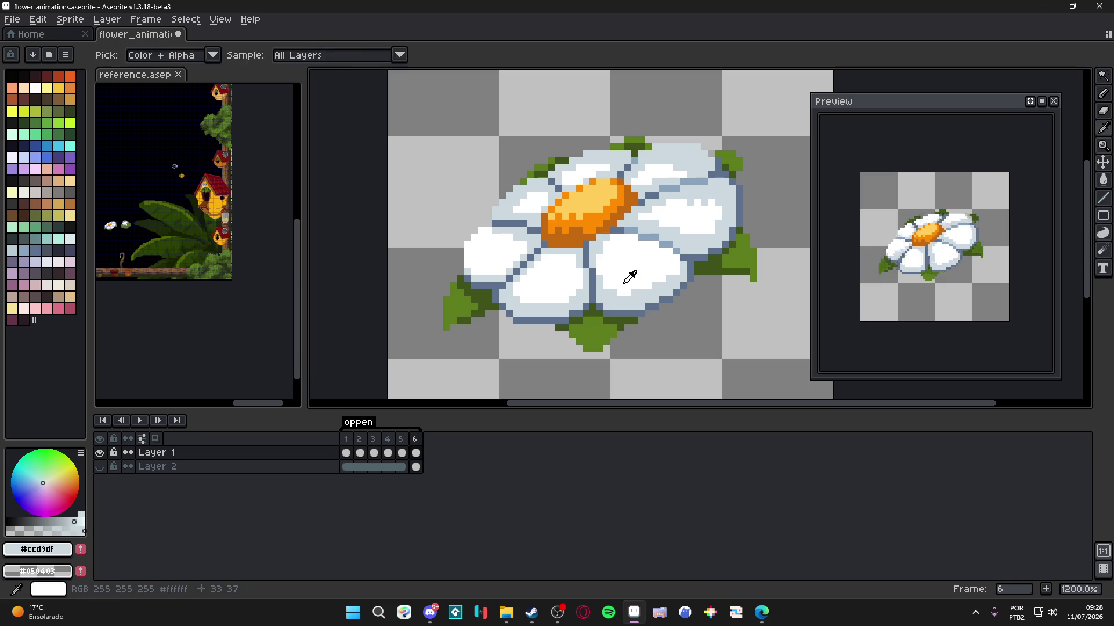
{"action": "left_click", "coordinate": [629, 277], "text": "alt"}
{"action": "left_click", "coordinate": [670, 250], "text": "alt"}
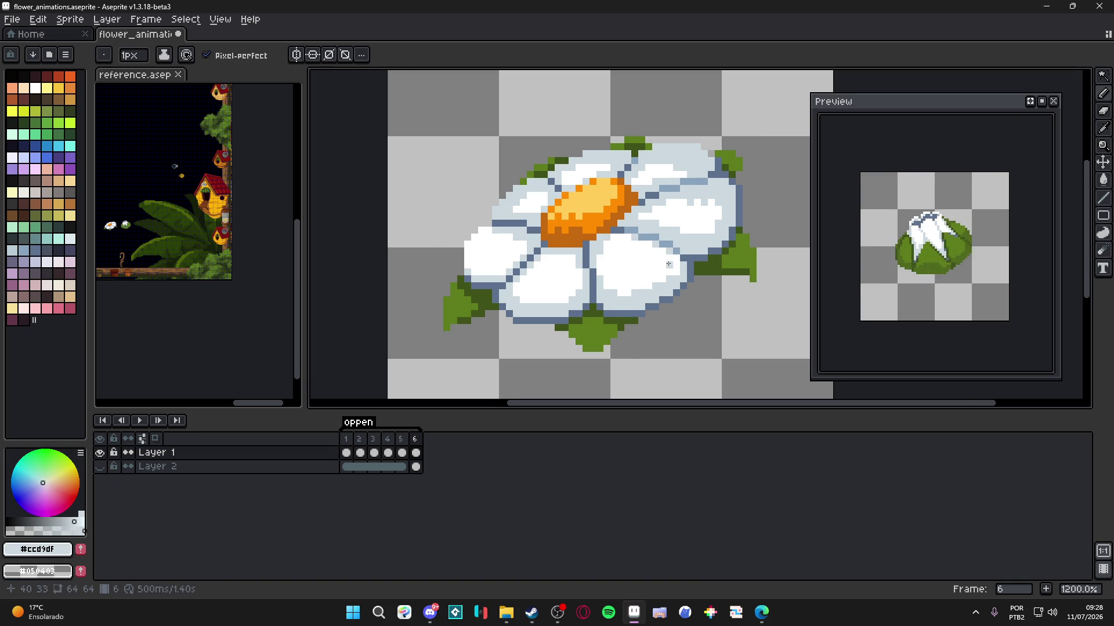
{"action": "scroll", "coordinate": [667, 261], "scroll_direction": "down", "scroll_amount": 3}
{"action": "scroll", "coordinate": [666, 256], "scroll_direction": "up", "scroll_amount": 3}
{"action": "left_click", "coordinate": [687, 273], "text": "alt"}
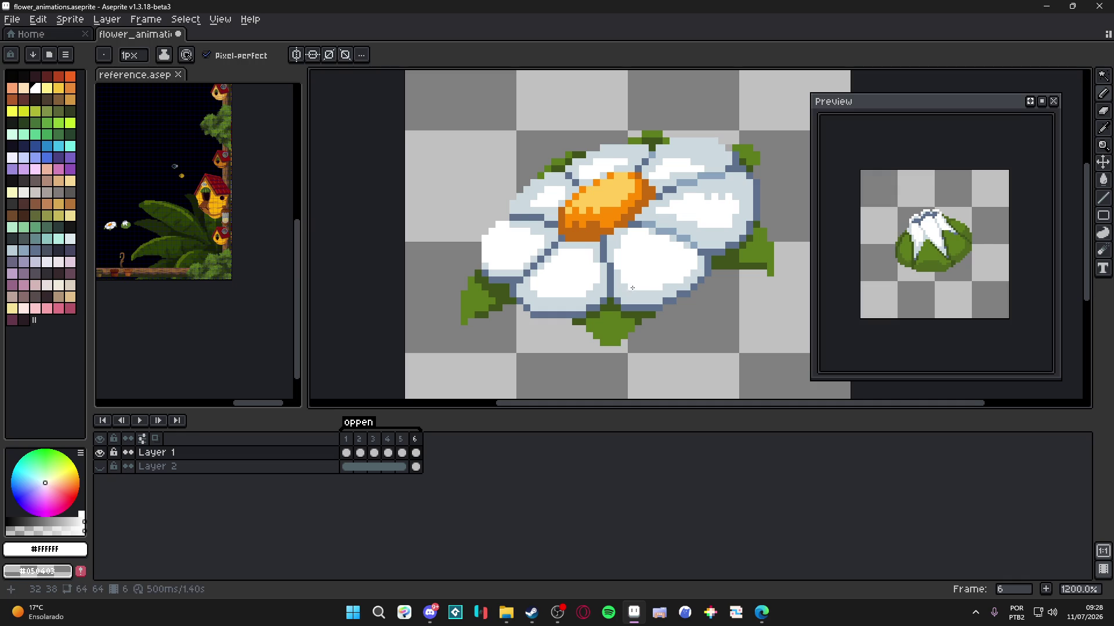
{"action": "left_click", "coordinate": [658, 278], "text": "alt"}
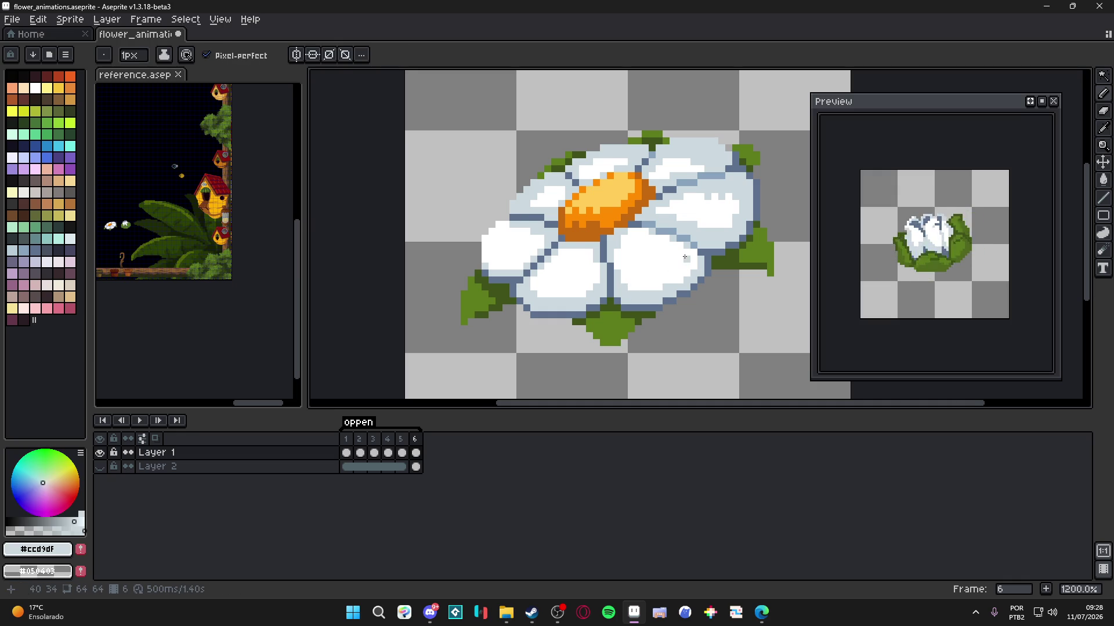
- Touch up a few right-petal pixels with white and save the file
{"action": "scroll", "coordinate": [685, 257], "scroll_direction": "down", "scroll_amount": 2}
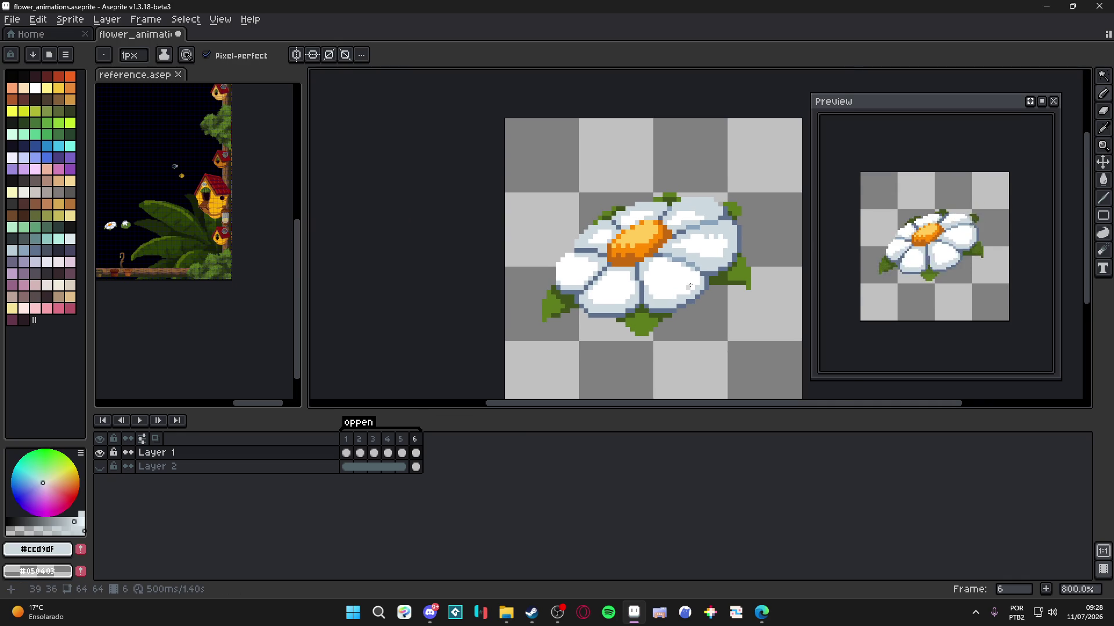
{"action": "scroll", "coordinate": [714, 247], "scroll_direction": "up", "scroll_amount": 2}
{"action": "left_click", "coordinate": [666, 205], "text": "alt"}
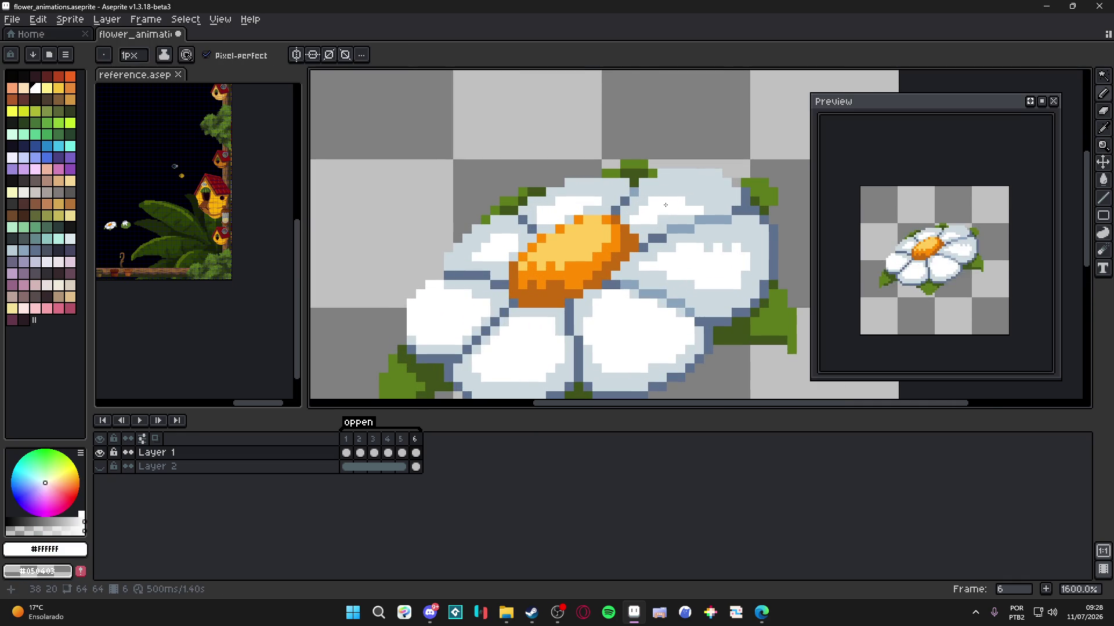
{"action": "left_click", "coordinate": [706, 208]}
{"action": "left_click", "coordinate": [708, 210], "text": "alt"}
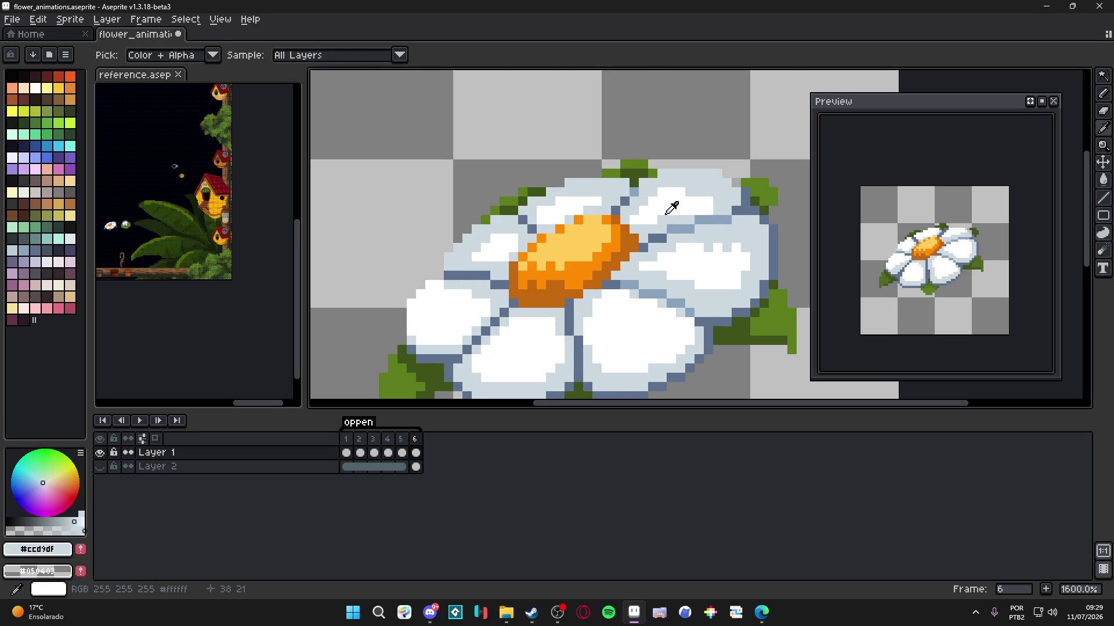
{"action": "left_click", "coordinate": [664, 219], "text": "alt"}
{"action": "scroll", "coordinate": [638, 206], "scroll_direction": "down", "scroll_amount": 1}
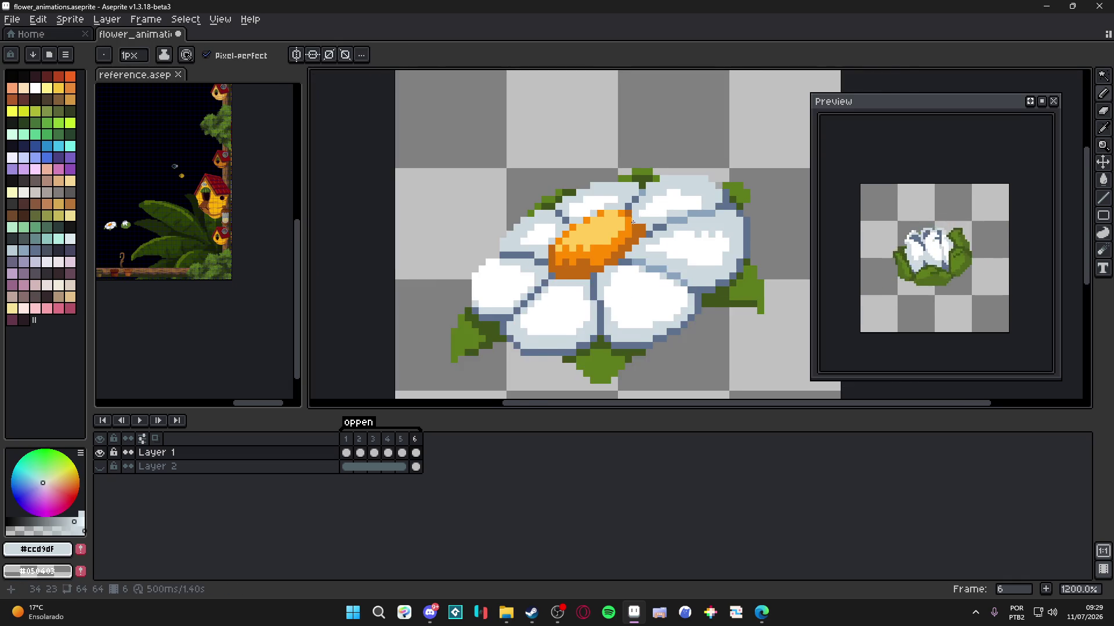
{"action": "scroll", "coordinate": [590, 192], "scroll_direction": "up", "scroll_amount": 1}
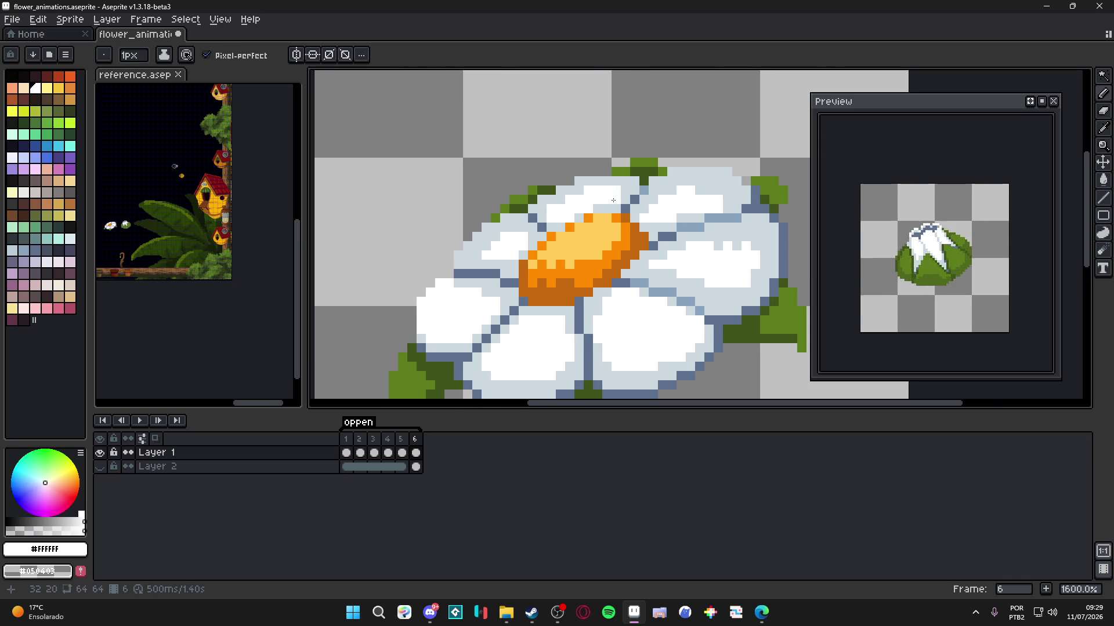
{"action": "scroll", "coordinate": [602, 232], "scroll_direction": "down", "scroll_amount": 4}
{"action": "key", "text": "ctrl+s"}
- Check the light grey and dark blue-grey outline colours, then save flower_animations.aseprite again
{"action": "scroll", "coordinate": [573, 254], "scroll_direction": "up", "scroll_amount": 3}
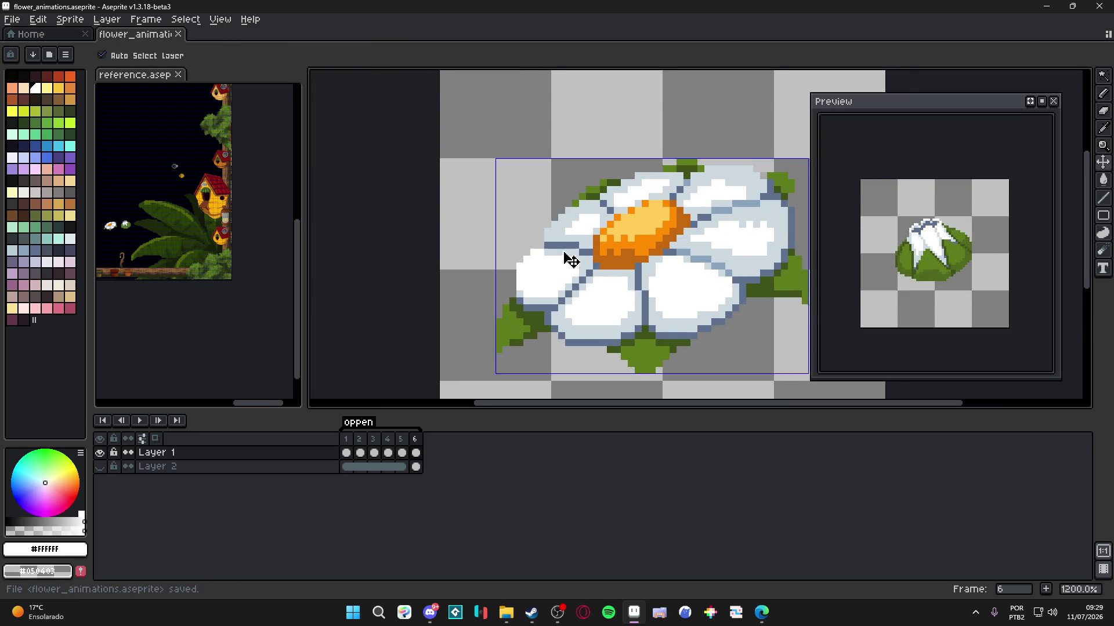
{"action": "scroll", "coordinate": [602, 297], "scroll_direction": "down", "scroll_amount": 1}
{"action": "scroll", "coordinate": [607, 300], "scroll_direction": "up", "scroll_amount": 2}
{"action": "key", "text": "alt"}
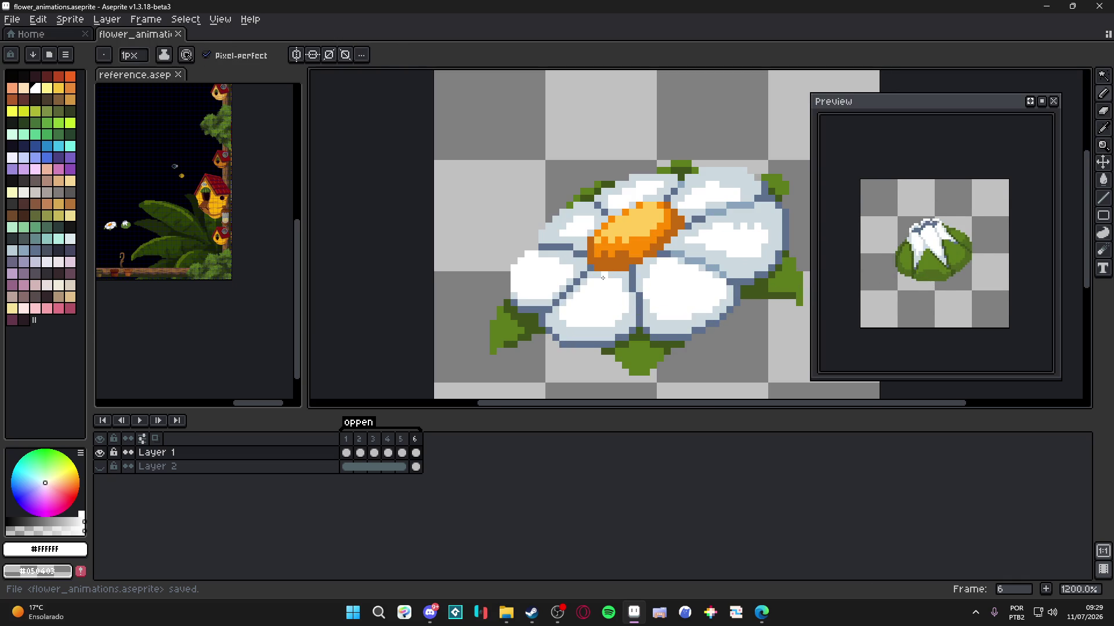
{"action": "left_click", "coordinate": [634, 266], "text": "alt"}
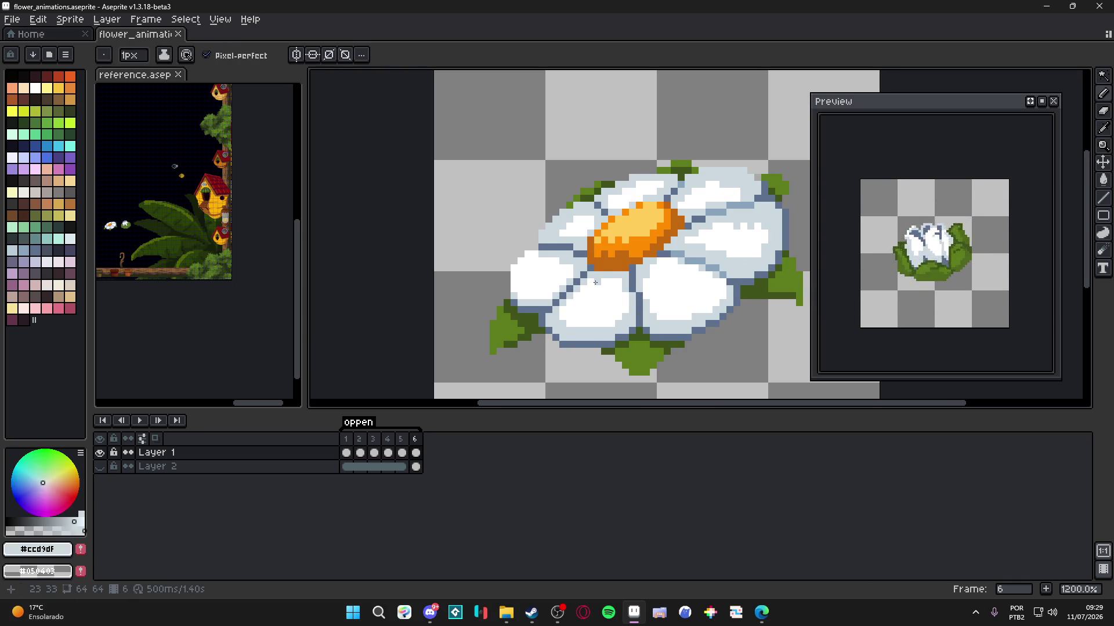
{"action": "left_click", "coordinate": [605, 277], "text": "alt"}
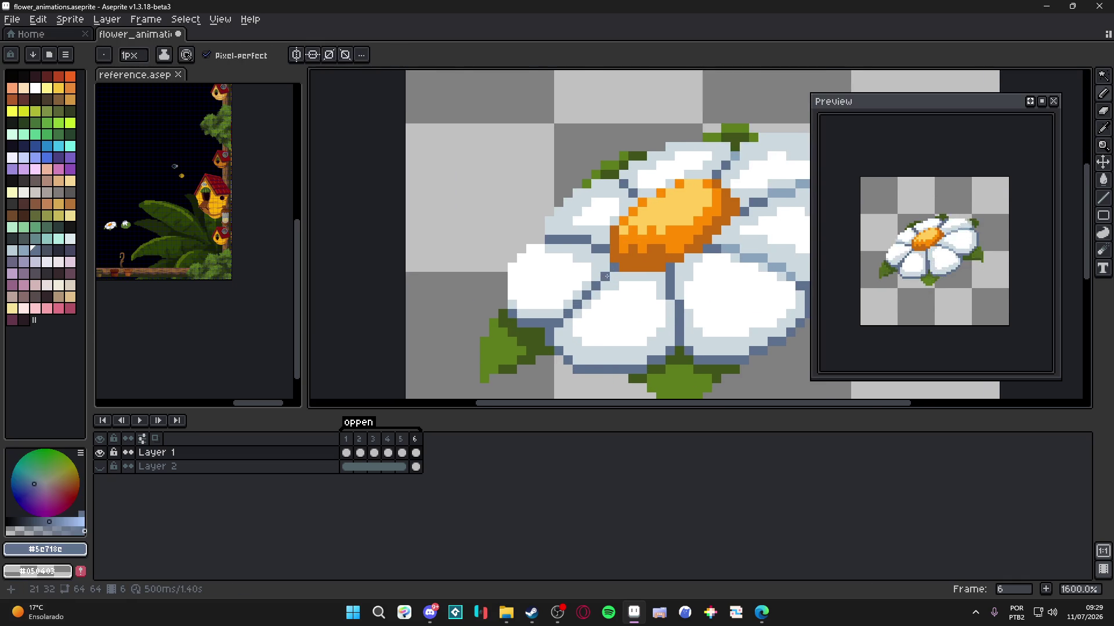
{"action": "scroll", "coordinate": [616, 298], "scroll_direction": "down", "scroll_amount": 1}
{"action": "scroll", "coordinate": [629, 308], "scroll_direction": "up", "scroll_amount": 2}
{"action": "key", "text": "alt"}
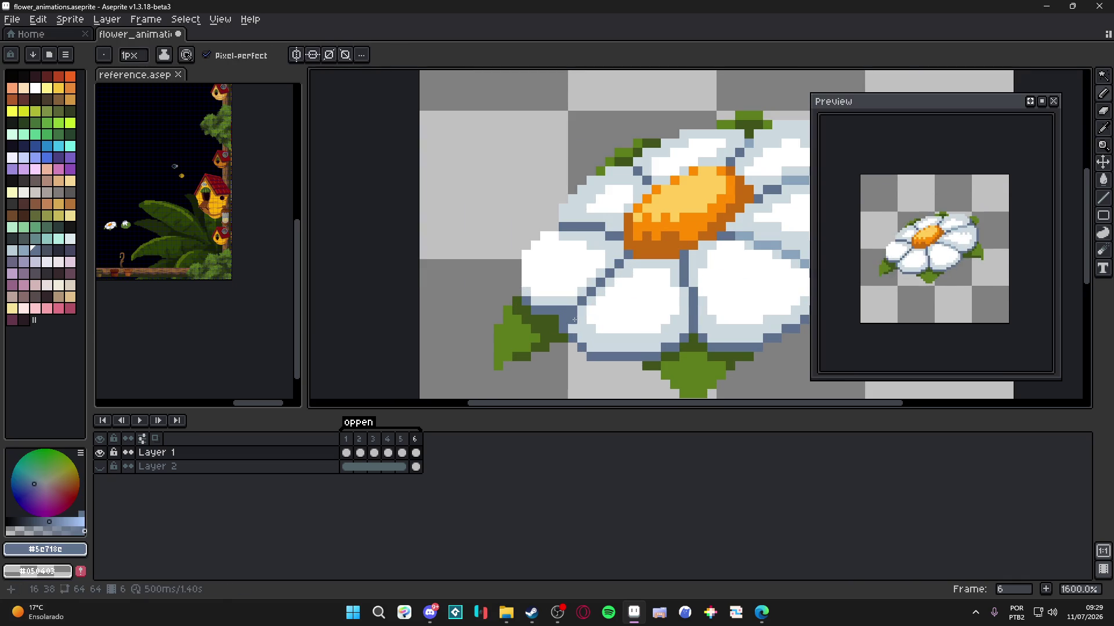
{"action": "scroll", "coordinate": [579, 310], "scroll_direction": "down", "scroll_amount": 2}
{"action": "scroll", "coordinate": [600, 347], "scroll_direction": "up", "scroll_amount": 1}
{"action": "key", "text": "ctrl+s"}
{"action": "scroll", "coordinate": [600, 342], "scroll_direction": "down", "scroll_amount": 4}
{"action": "scroll", "coordinate": [601, 335], "scroll_direction": "up", "scroll_amount": 1}
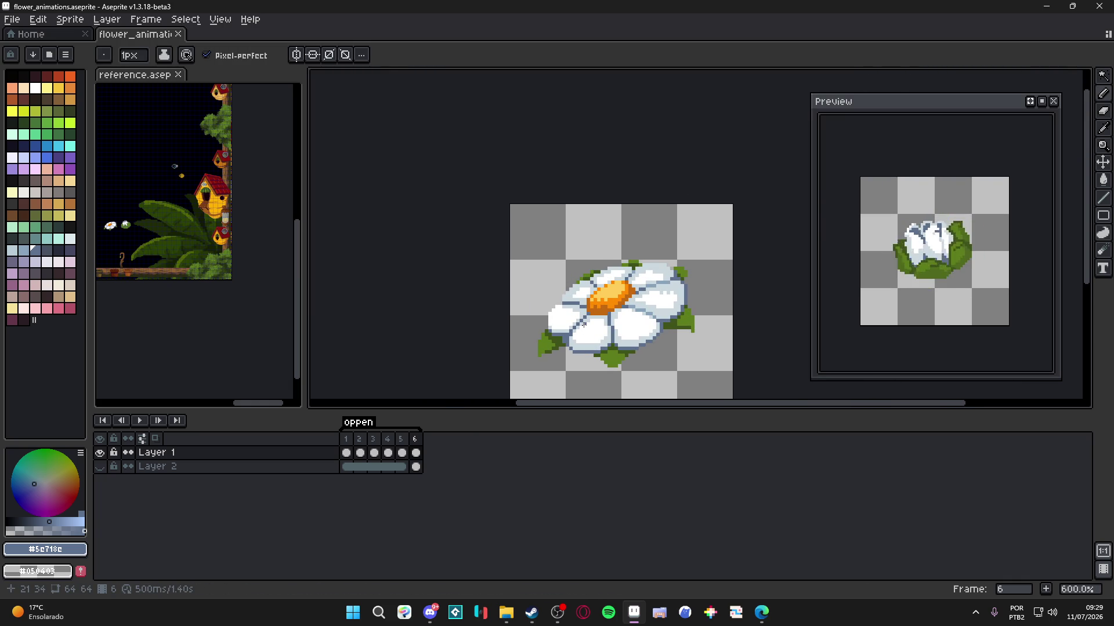
{"action": "key", "text": "ctrl+s"}
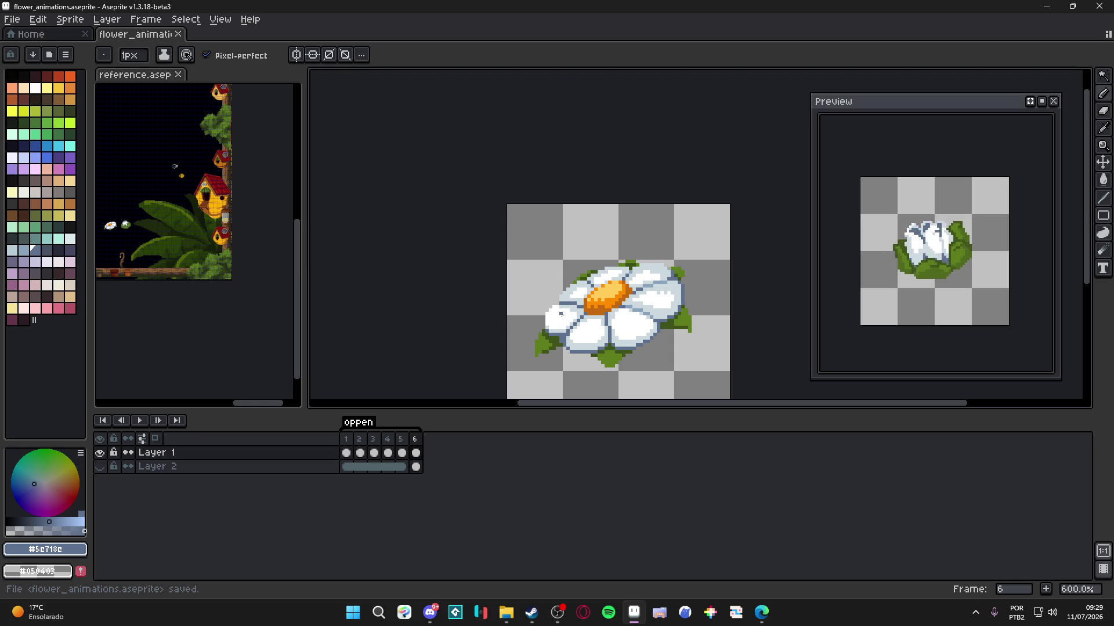
{"action": "scroll", "coordinate": [624, 252], "scroll_direction": "down", "scroll_amount": 3}
{"action": "scroll", "coordinate": [572, 194], "scroll_direction": "right", "scroll_amount": 2}
{"action": "key", "text": "ctrl+s"}
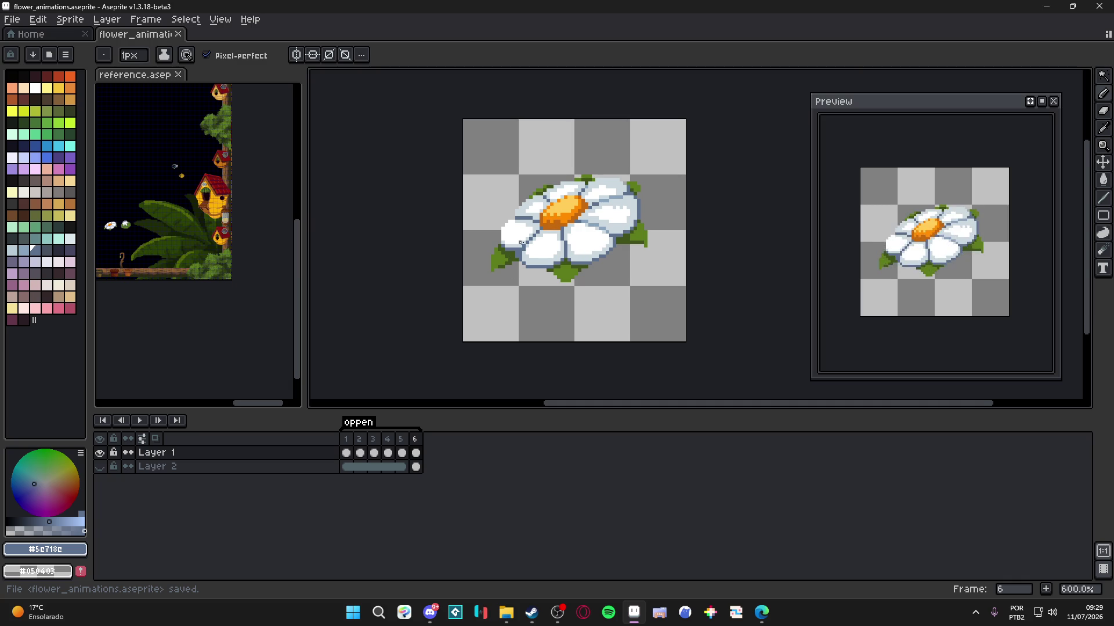
{"action": "scroll", "coordinate": [518, 248], "scroll_direction": "up", "scroll_amount": 4}
- Add two light grey pixels to the left petal and save
{"action": "key", "text": "i"}
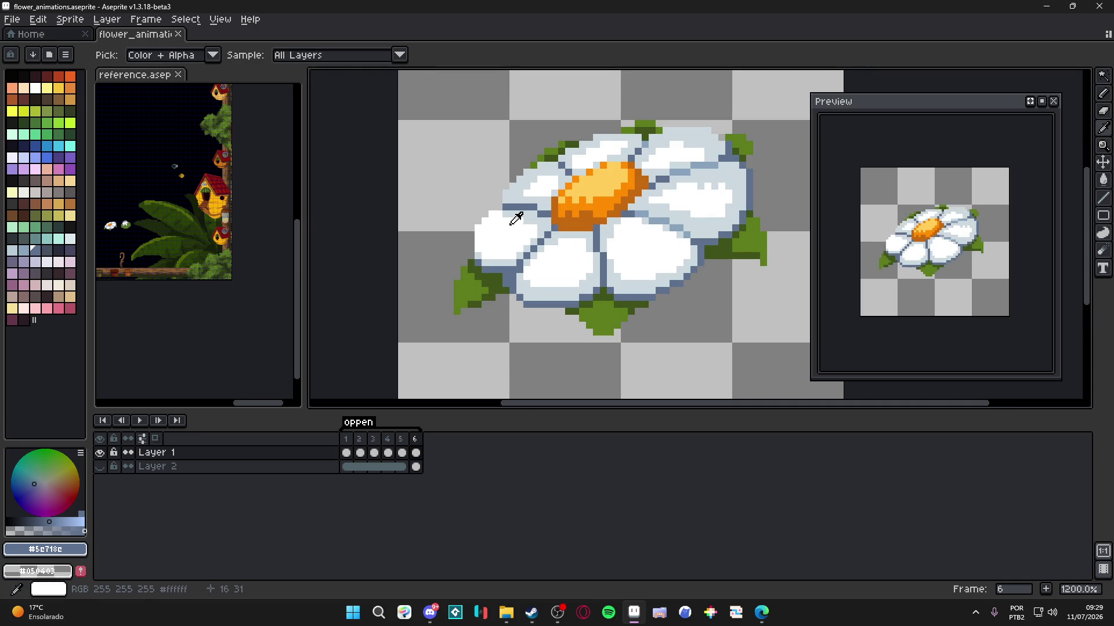
{"action": "left_click", "coordinate": [513, 227]}
{"action": "key", "text": "b"}
{"action": "left_click", "coordinate": [485, 236]}
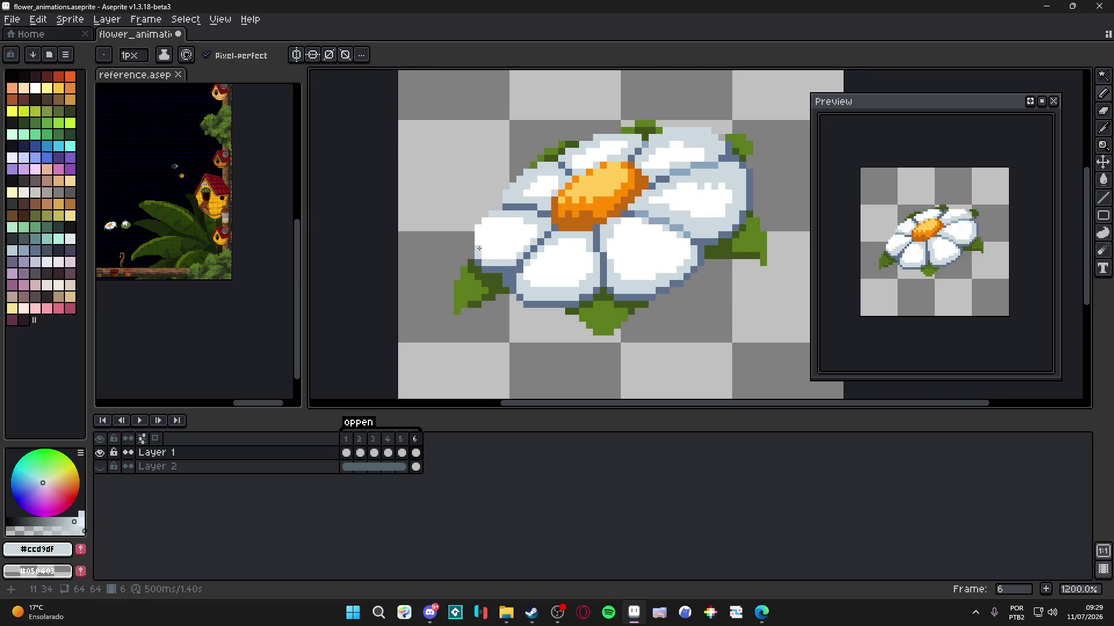
{"action": "left_click", "coordinate": [479, 248]}
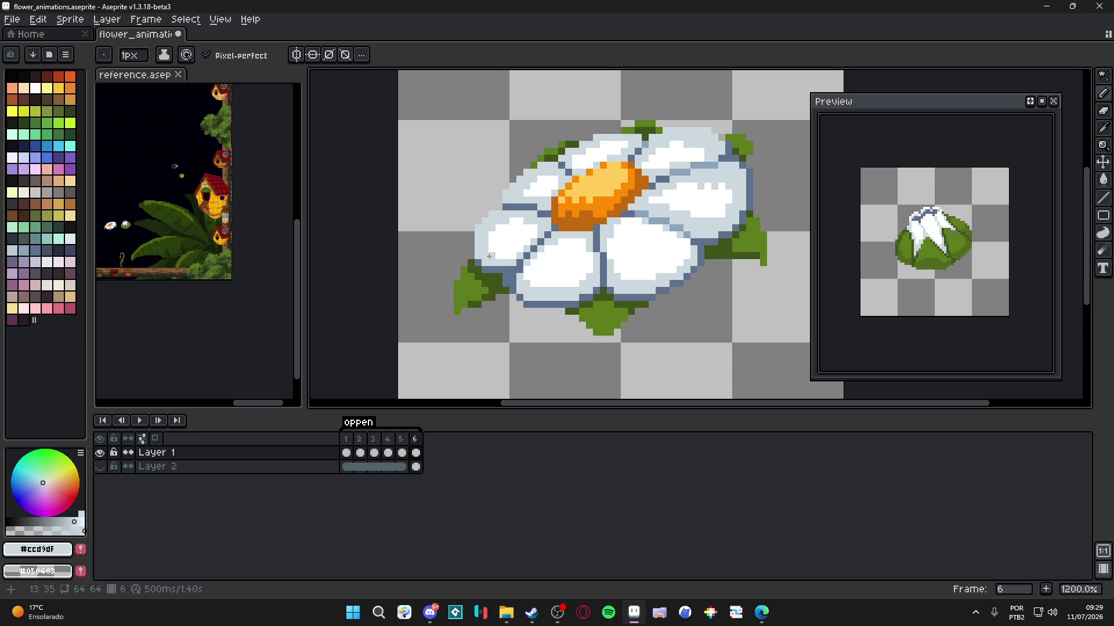
{"action": "scroll", "coordinate": [489, 257], "scroll_direction": "down", "scroll_amount": 3}
{"action": "key", "text": "ctrl+s"}
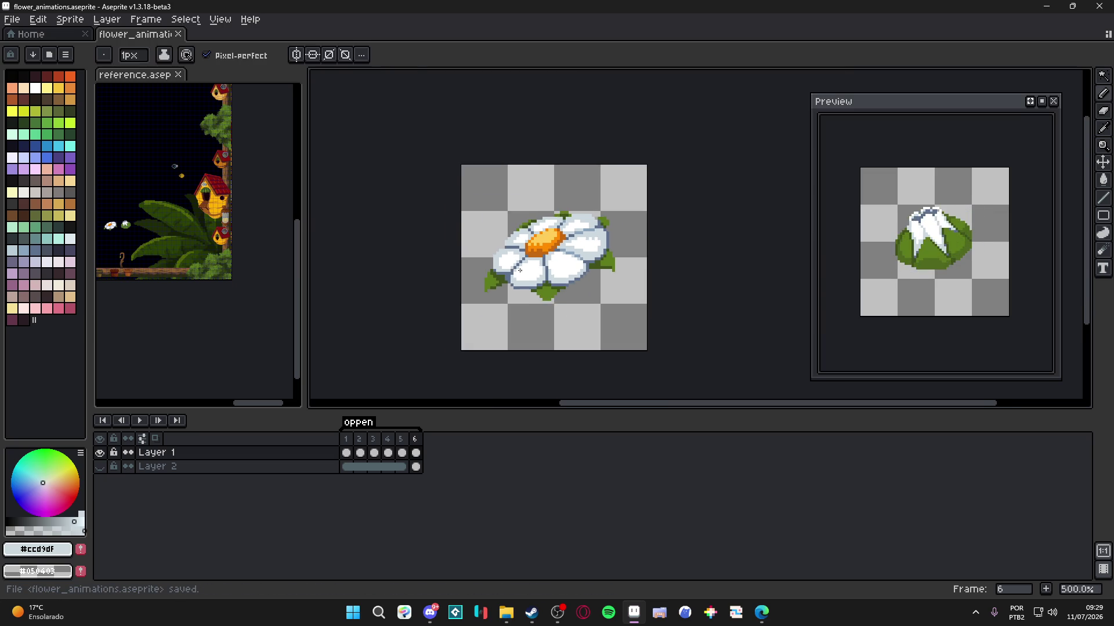
{"action": "scroll", "coordinate": [516, 254], "scroll_direction": "up", "scroll_amount": 3}
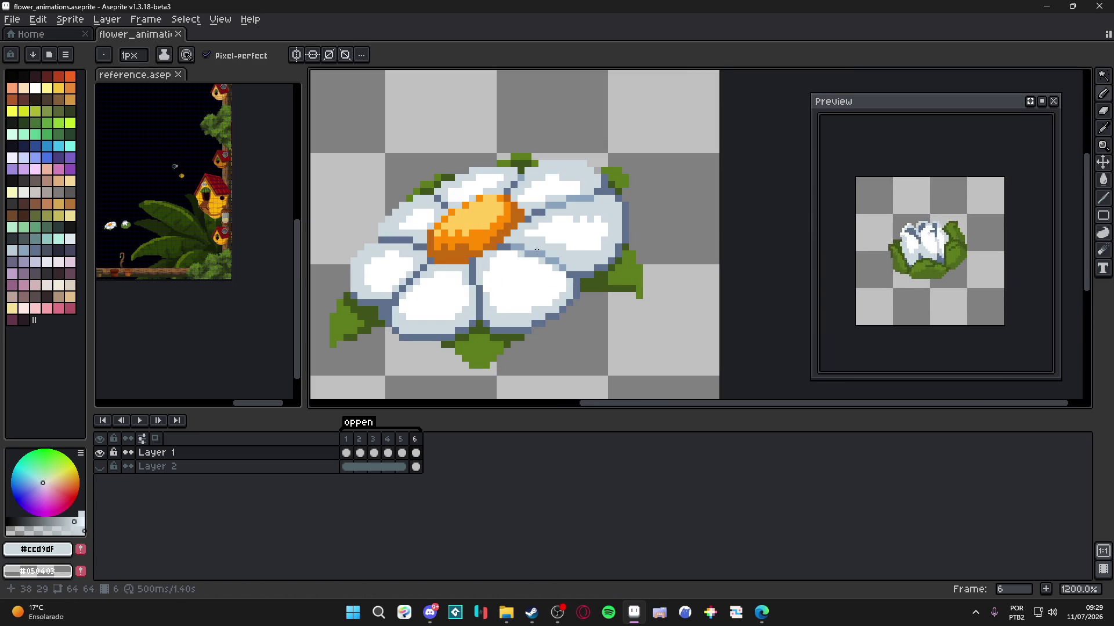
{"action": "key", "text": "ctrl+s"}
- Paint an orange pixel onto the flower centre and save
{"action": "scroll", "coordinate": [516, 254], "scroll_direction": "down", "scroll_amount": 3}
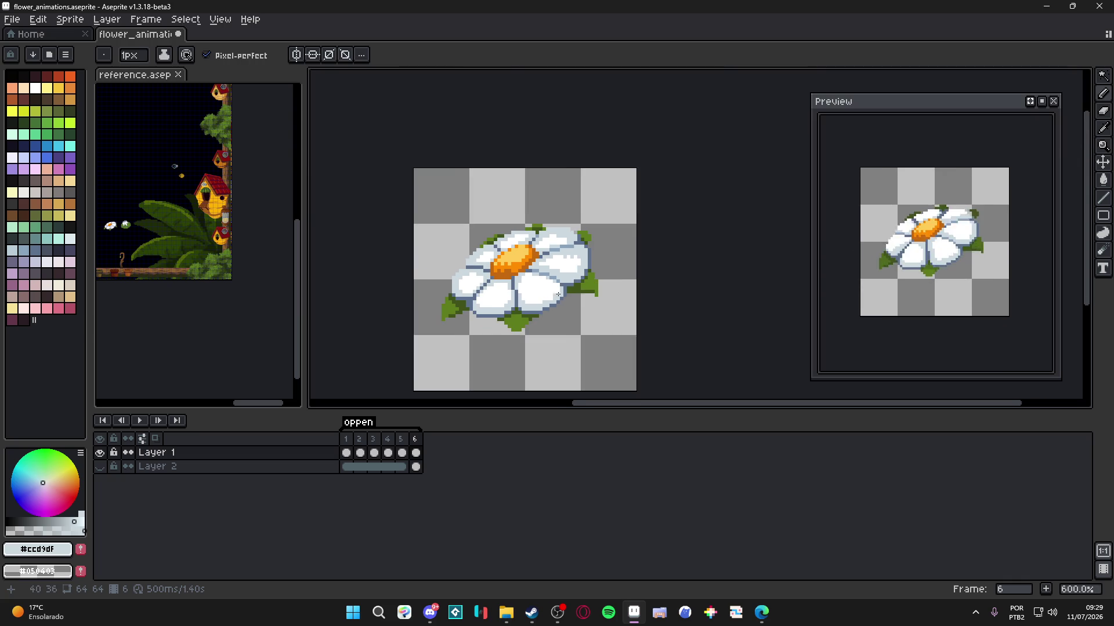
{"action": "scroll", "coordinate": [531, 287], "scroll_direction": "down", "scroll_amount": 1}
{"action": "scroll", "coordinate": [548, 262], "scroll_direction": "up", "scroll_amount": 5}
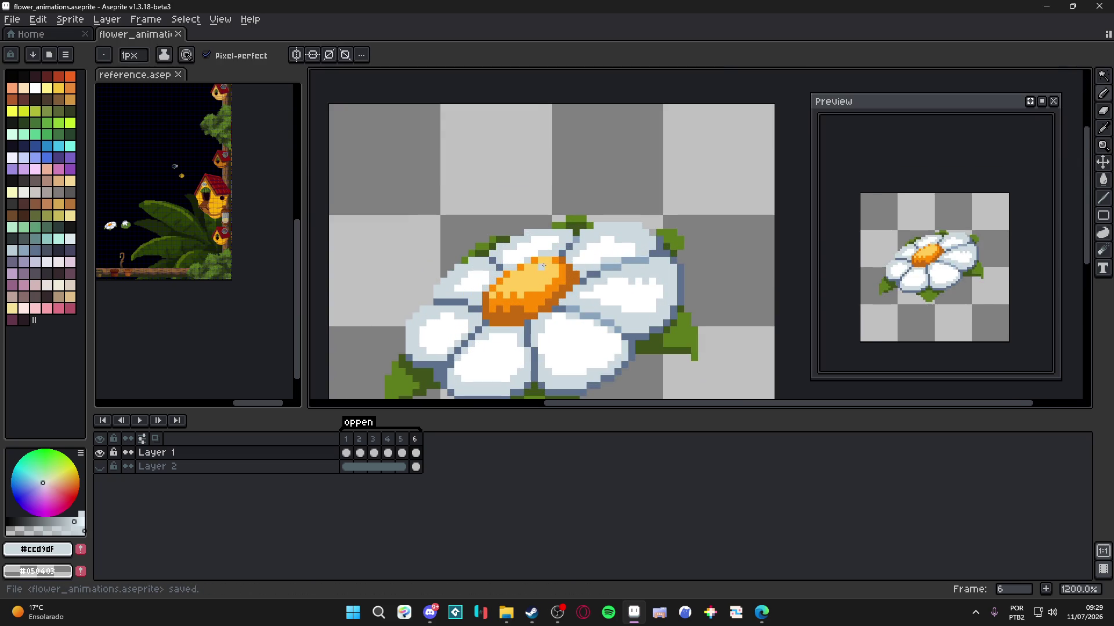
{"action": "left_click", "coordinate": [511, 279], "text": "alt"}
{"action": "left_click", "coordinate": [556, 263]}
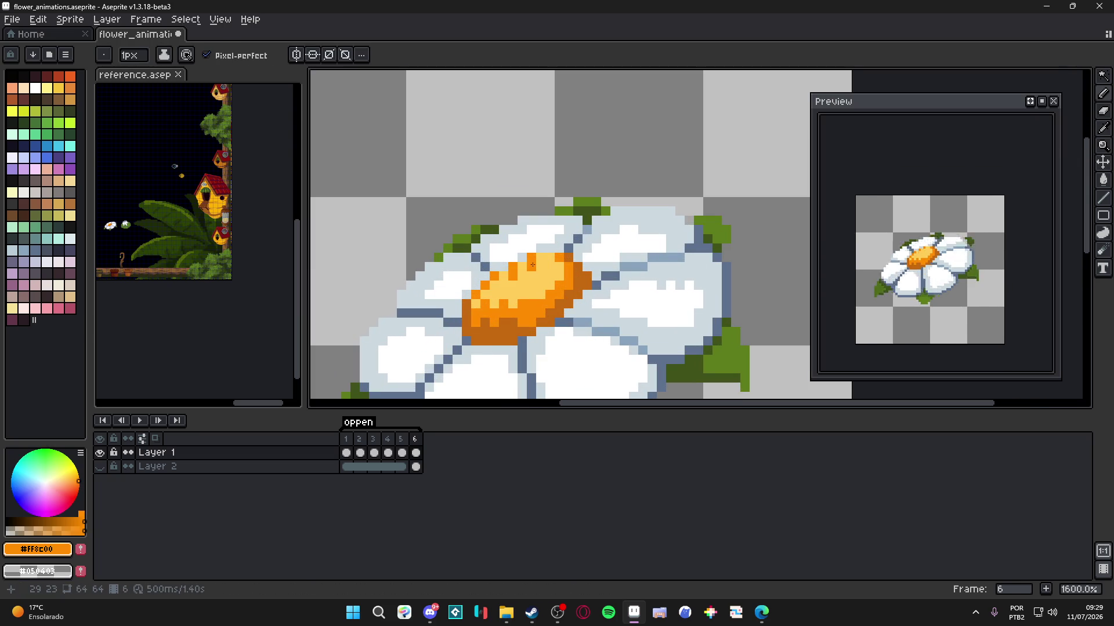
{"action": "scroll", "coordinate": [559, 310], "scroll_direction": "down", "scroll_amount": 4}
{"action": "key", "text": "ctrl+s"}
- Pick the petal white and undo a stray pencil stroke
{"action": "scroll", "coordinate": [572, 334], "scroll_direction": "down", "scroll_amount": 1}
{"action": "scroll", "coordinate": [571, 334], "scroll_direction": "up", "scroll_amount": 4}
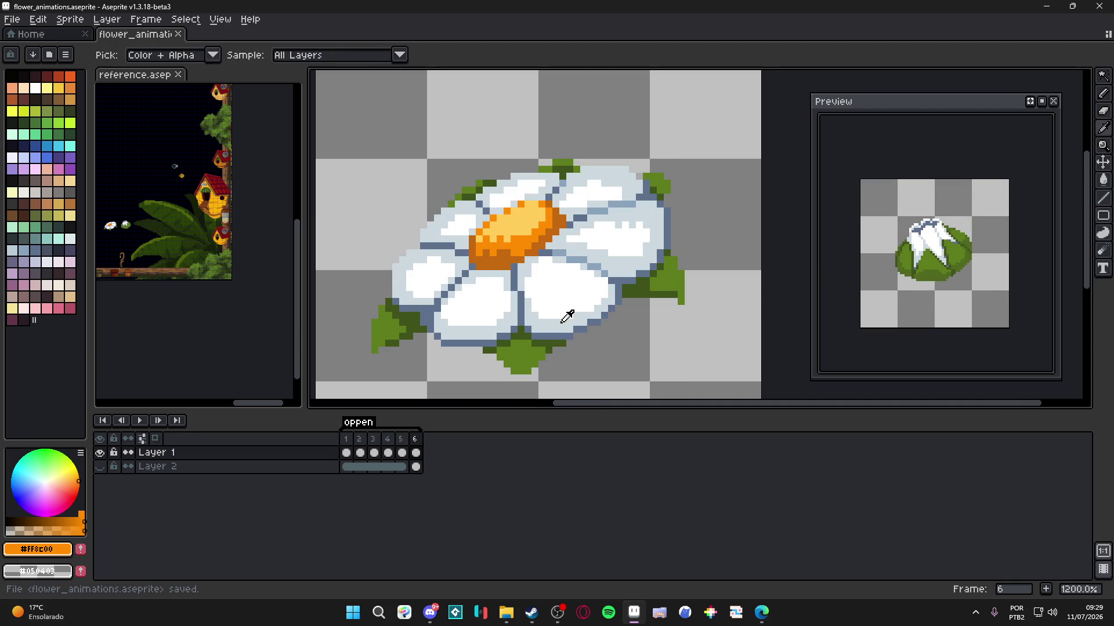
{"action": "left_click", "coordinate": [563, 308], "text": "alt"}
{"action": "scroll", "coordinate": [522, 321], "scroll_direction": "down", "scroll_amount": 3}
{"action": "key", "text": "ctrl+s"}
{"action": "scroll", "coordinate": [506, 318], "scroll_direction": "up", "scroll_amount": 1}
{"action": "scroll", "coordinate": [506, 318], "scroll_direction": "up", "scroll_amount": 2}
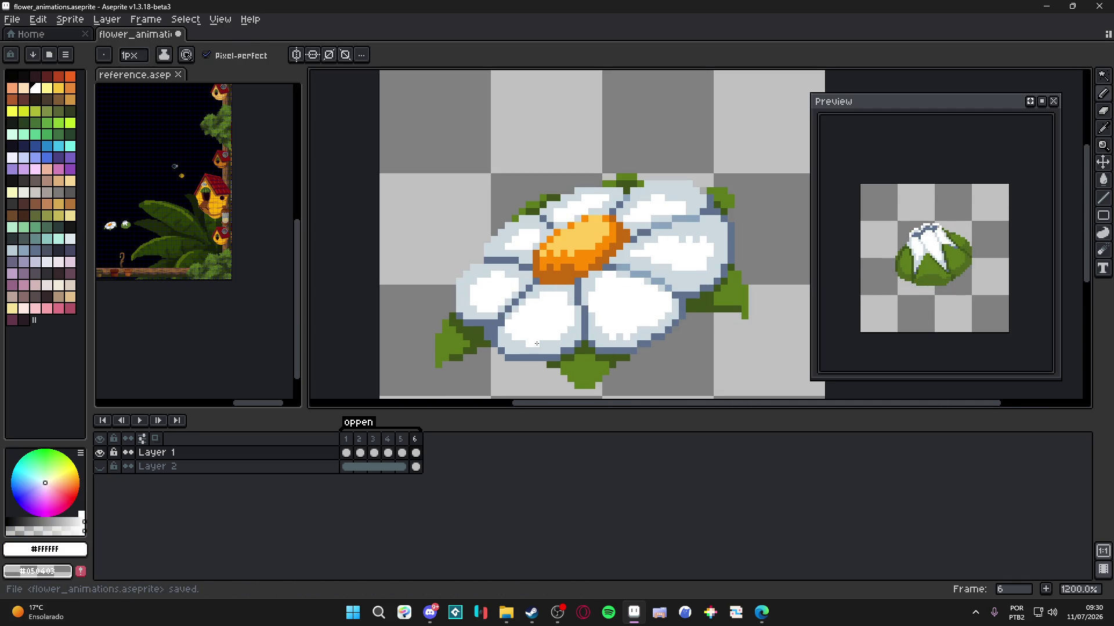
{"action": "scroll", "coordinate": [507, 370], "scroll_direction": "down", "scroll_amount": 2}
{"action": "key", "text": "ctrl+z"}
{"action": "scroll", "coordinate": [489, 313], "scroll_direction": "up", "scroll_amount": 3}
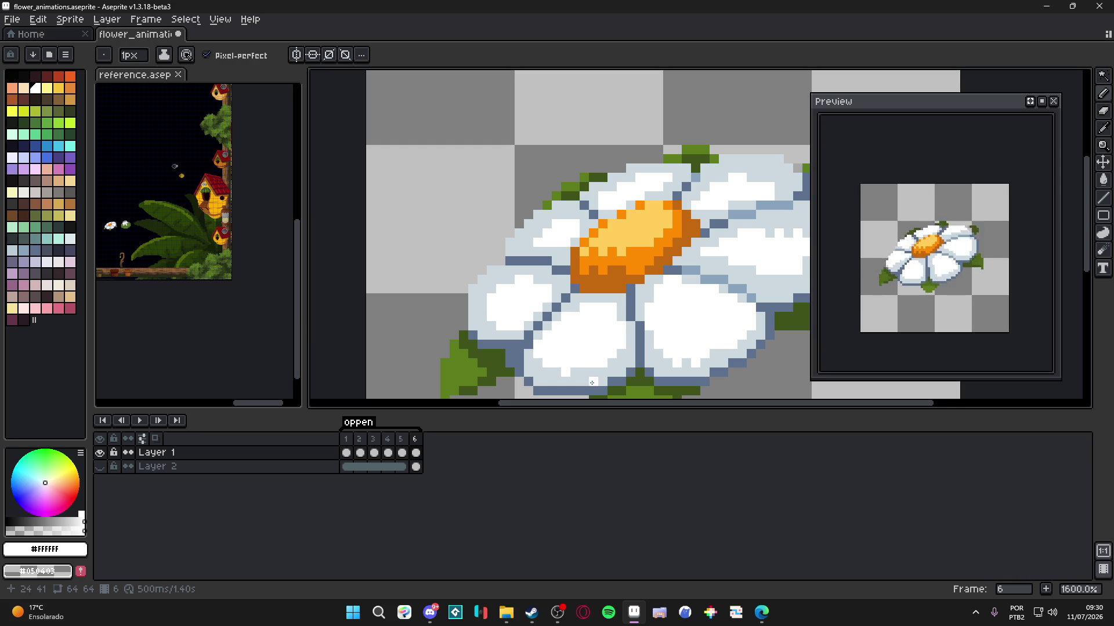
- Sample the light blue-grey petal edge colour, recentre the flower, and save again
{"action": "left_click", "coordinate": [568, 372], "text": "alt"}
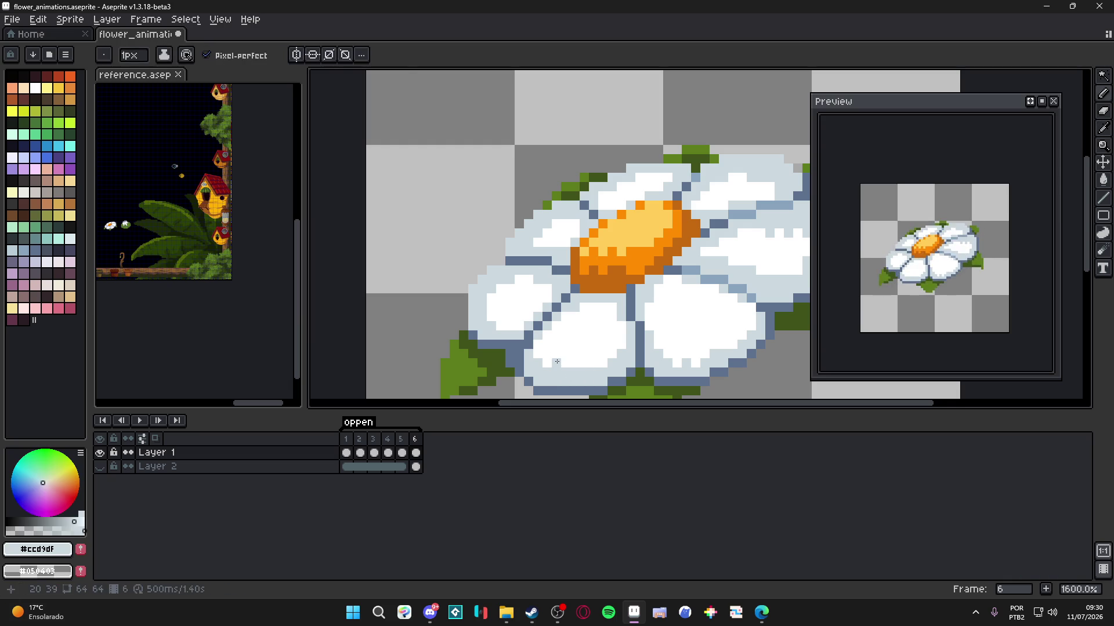
{"action": "key", "text": "ctrl+s"}
{"action": "scroll", "coordinate": [580, 364], "scroll_direction": "down", "scroll_amount": 3}
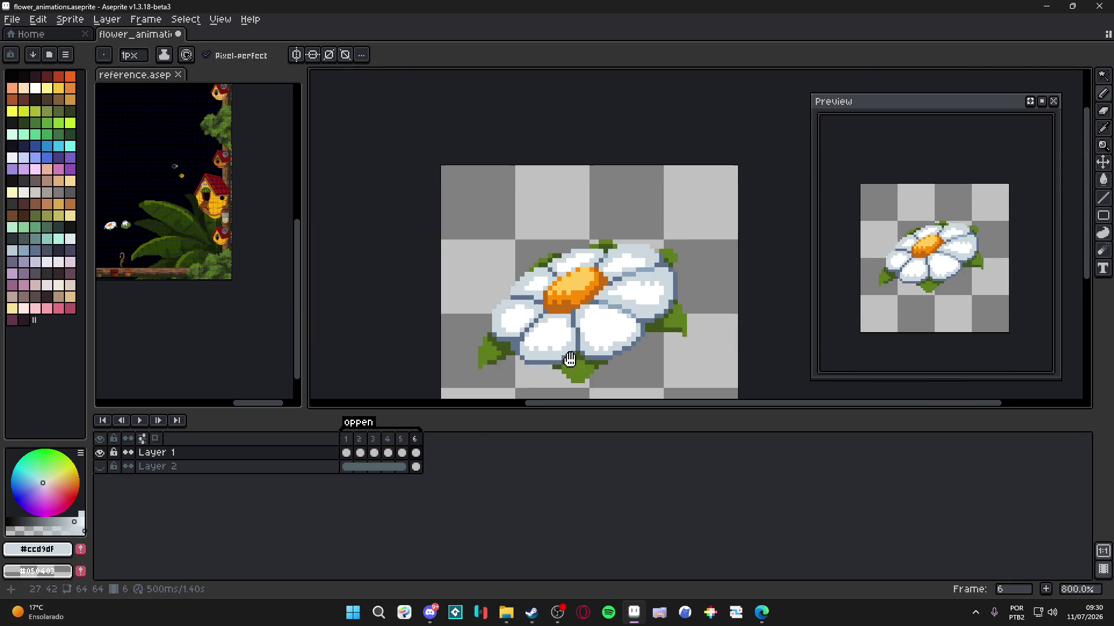
{"action": "scroll", "coordinate": [623, 363], "scroll_direction": "down", "scroll_amount": 1}
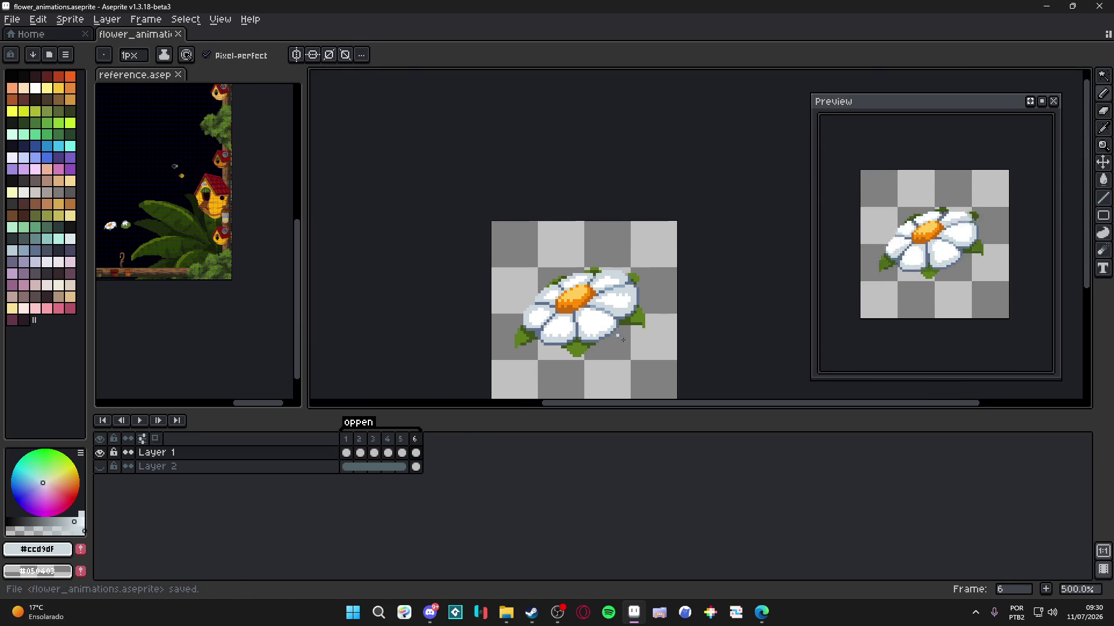
{"action": "left_click_drag", "start_coordinate": [602, 357], "coordinate": [591, 341]}
{"action": "key", "text": "ctrl+s"}
{"action": "scroll", "coordinate": [577, 341], "scroll_direction": "up", "scroll_amount": 1}
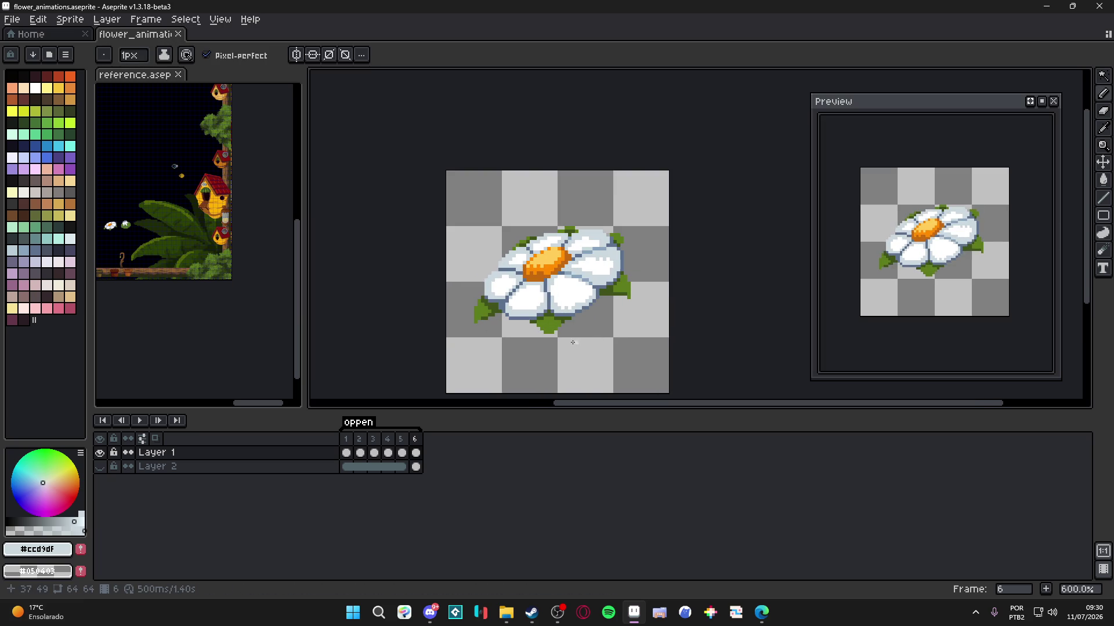
- Flip between frames 4, 5 and 6 to compare the bud and open daisy, ending on frame 5
{"action": "left_click", "coordinate": [402, 450]}
{"action": "left_click", "coordinate": [388, 452]}
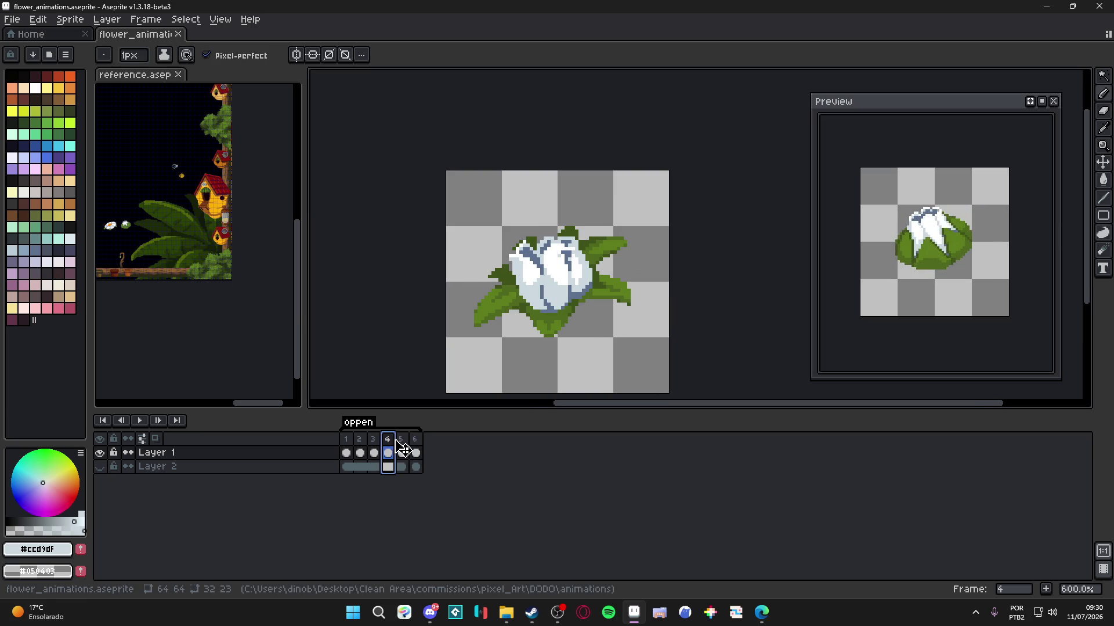
{"action": "left_click", "coordinate": [402, 448]}
{"action": "left_click", "coordinate": [415, 448]}
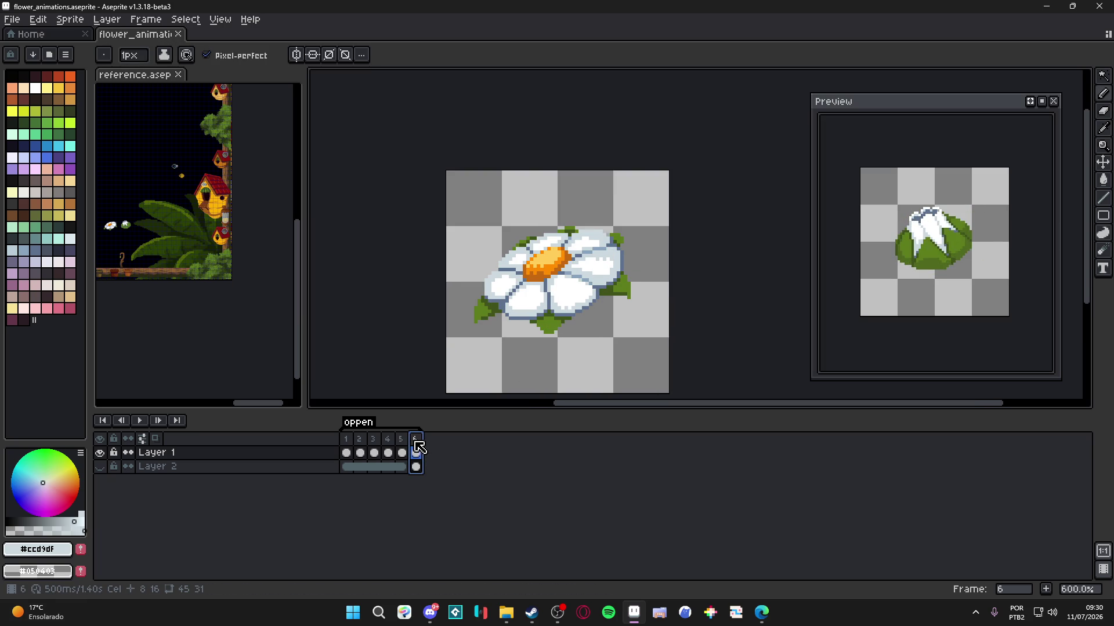
{"action": "left_click", "coordinate": [408, 444]}
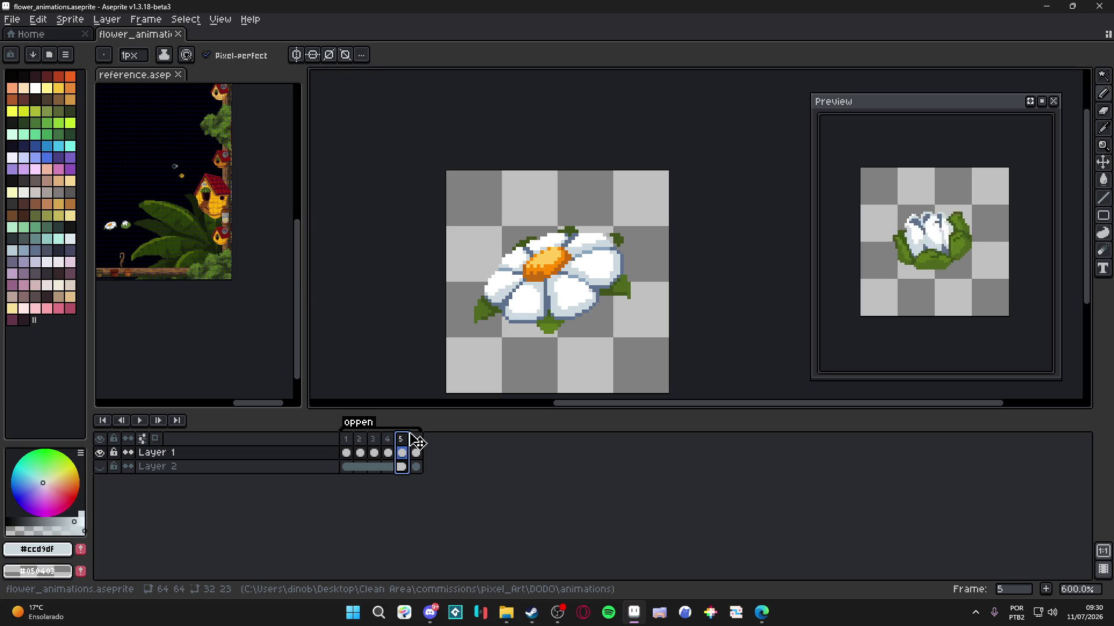
{"action": "left_click", "coordinate": [388, 451]}
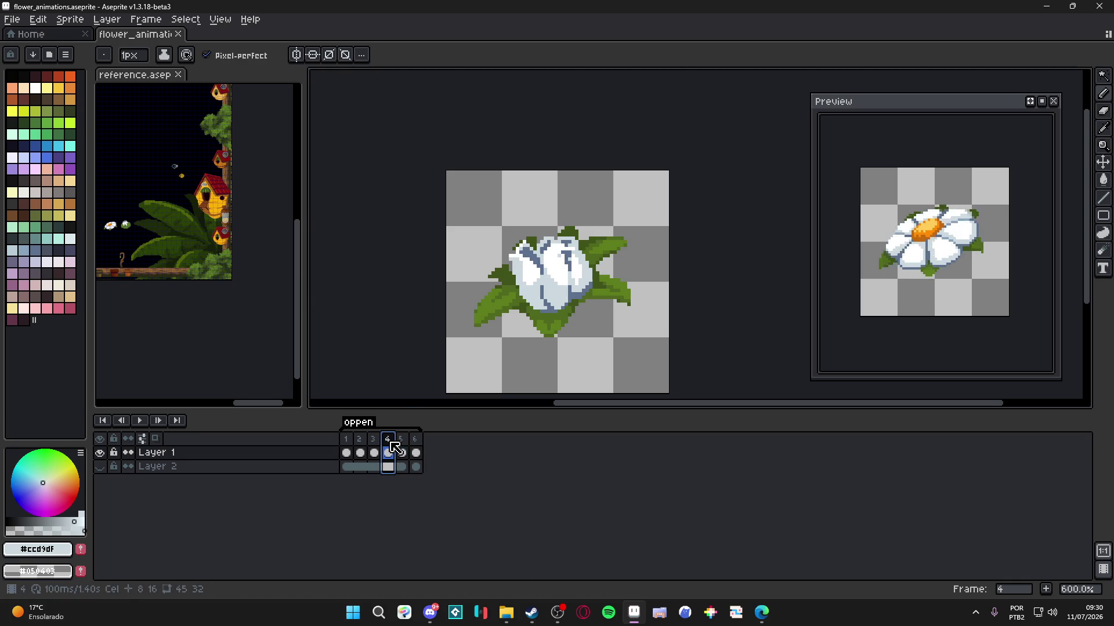
{"action": "left_click", "coordinate": [413, 444]}
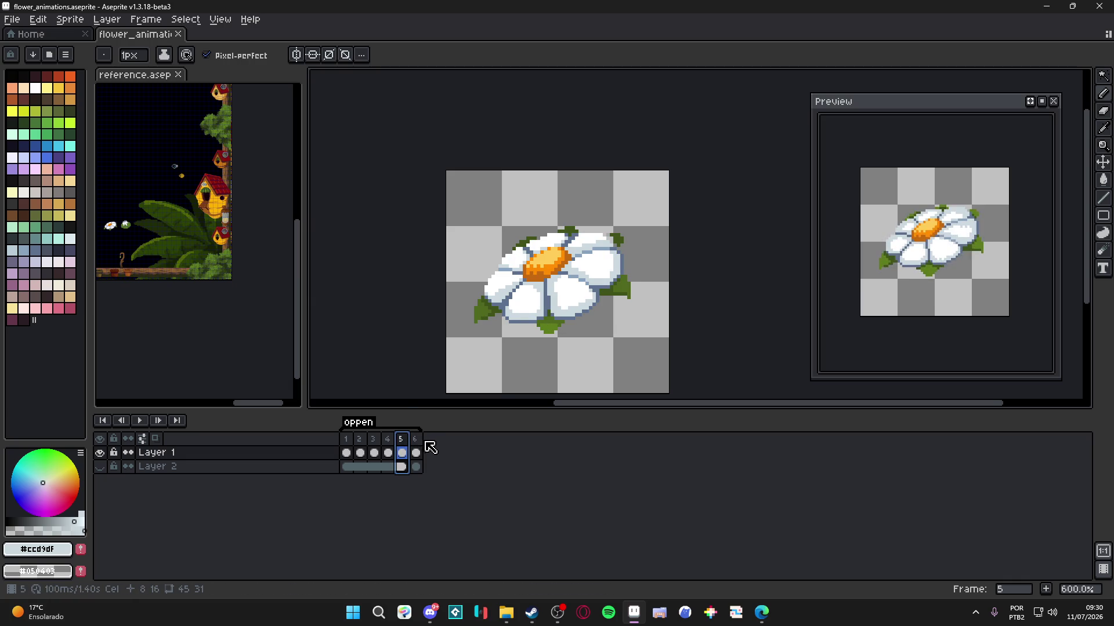
{"action": "left_click", "coordinate": [416, 445]}
{"action": "left_click", "coordinate": [401, 444]}
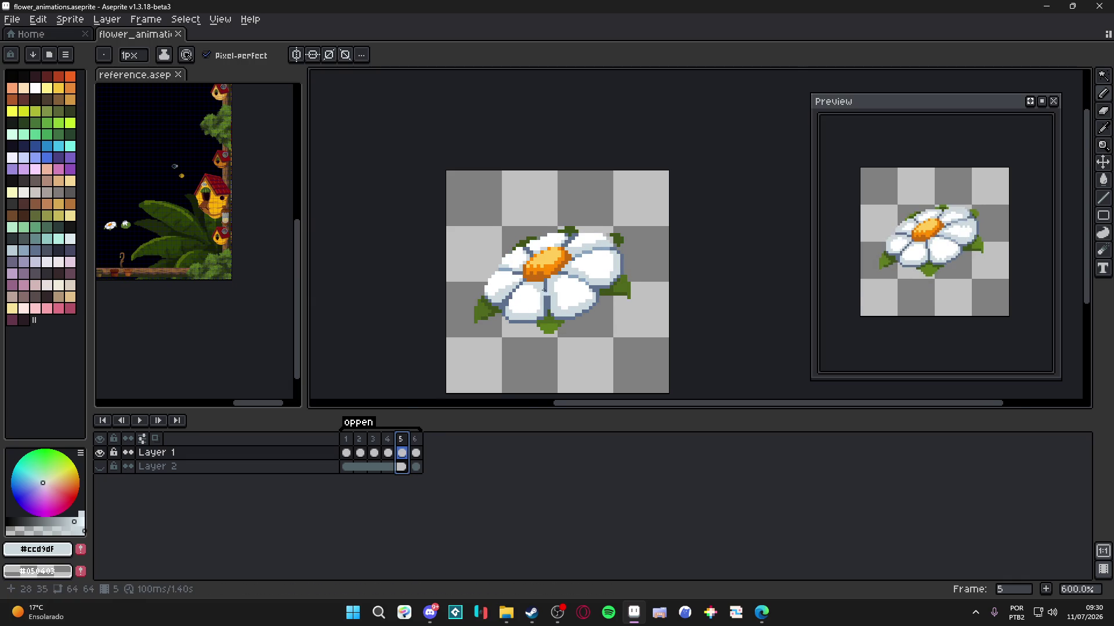
- Bucket-fill frame 5's left and lower-left petals with light blue-grey and save
{"action": "scroll", "coordinate": [547, 269], "scroll_direction": "up", "scroll_amount": 1}
{"action": "key", "text": "i"}
{"action": "key", "text": "g"}
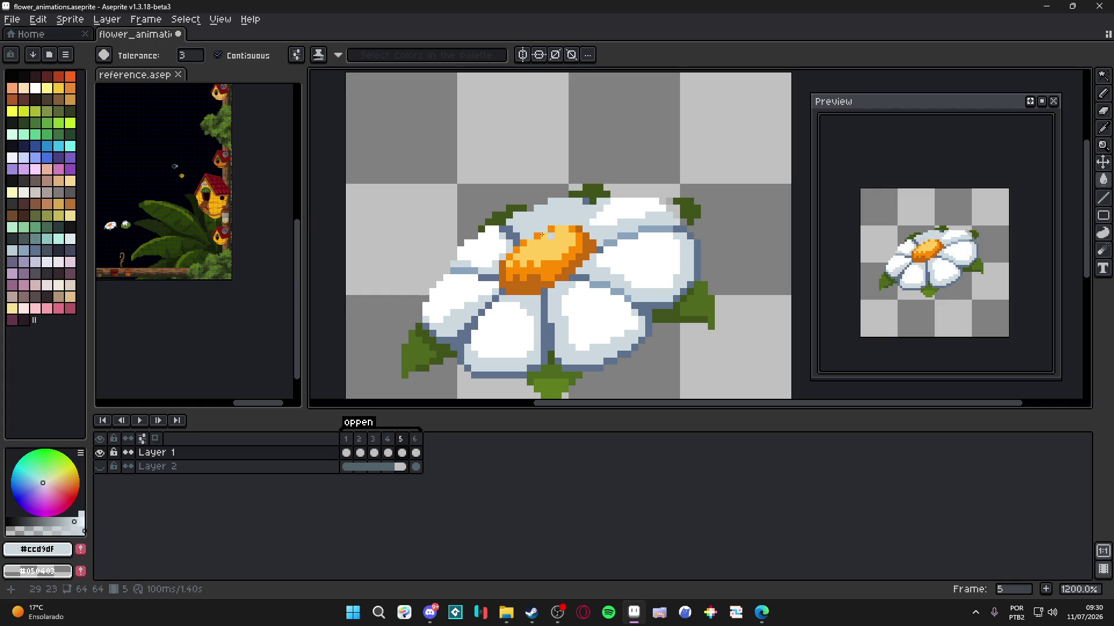
{"action": "left_click", "coordinate": [476, 249]}
{"action": "left_click", "coordinate": [465, 284]}
{"action": "key", "text": "ctrl+s"}
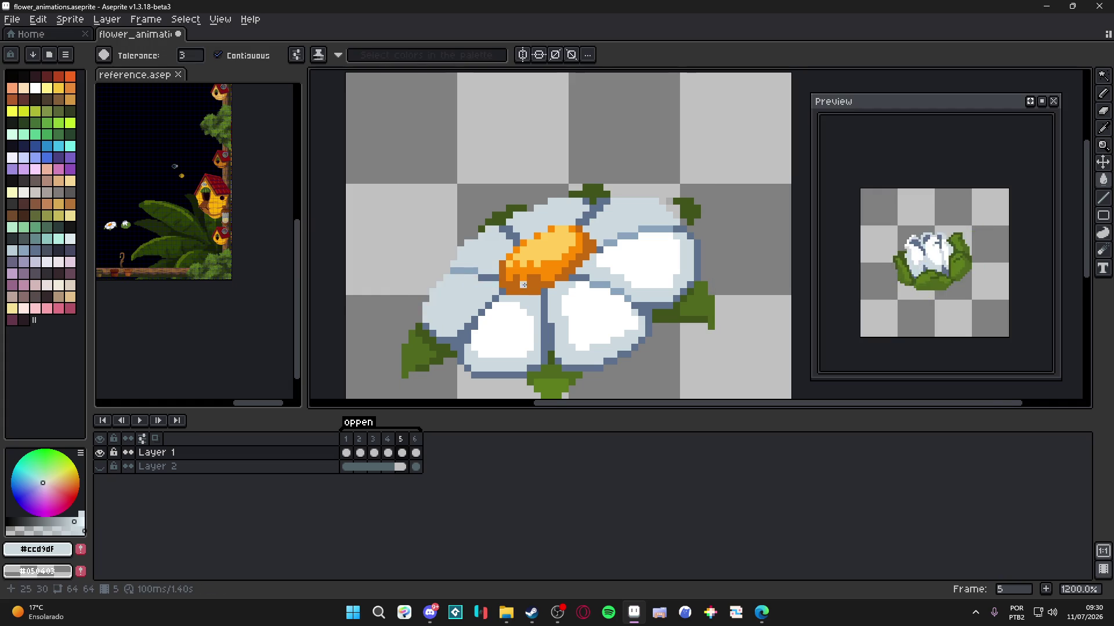
{"action": "scroll", "coordinate": [530, 329], "scroll_direction": "down", "scroll_amount": 1}
{"action": "scroll", "coordinate": [529, 329], "scroll_direction": "up", "scroll_amount": 1}
- Pick petal white and compare frame 5 with frame 6 again
{"action": "key", "text": "b"}
{"action": "left_click", "coordinate": [529, 329], "text": "alt"}
{"action": "left_click", "coordinate": [416, 453]}
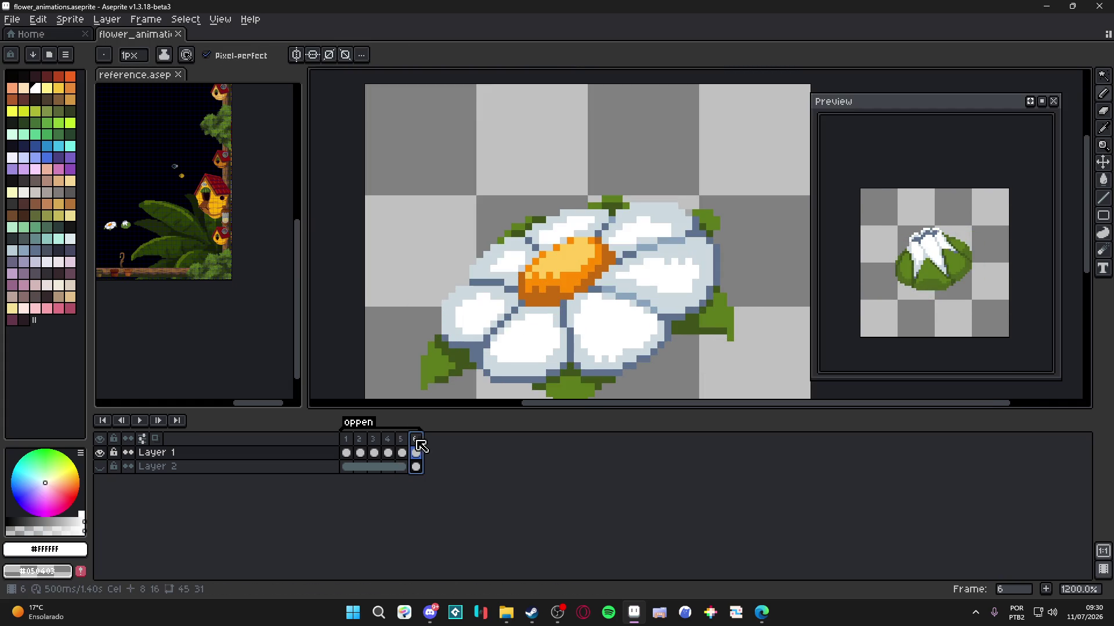
{"action": "left_click", "coordinate": [402, 453]}
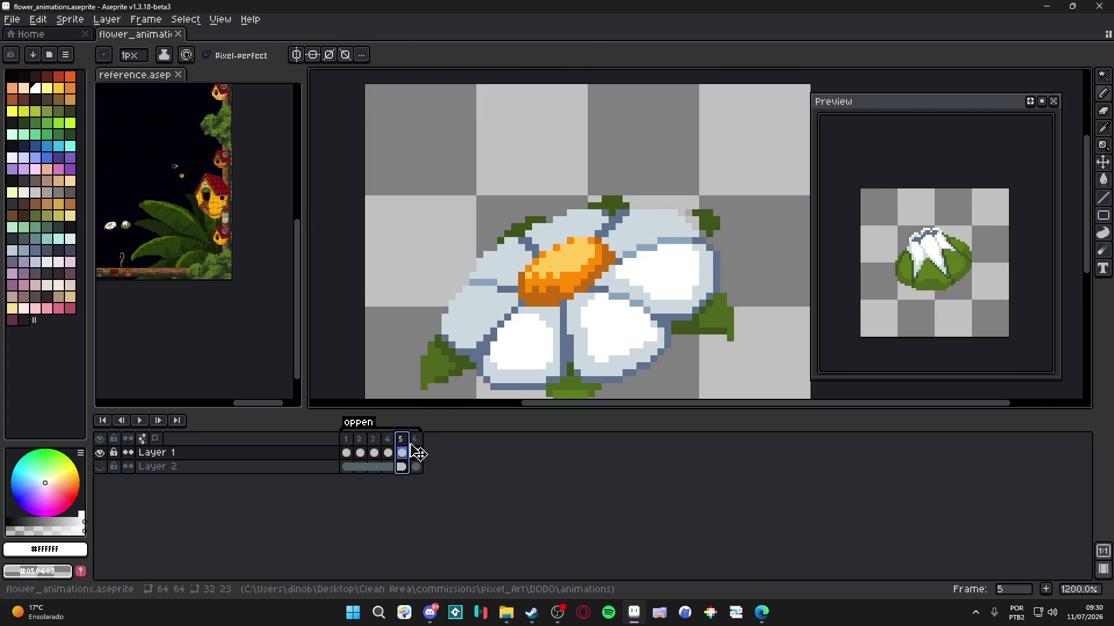
{"action": "left_click", "coordinate": [413, 452]}
{"action": "left_click", "coordinate": [406, 447]}
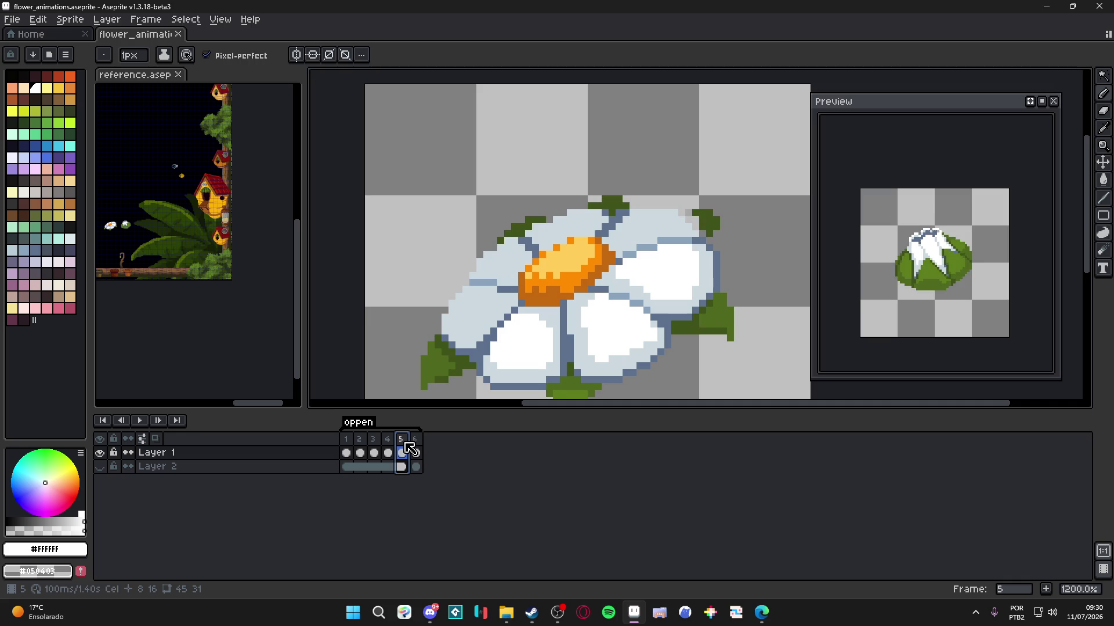
- Select frame 6's white petal areas with a contiguous Magic Wand and transfer them into frame 5
{"action": "left_click", "coordinate": [416, 452]}
{"action": "key", "text": "w"}
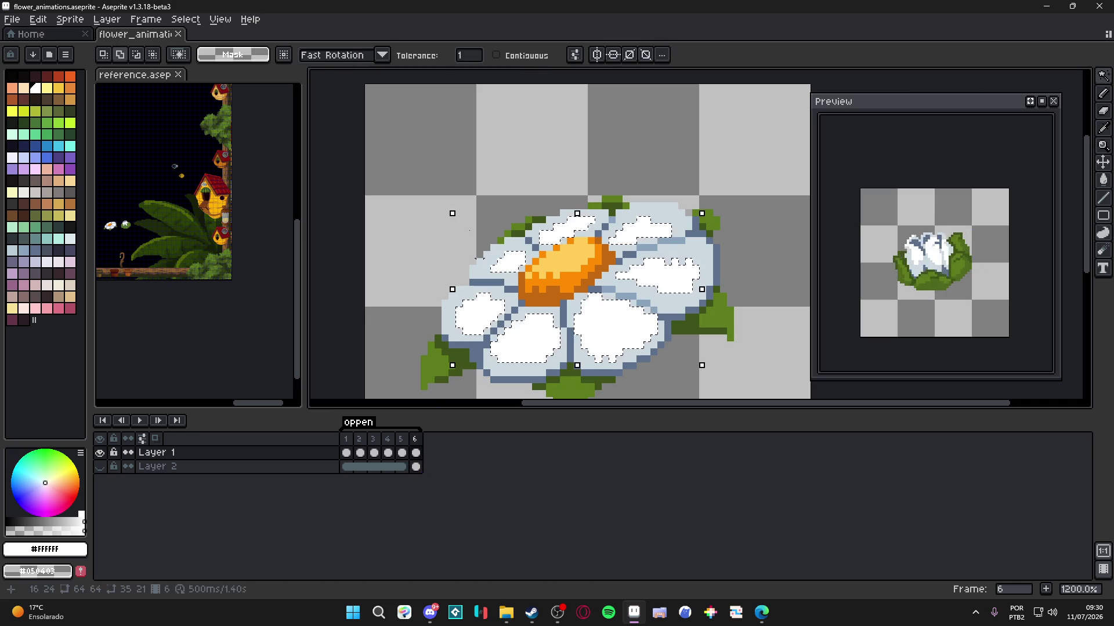
{"action": "left_click", "coordinate": [536, 58]}
{"action": "scroll", "coordinate": [501, 276], "scroll_direction": "up", "scroll_amount": 3}
{"action": "left_click", "coordinate": [510, 279], "text": "shift"}
{"action": "left_click", "coordinate": [621, 219], "text": "shift"}
{"action": "left_click", "coordinate": [703, 215], "text": "shift"}
{"action": "scroll", "coordinate": [703, 215], "scroll_direction": "down", "scroll_amount": 2}
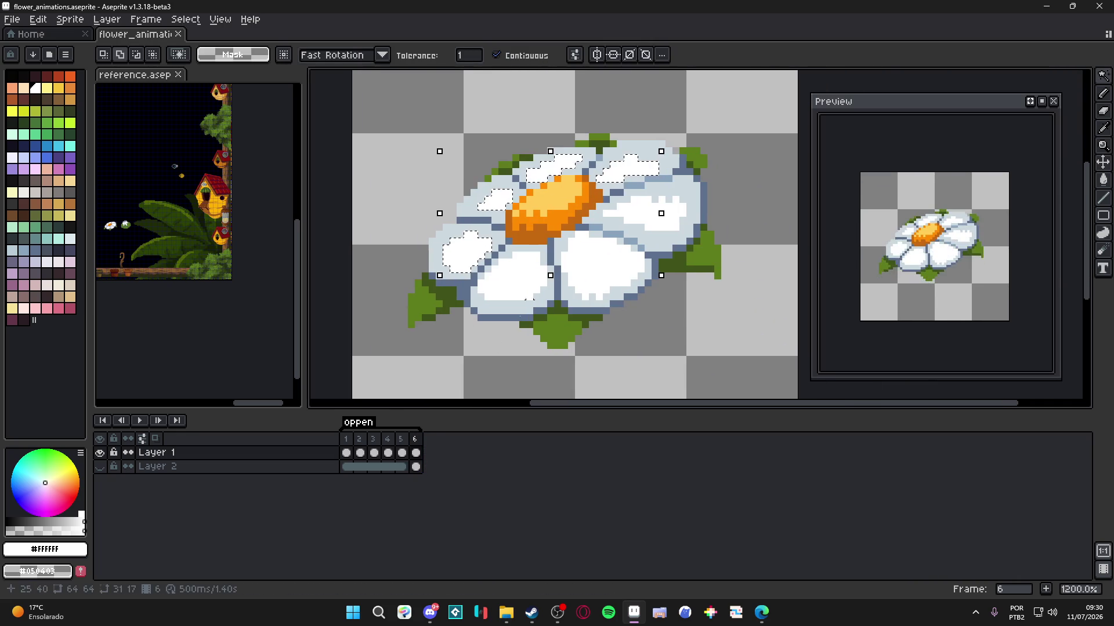
{"action": "left_click", "coordinate": [400, 452]}
{"action": "key", "text": "ctrl+t"}
{"action": "key", "text": "ctrl+d"}
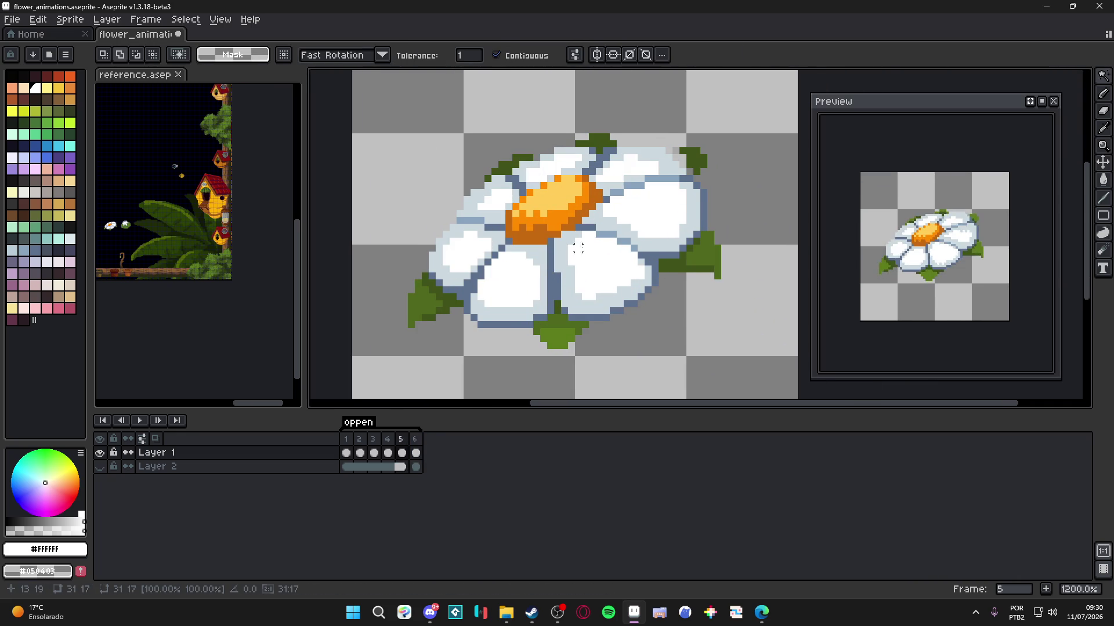
- Pick the light blue-grey edge colour and select the right petal's white area on frame 6
{"action": "left_click", "coordinate": [415, 452]}
{"action": "left_click", "coordinate": [401, 439]}
{"action": "key", "text": "b"}
{"action": "left_click", "coordinate": [657, 253], "text": "alt"}
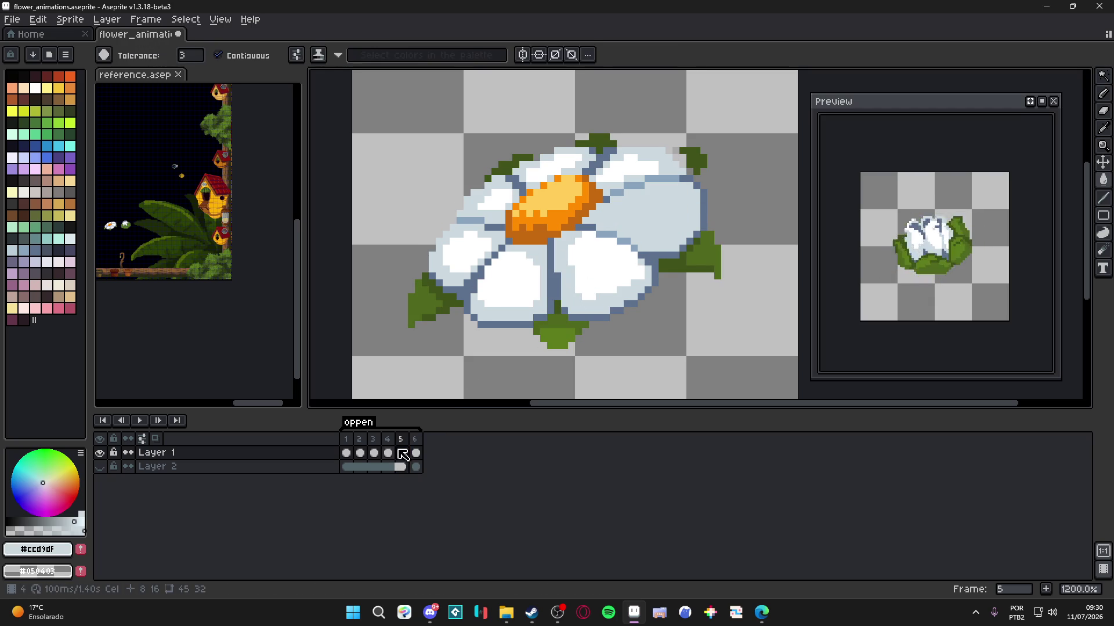
{"action": "left_click", "coordinate": [416, 441]}
{"action": "key", "text": "w"}
{"action": "left_click", "coordinate": [641, 214]}
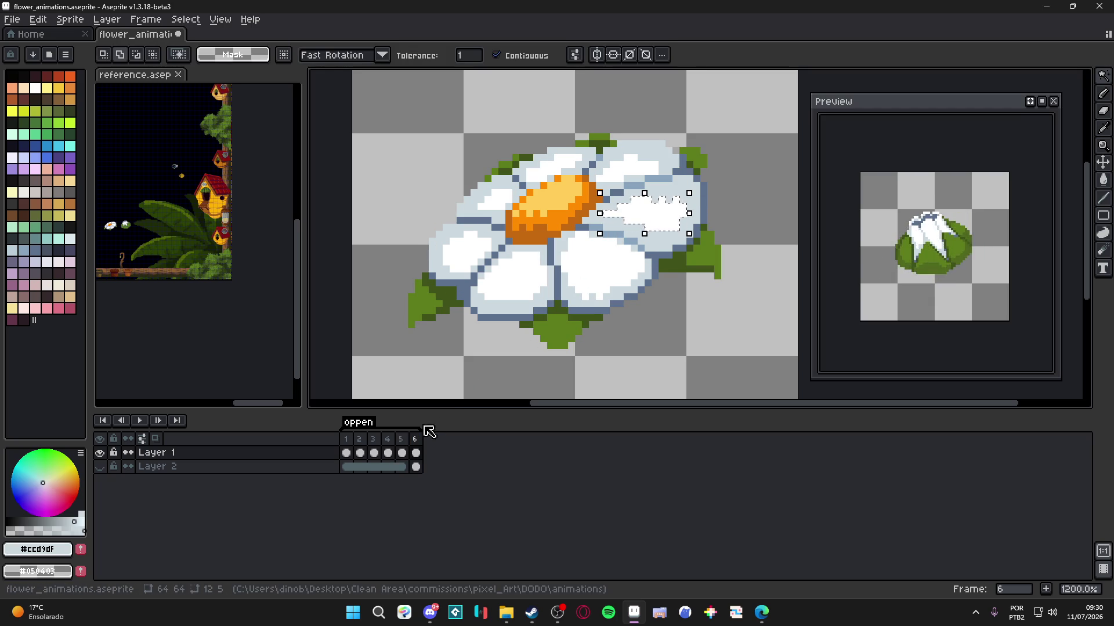
{"action": "left_click", "coordinate": [400, 439]}
{"action": "left_click", "coordinate": [416, 446]}
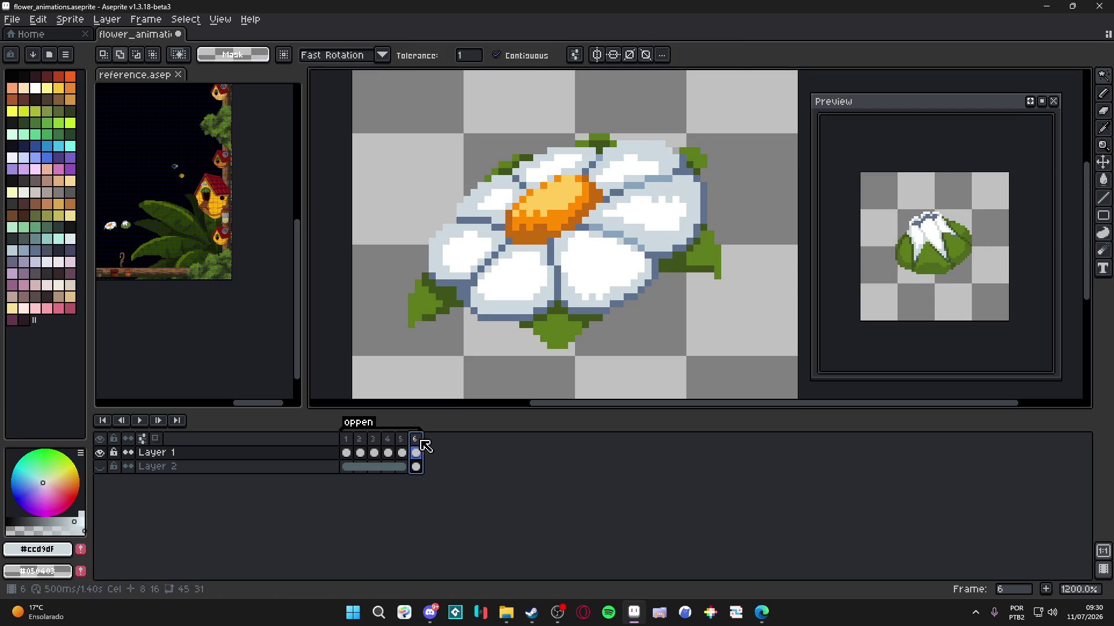
{"action": "key", "text": "b"}
{"action": "left_click", "coordinate": [405, 441]}
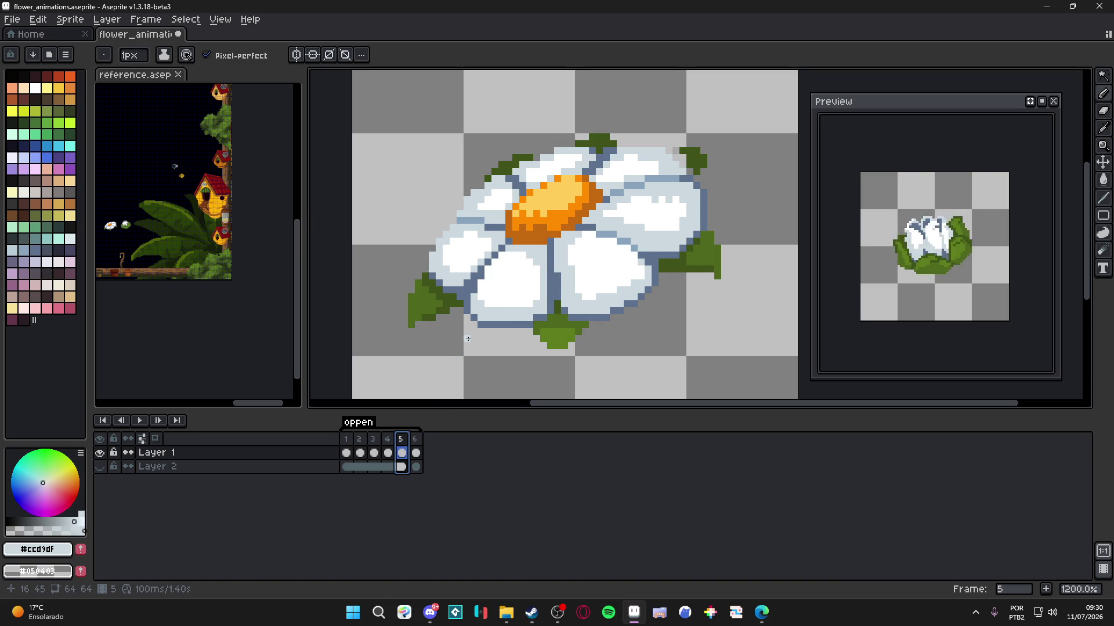
- Flip between frames 5 and 6 to compare the daisies, ending on frame 5
{"action": "left_click", "coordinate": [416, 446]}
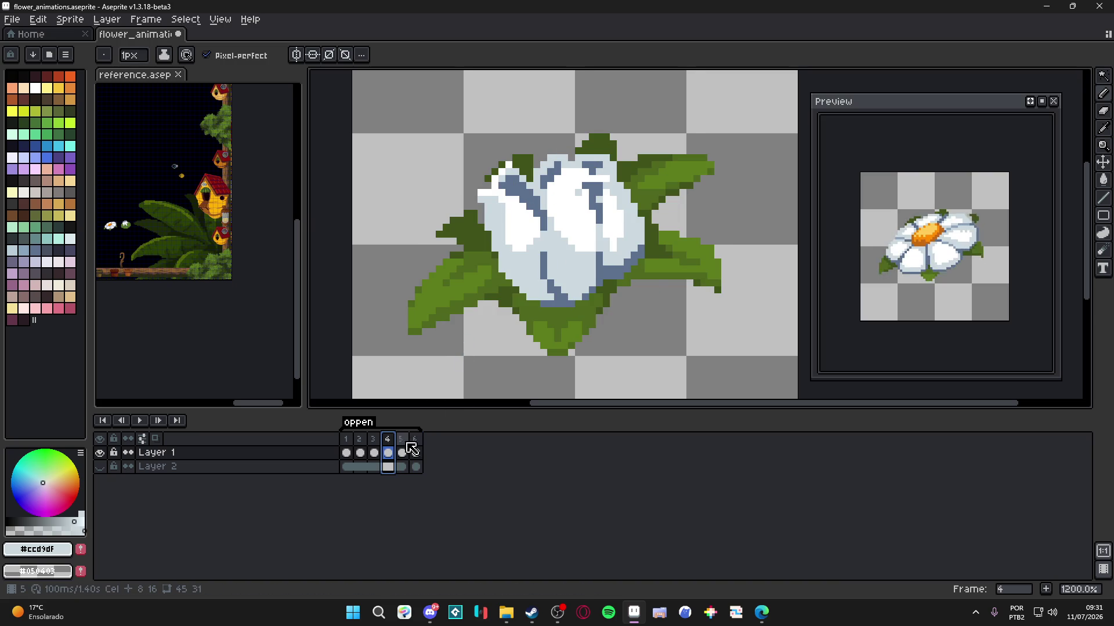
{"action": "left_click", "coordinate": [407, 441]}
{"action": "left_click", "coordinate": [415, 447]}
{"action": "left_click", "coordinate": [405, 444]}
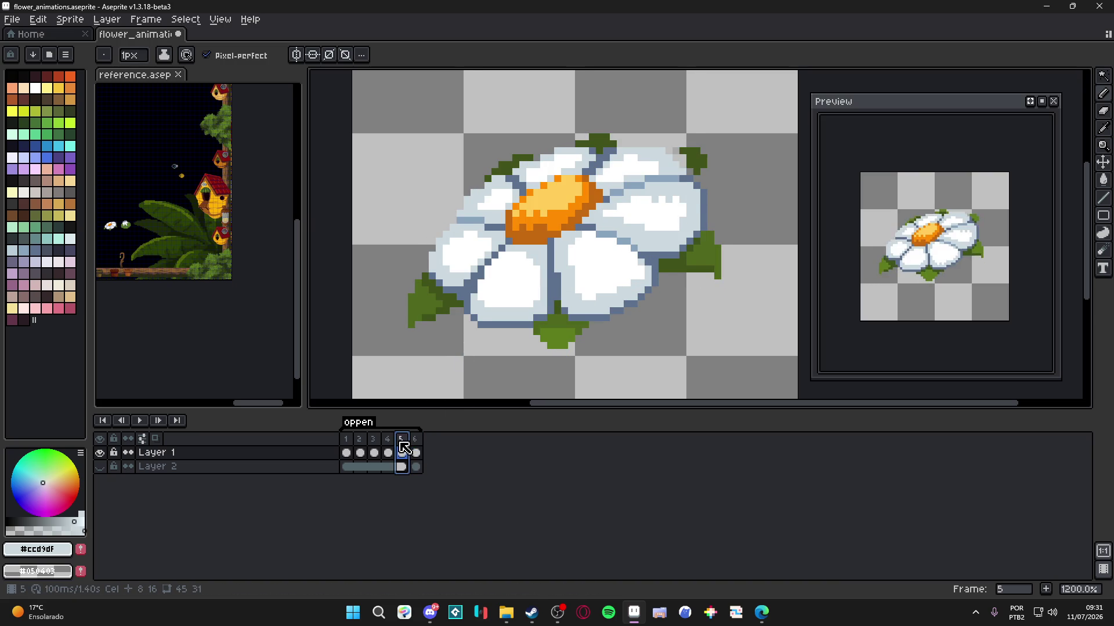
{"action": "left_click", "coordinate": [416, 448]}
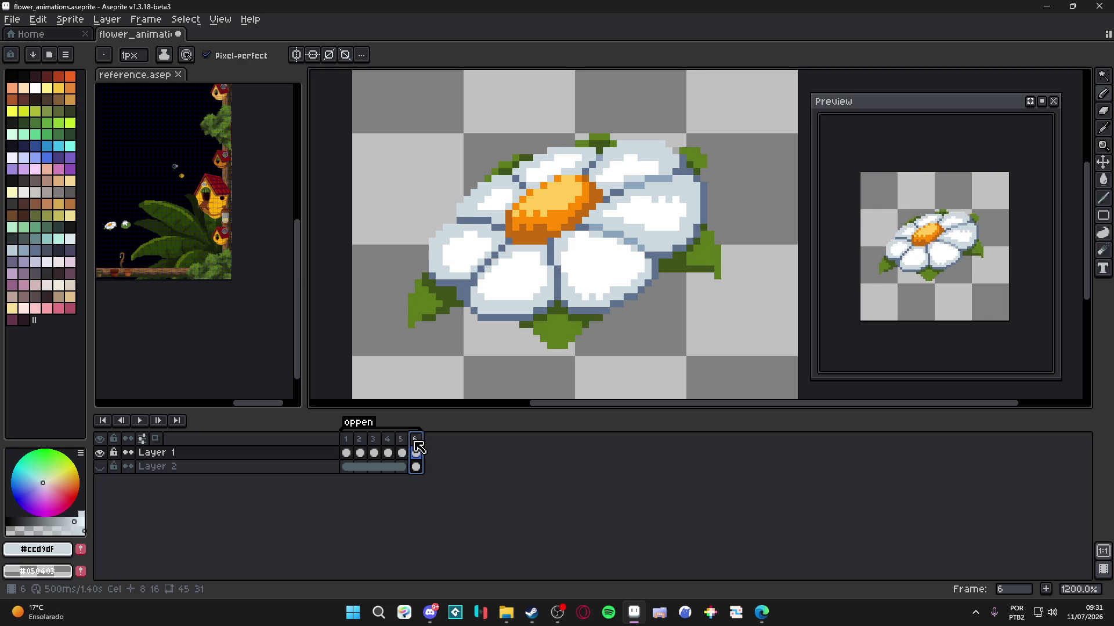
{"action": "left_click", "coordinate": [403, 452]}
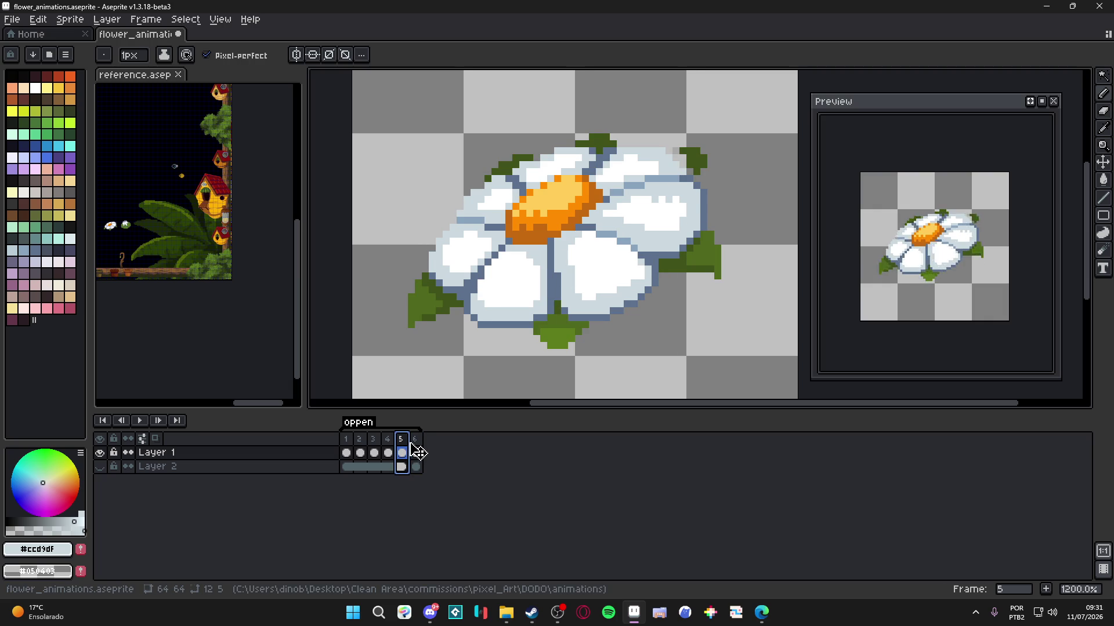
{"action": "left_click", "coordinate": [415, 453]}
{"action": "left_click", "coordinate": [403, 454]}
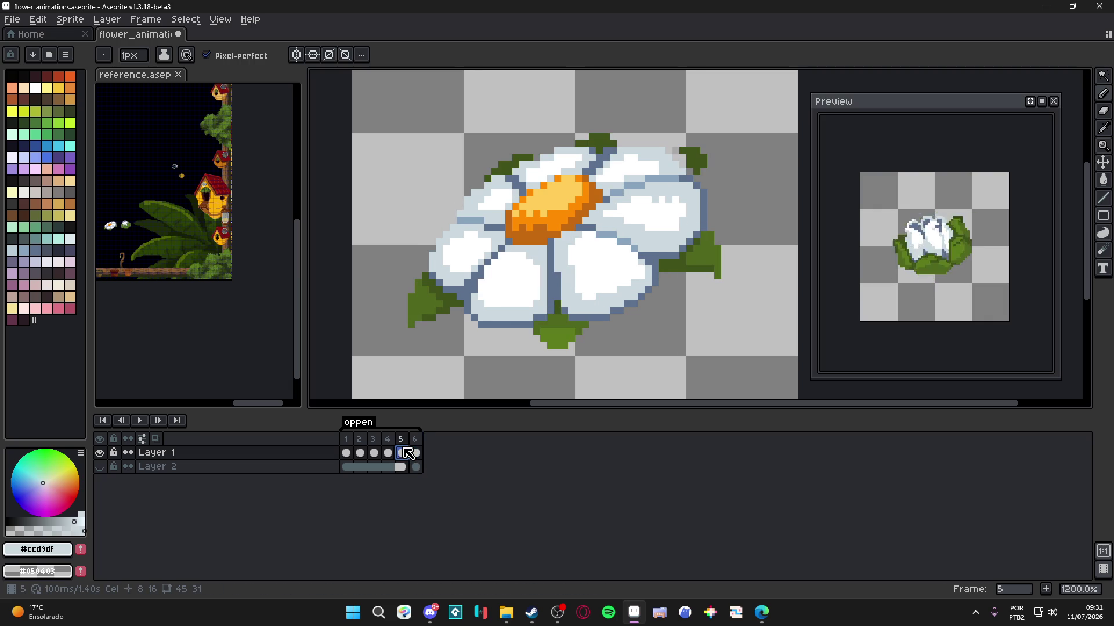
{"action": "scroll", "coordinate": [558, 171], "scroll_direction": "up", "scroll_amount": 1}
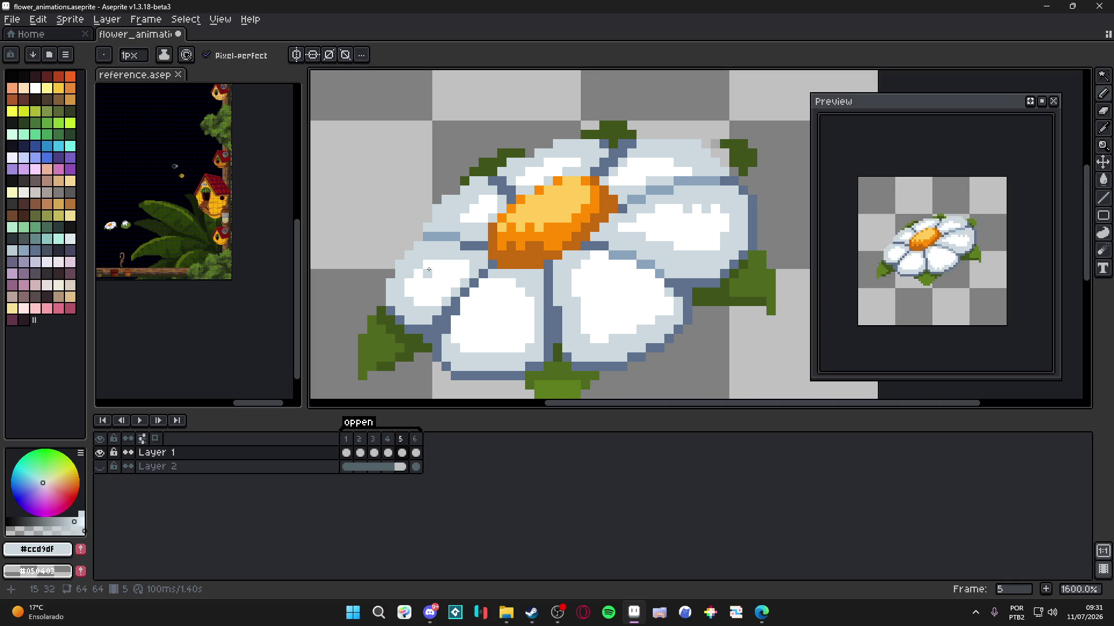
- Save the daisy animation, then try a blue-grey stroke and pixel beside the orange centre
{"action": "scroll", "coordinate": [428, 270], "scroll_direction": "down", "scroll_amount": 2}
{"action": "key", "text": "ctrl+s"}
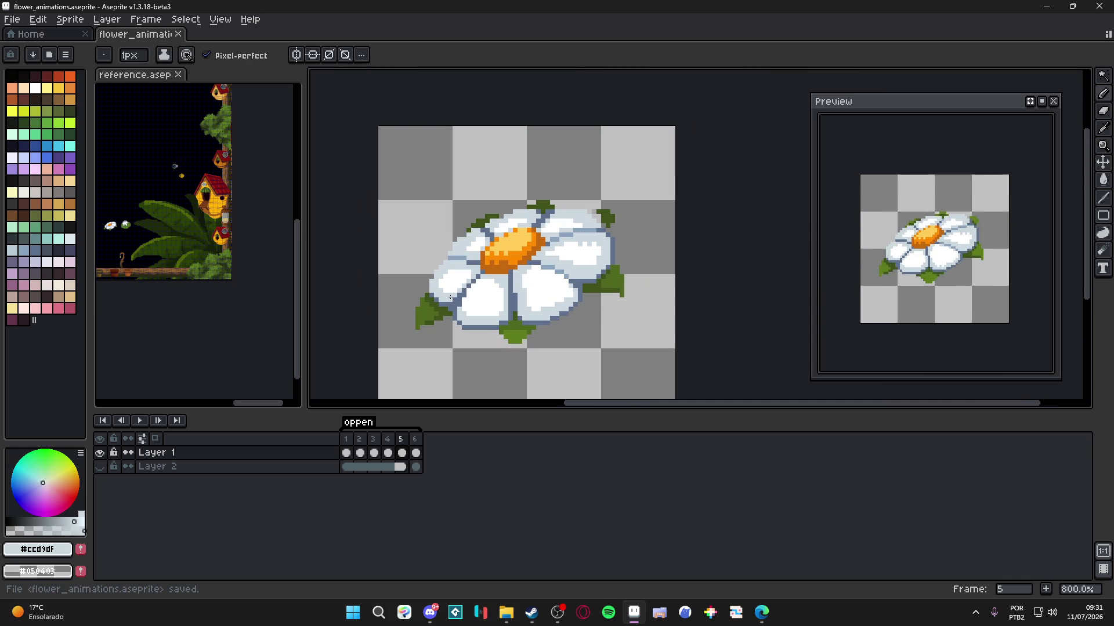
{"action": "scroll", "coordinate": [475, 265], "scroll_direction": "up", "scroll_amount": 1}
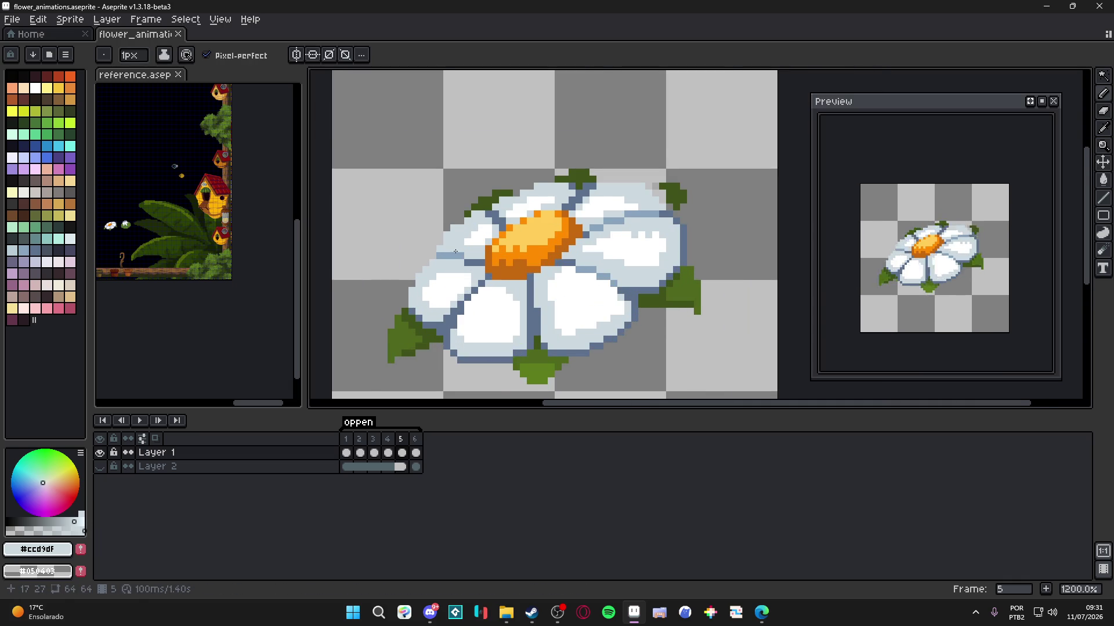
{"action": "scroll", "coordinate": [473, 260], "scroll_direction": "up", "scroll_amount": 1}
{"action": "left_click", "coordinate": [472, 256], "text": "alt"}
{"action": "left_click_drag", "start_coordinate": [472, 256], "coordinate": [486, 256]}
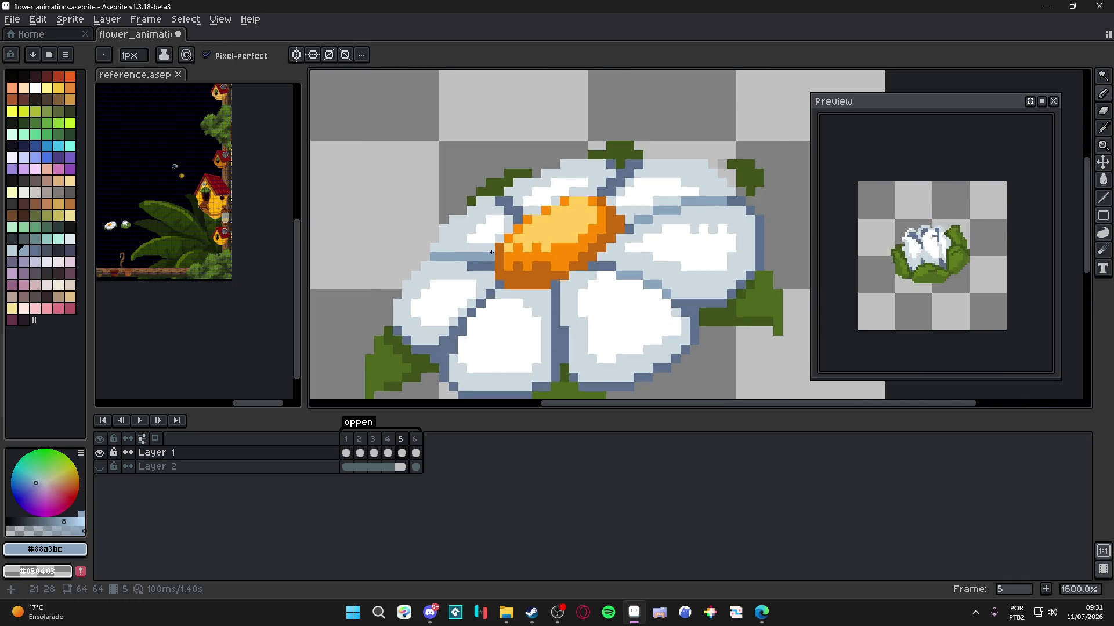
{"action": "left_click", "coordinate": [502, 238]}
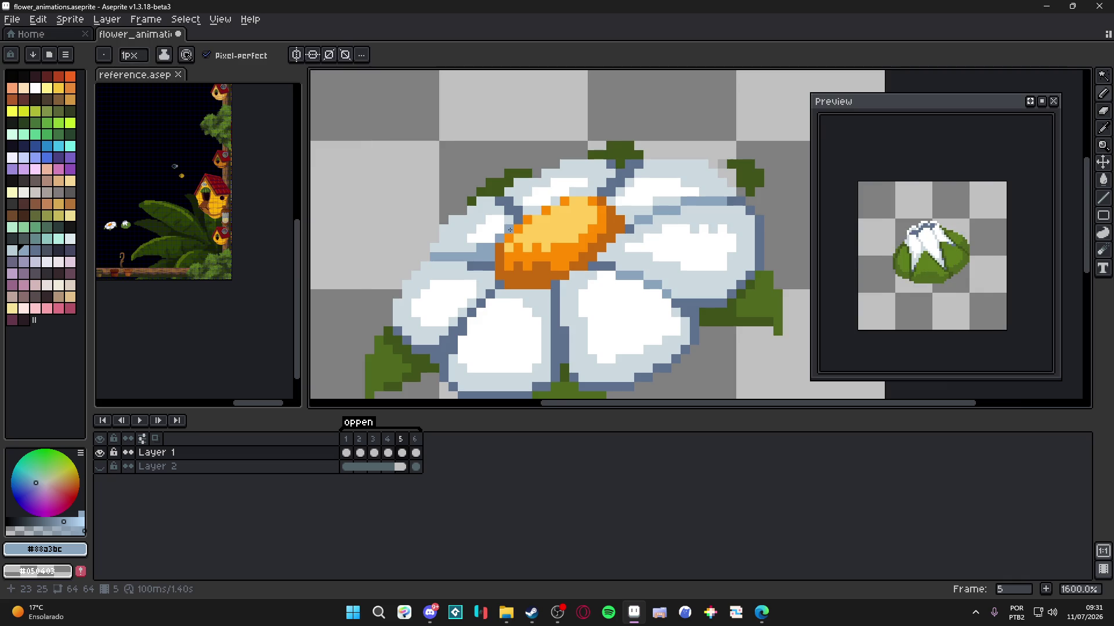
- Undo the trial blue-grey touch and save the daisy animation again
{"action": "scroll", "coordinate": [510, 230], "scroll_direction": "down", "scroll_amount": 2}
{"action": "scroll", "coordinate": [510, 231], "scroll_direction": "down", "scroll_amount": 1}
{"action": "scroll", "coordinate": [515, 234], "scroll_direction": "up", "scroll_amount": 2}
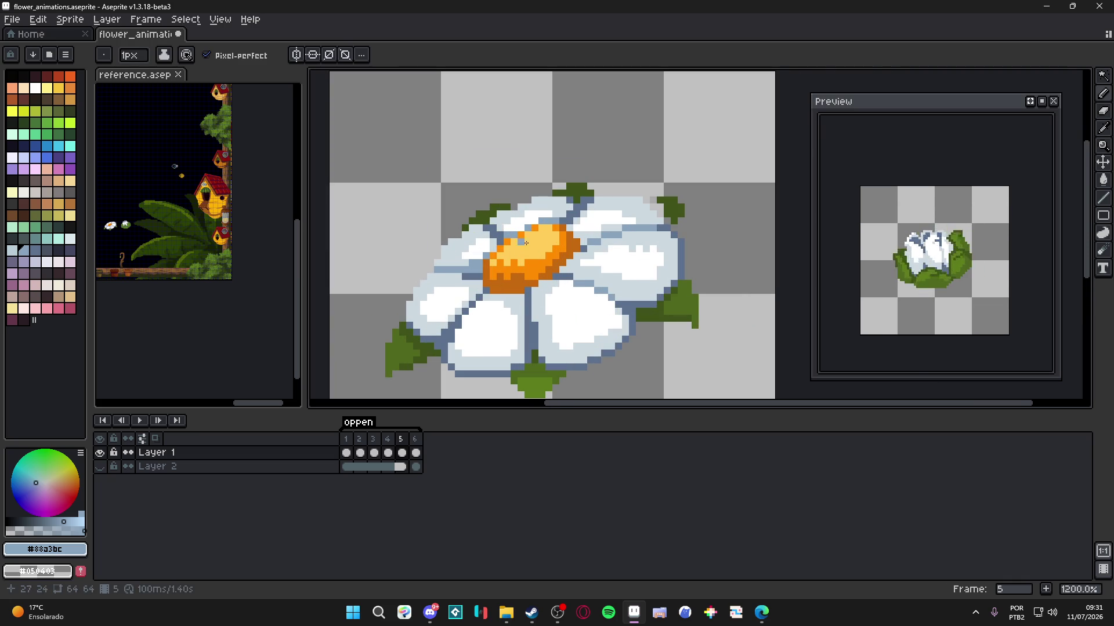
{"action": "scroll", "coordinate": [515, 236], "scroll_direction": "down", "scroll_amount": 2}
{"action": "scroll", "coordinate": [557, 242], "scroll_direction": "up", "scroll_amount": 3}
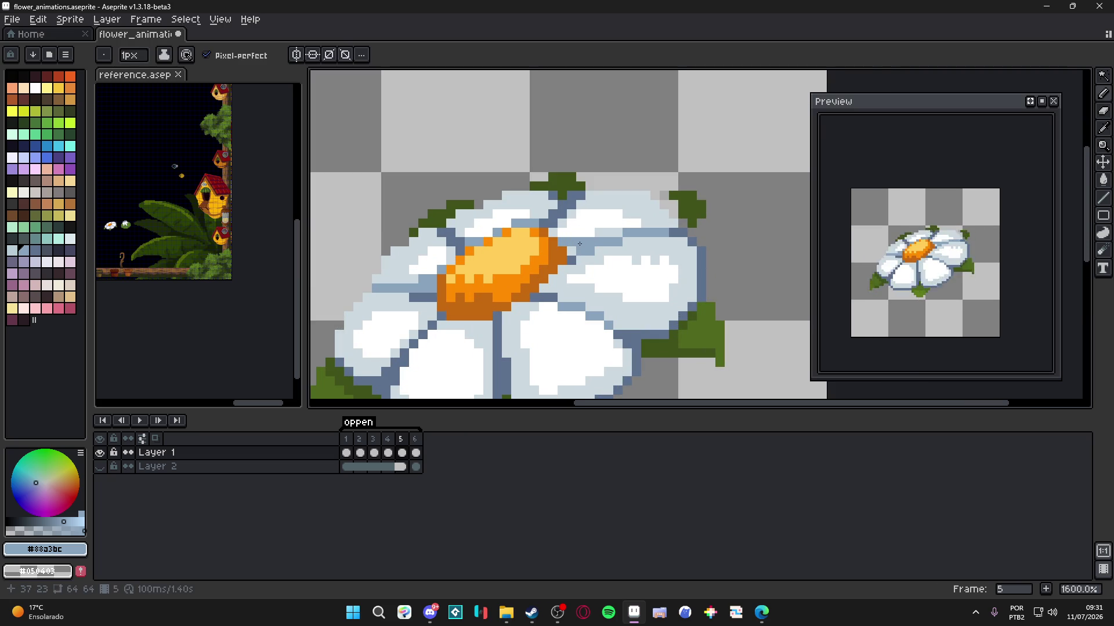
{"action": "scroll", "coordinate": [562, 225], "scroll_direction": "down", "scroll_amount": 4}
{"action": "key", "text": "v"}
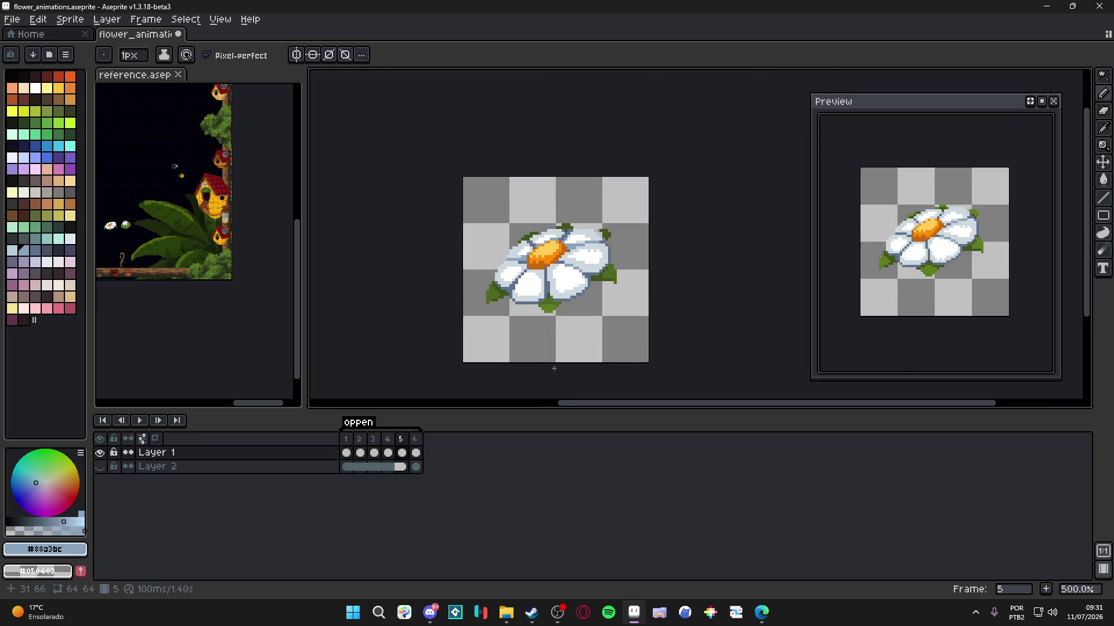
{"action": "key", "text": "ctrl+z"}
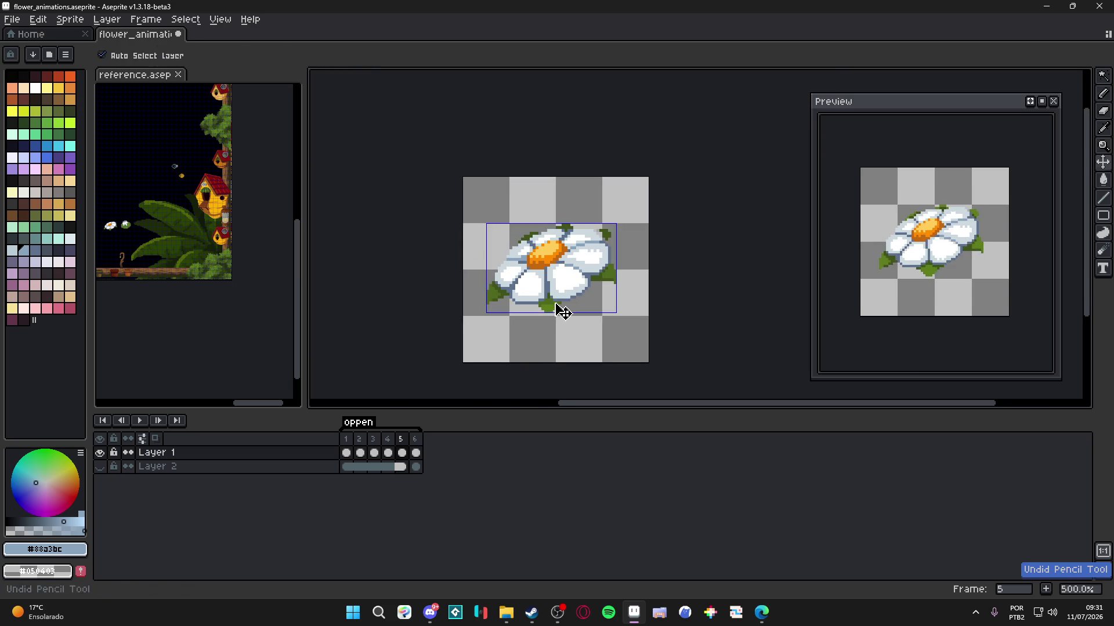
{"action": "key", "text": "ctrl+s"}
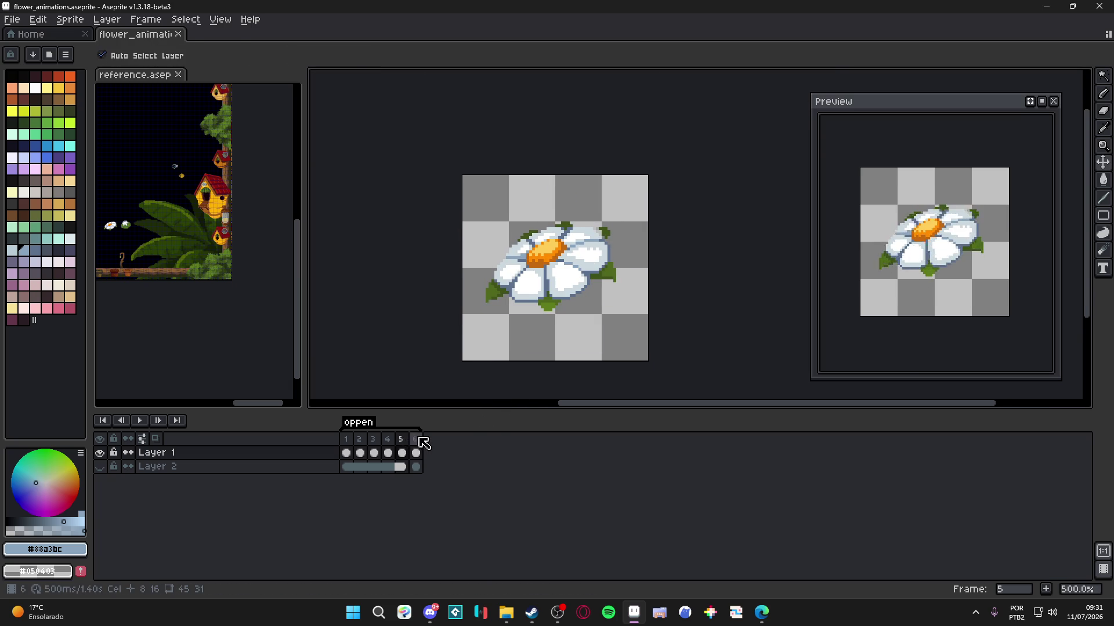
- Show frame 6's fully open daisy with the pencil tool ready
{"action": "left_click", "coordinate": [416, 440]}
{"action": "key", "text": "b"}
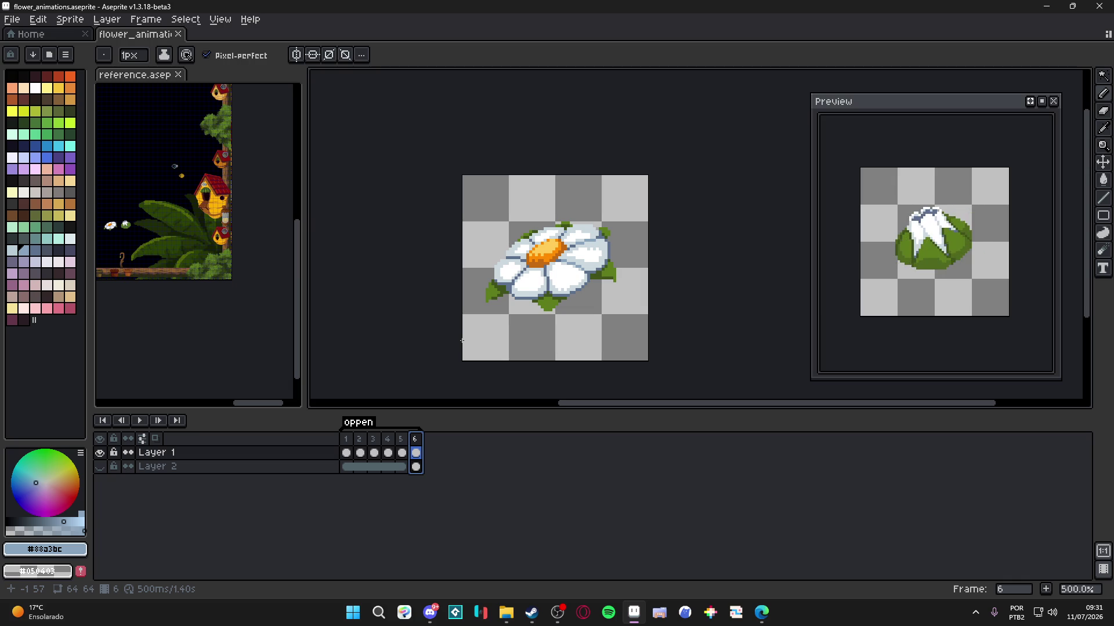
{"action": "scroll", "coordinate": [506, 336], "scroll_direction": "up", "scroll_amount": 1}
{"action": "scroll", "coordinate": [507, 335], "scroll_direction": "down", "scroll_amount": 1}
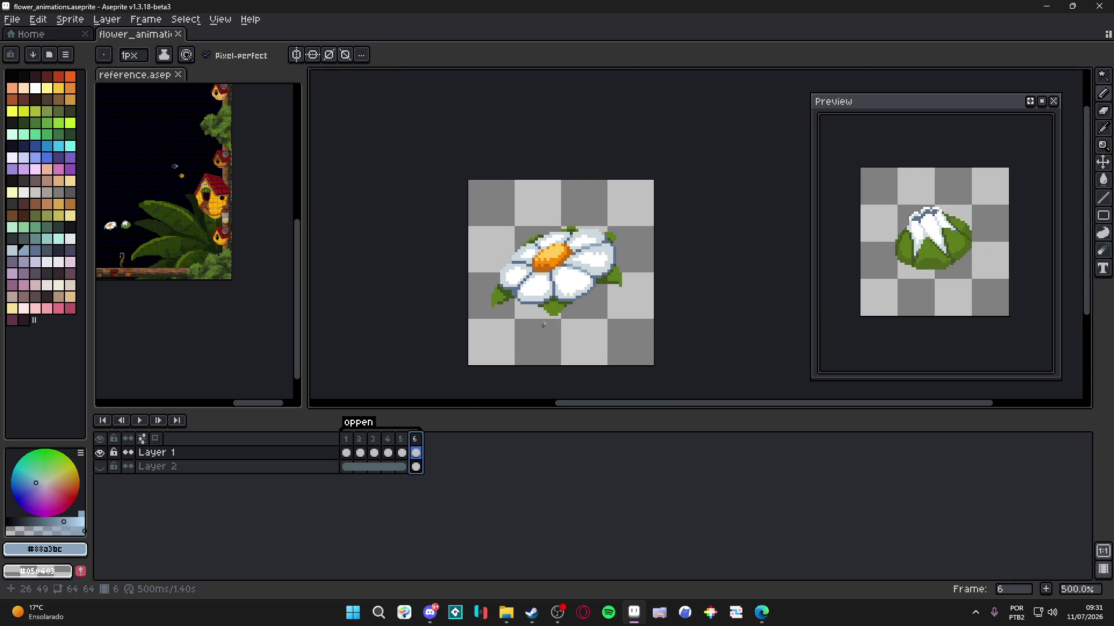
{"action": "scroll", "coordinate": [472, 335], "scroll_direction": "left", "scroll_amount": 1}
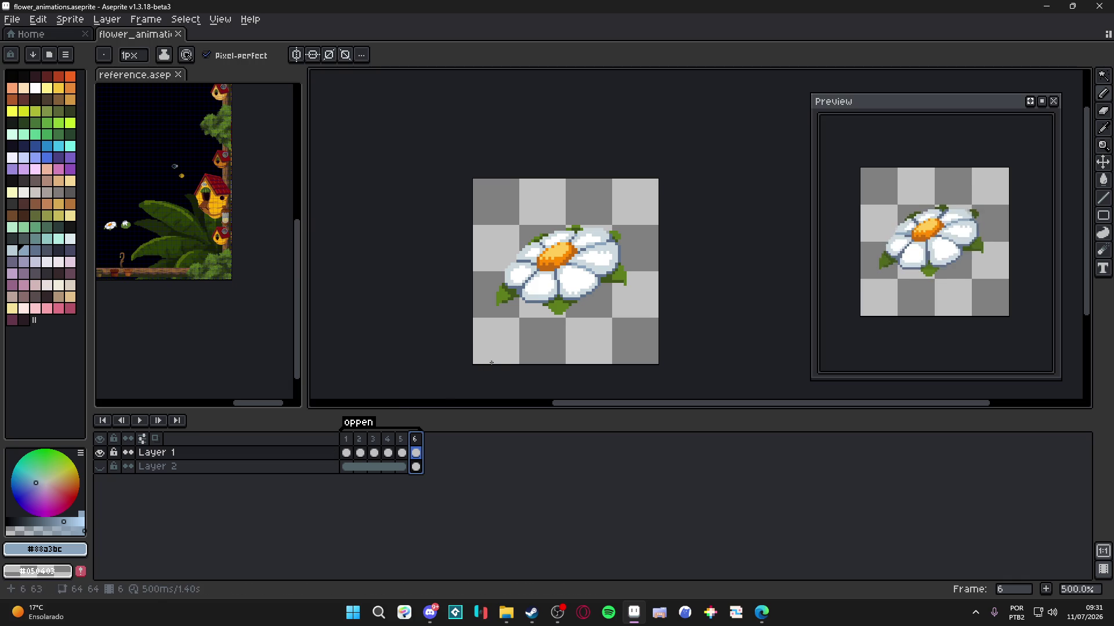
- Pick the leaf green from frame 4's bud and flood-fill frame 5's left leaf with it
{"action": "left_click", "coordinate": [403, 452]}
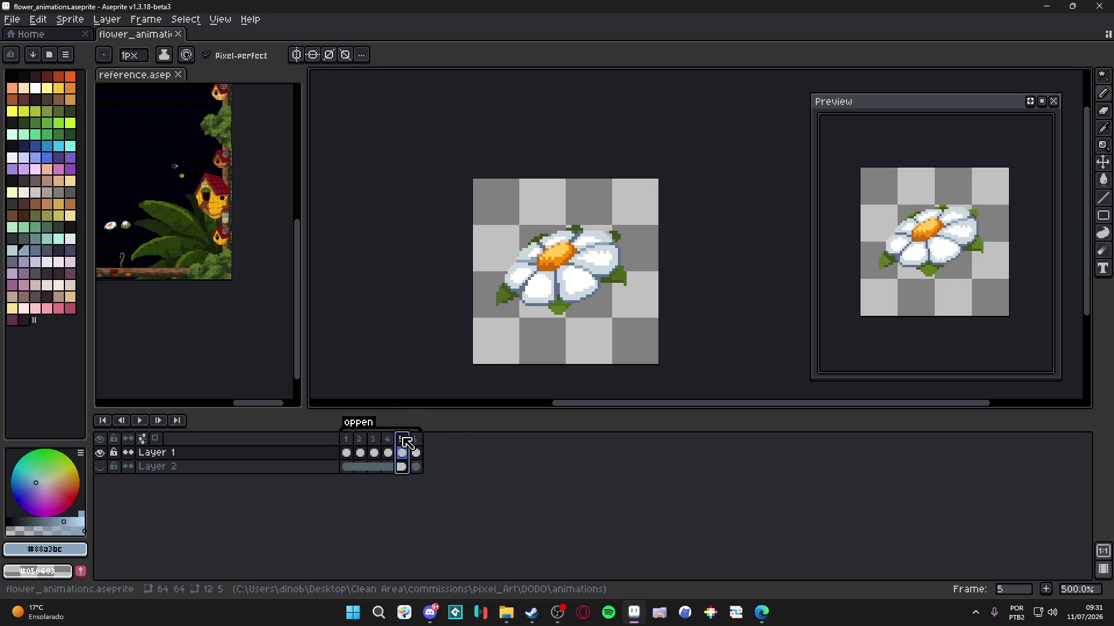
{"action": "left_click", "coordinate": [388, 443]}
{"action": "scroll", "coordinate": [566, 273], "scroll_direction": "up", "scroll_amount": 1}
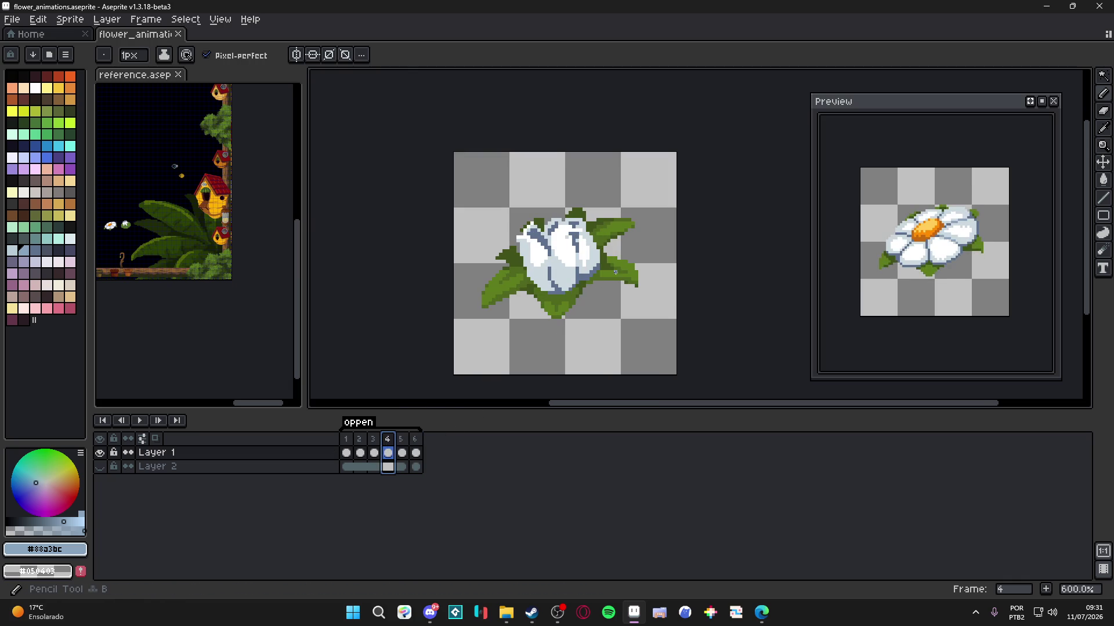
{"action": "left_click", "coordinate": [624, 273], "text": "alt"}
{"action": "left_click", "coordinate": [402, 452]}
{"action": "scroll", "coordinate": [584, 289], "scroll_direction": "up", "scroll_amount": 3}
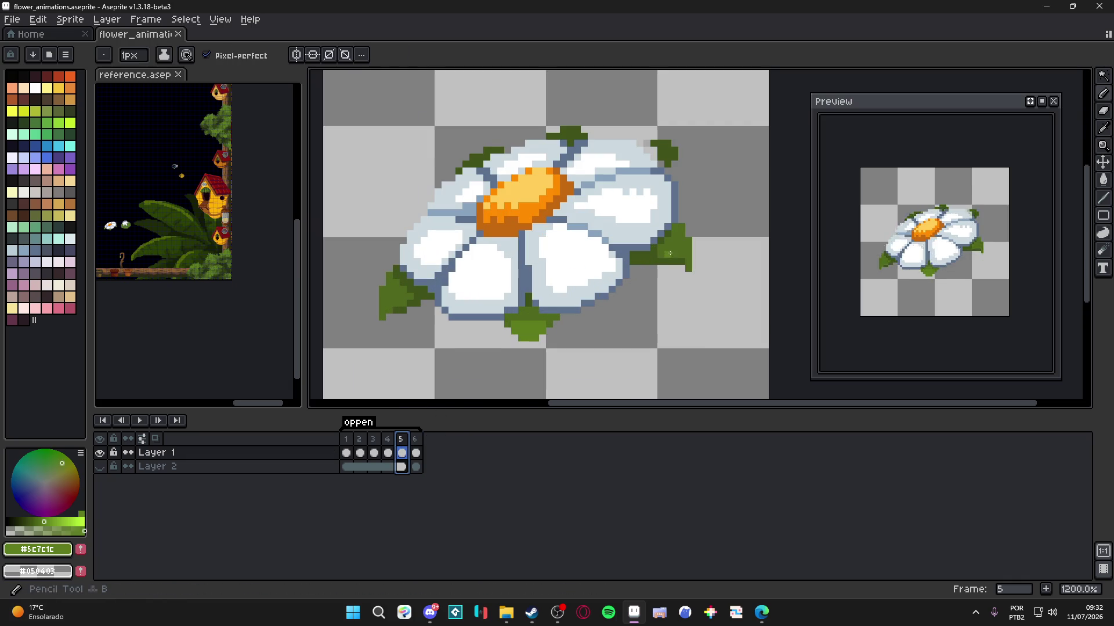
{"action": "key", "text": "g"}
{"action": "left_click", "coordinate": [404, 300]}
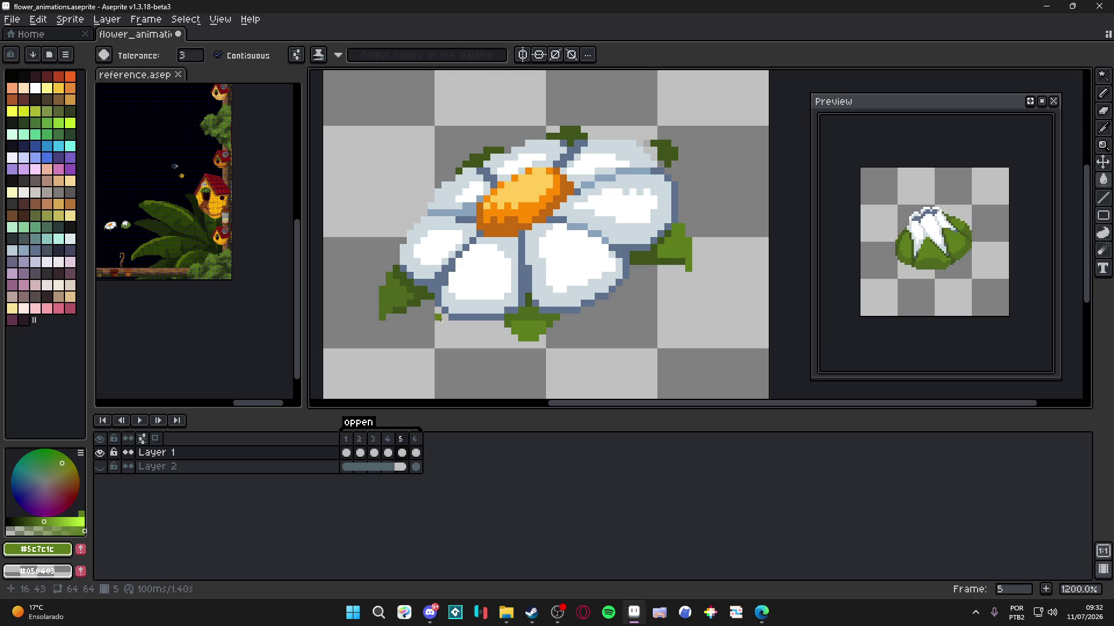
- Compare frames 4 to 6, then back out the left-leaf fill on frame 5
{"action": "left_click", "coordinate": [387, 453]}
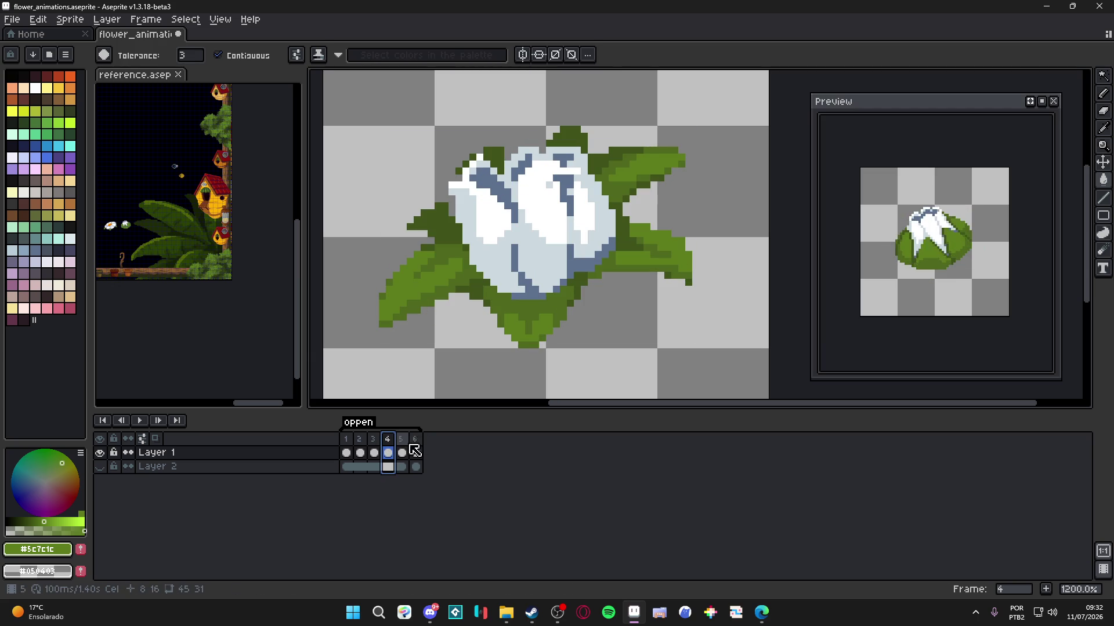
{"action": "left_click", "coordinate": [402, 452]}
{"action": "left_click", "coordinate": [416, 452]}
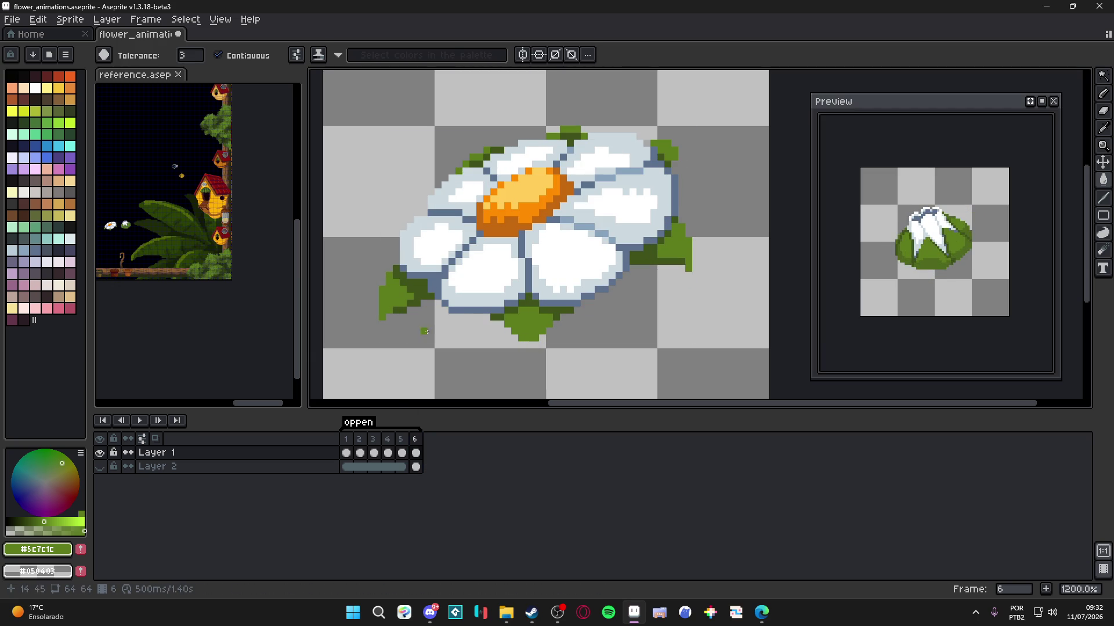
{"action": "key", "text": "Left"}
{"action": "key", "text": "Escape"}
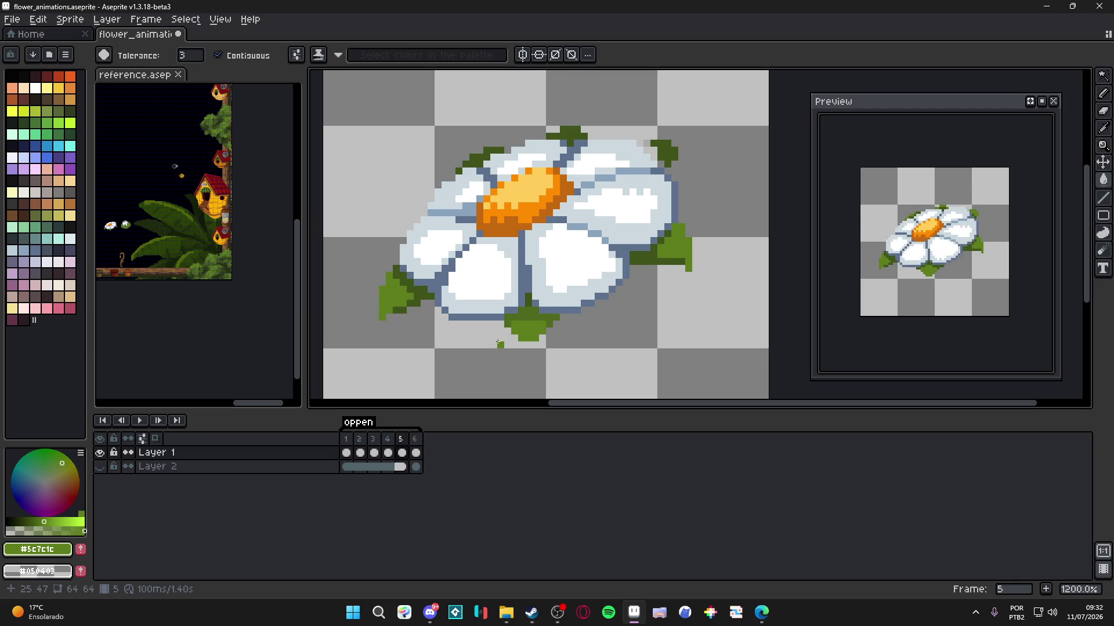
- Flip between frames 4, 5 and 6 to compare the bud with the open daisy
{"action": "left_click", "coordinate": [387, 439]}
{"action": "left_click", "coordinate": [401, 441]}
{"action": "left_click", "coordinate": [415, 441]}
{"action": "left_click", "coordinate": [401, 441]}
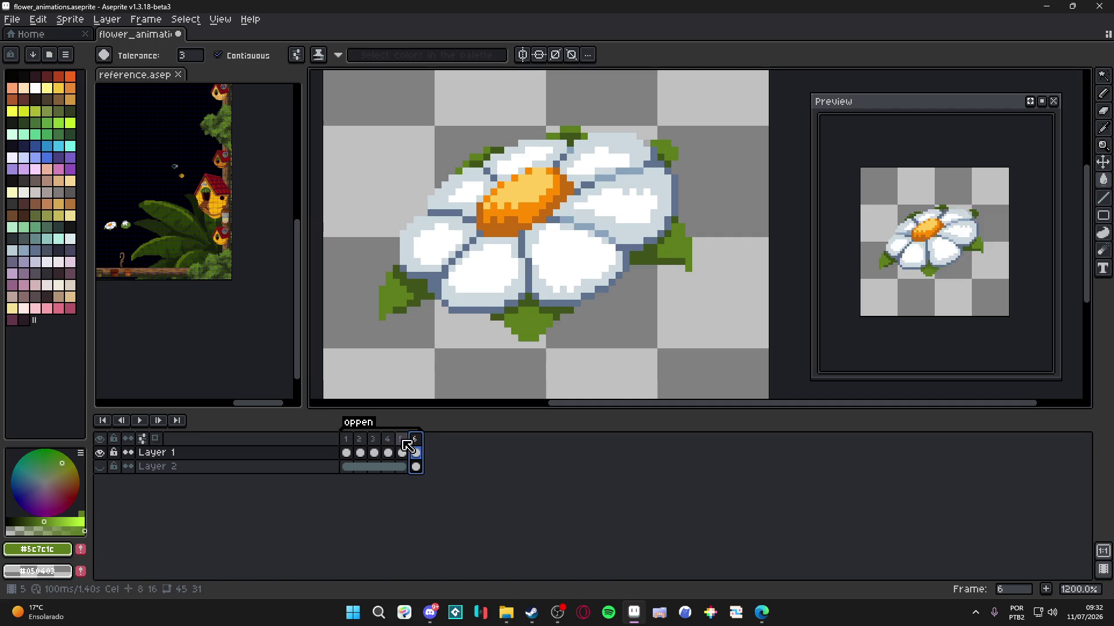
{"action": "left_click", "coordinate": [388, 441]}
{"action": "left_click", "coordinate": [403, 442]}
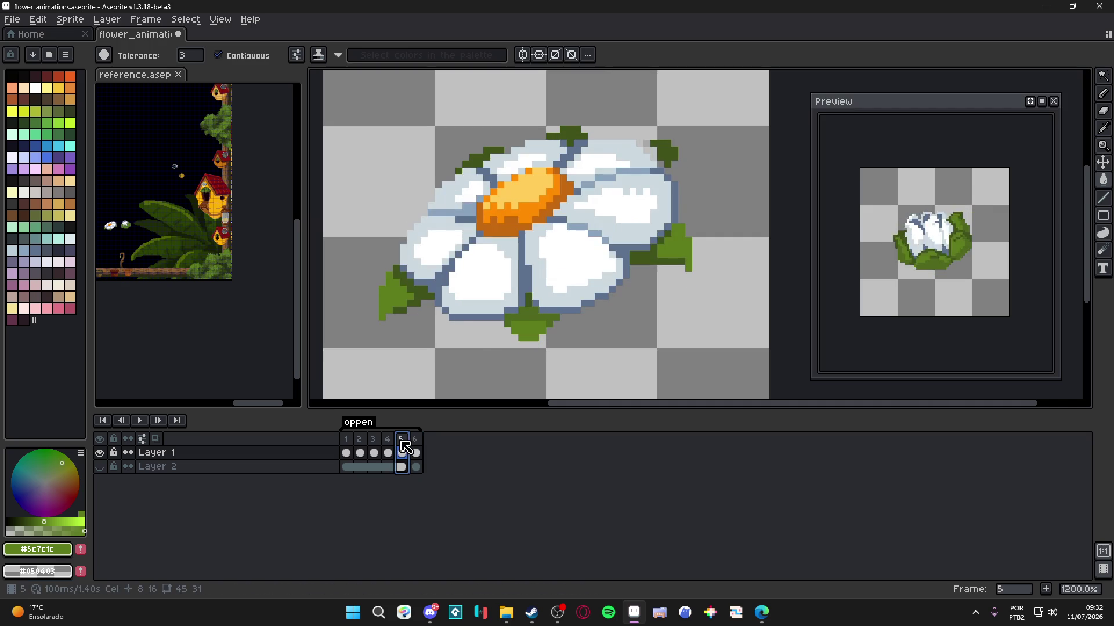
{"action": "left_click", "coordinate": [418, 443]}
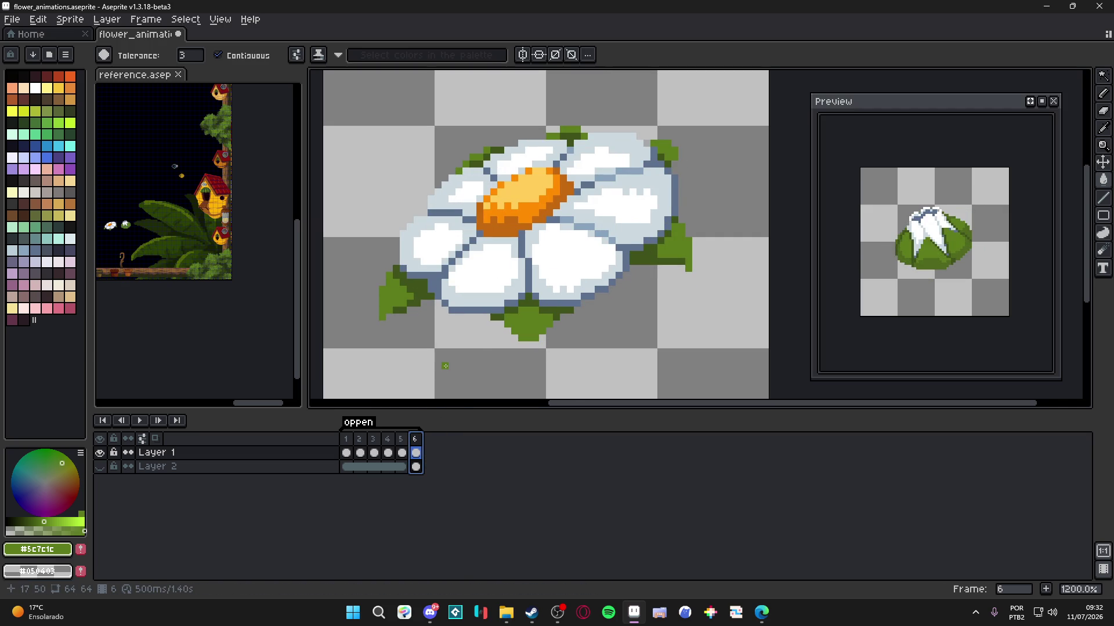
{"action": "scroll", "coordinate": [522, 316], "scroll_direction": "down", "scroll_amount": 4}
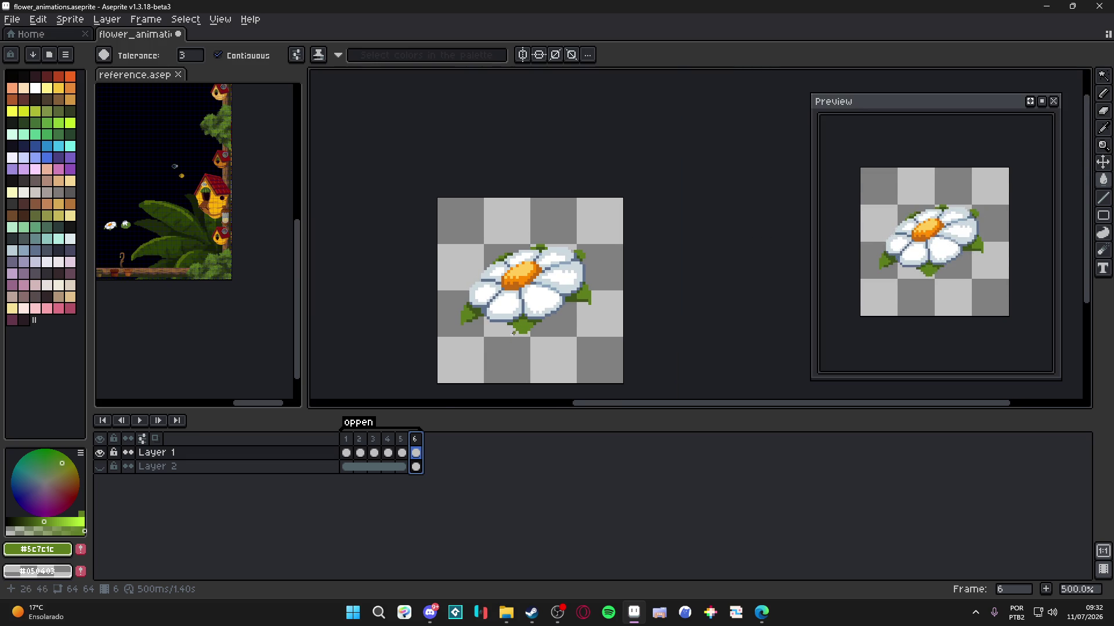
{"action": "scroll", "coordinate": [517, 329], "scroll_direction": "up", "scroll_amount": 2}
- Pick the darker leaf green on frame 5 and compare it against frame 6
{"action": "key", "text": "Left"}
{"action": "scroll", "coordinate": [543, 332], "scroll_direction": "up", "scroll_amount": 2}
{"action": "scroll", "coordinate": [543, 331], "scroll_direction": "up", "scroll_amount": 1}
{"action": "left_click", "coordinate": [522, 323], "text": "alt"}
{"action": "key", "text": "Right"}
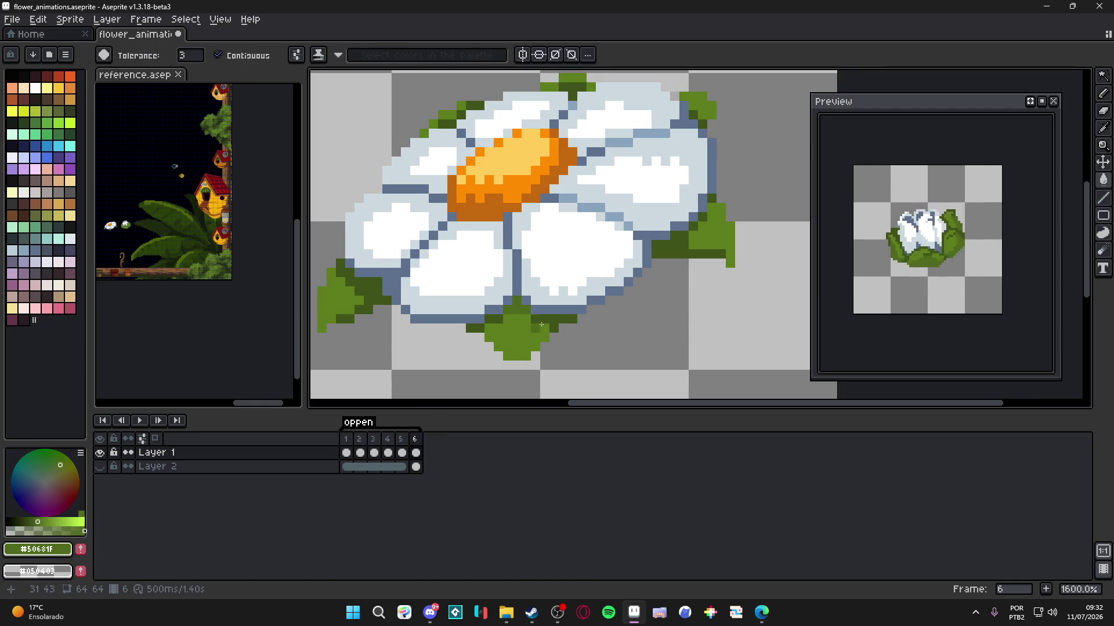
{"action": "left_click", "coordinate": [402, 439]}
{"action": "left_click", "coordinate": [415, 439]}
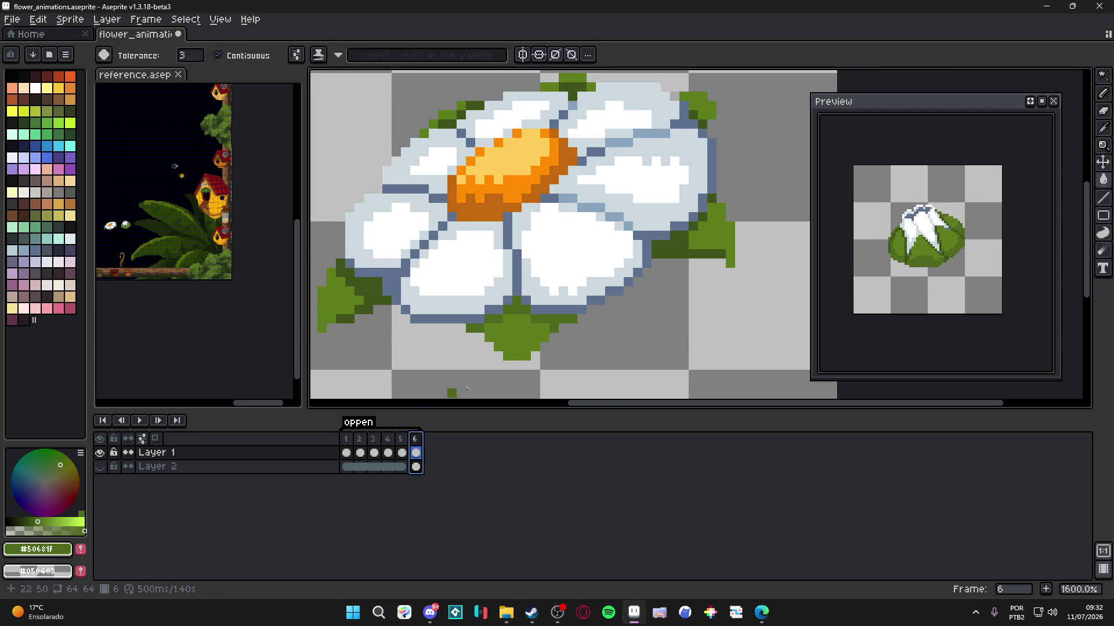
- Undo the stray green pixels below the stem and save the flower animation
{"action": "scroll", "coordinate": [577, 302], "scroll_direction": "down", "scroll_amount": 3}
{"action": "key", "text": "b"}
{"action": "key", "text": "ctrl+s"}
{"action": "scroll", "coordinate": [555, 329], "scroll_direction": "up", "scroll_amount": 3}
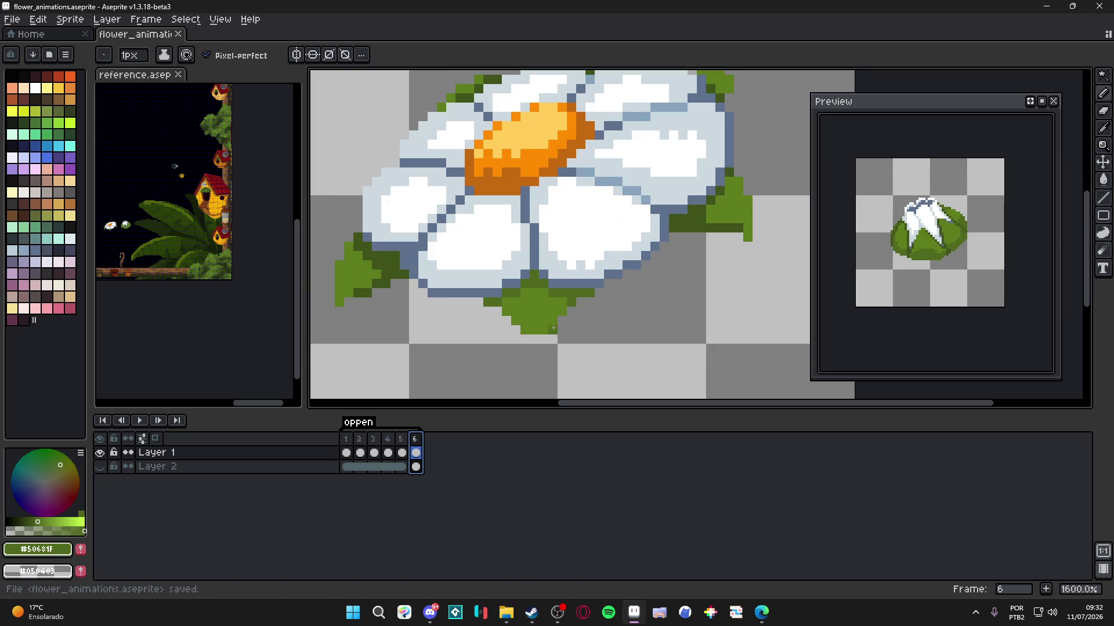
{"action": "key", "text": "ctrl+z"}
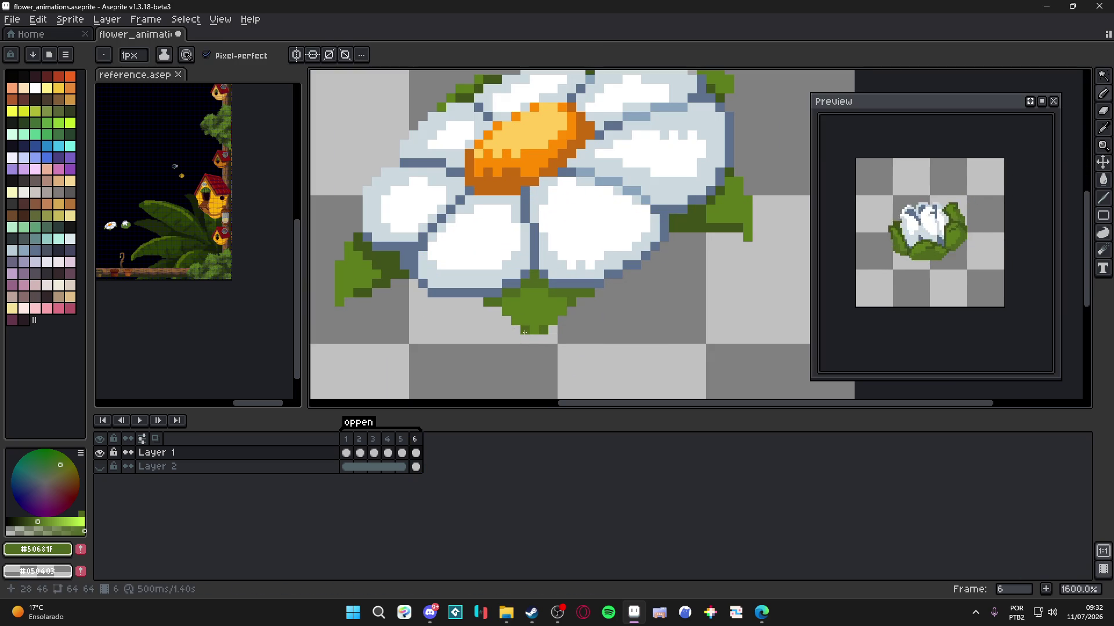
{"action": "scroll", "coordinate": [525, 332], "scroll_direction": "down", "scroll_amount": 3}
{"action": "key", "text": "ctrl+s"}
- Zoom around frame 6's open daisy and save flower_animations.aseprite once more
{"action": "scroll", "coordinate": [546, 331], "scroll_direction": "up", "scroll_amount": 3}
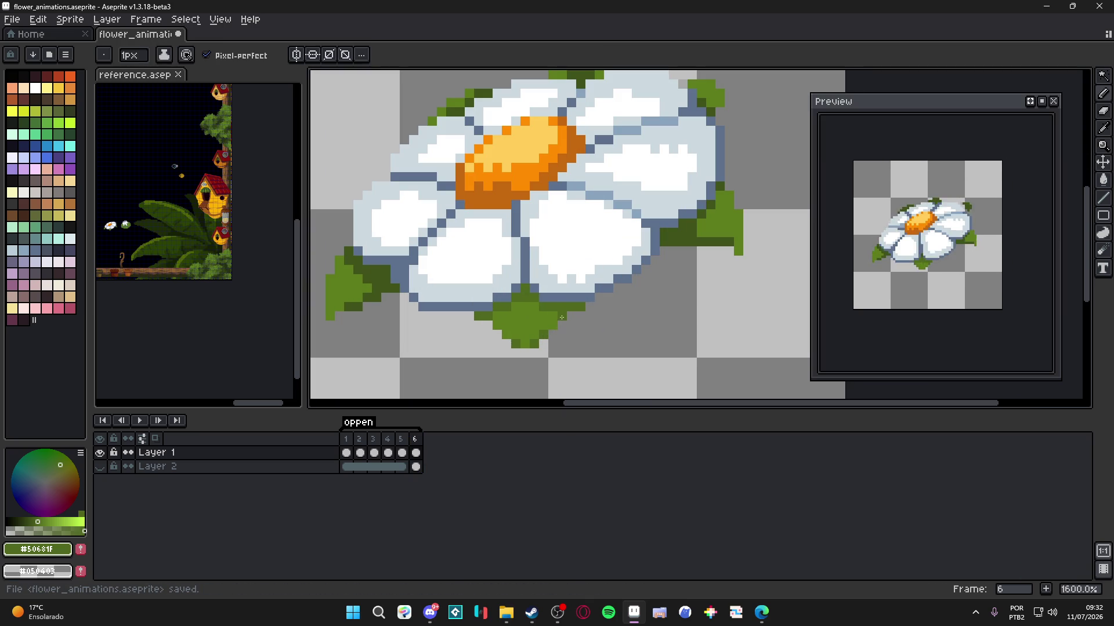
{"action": "scroll", "coordinate": [522, 333], "scroll_direction": "down", "scroll_amount": 3}
{"action": "scroll", "coordinate": [517, 335], "scroll_direction": "up", "scroll_amount": 3}
{"action": "scroll", "coordinate": [517, 335], "scroll_direction": "down", "scroll_amount": 3}
{"action": "scroll", "coordinate": [519, 336], "scroll_direction": "up", "scroll_amount": 3}
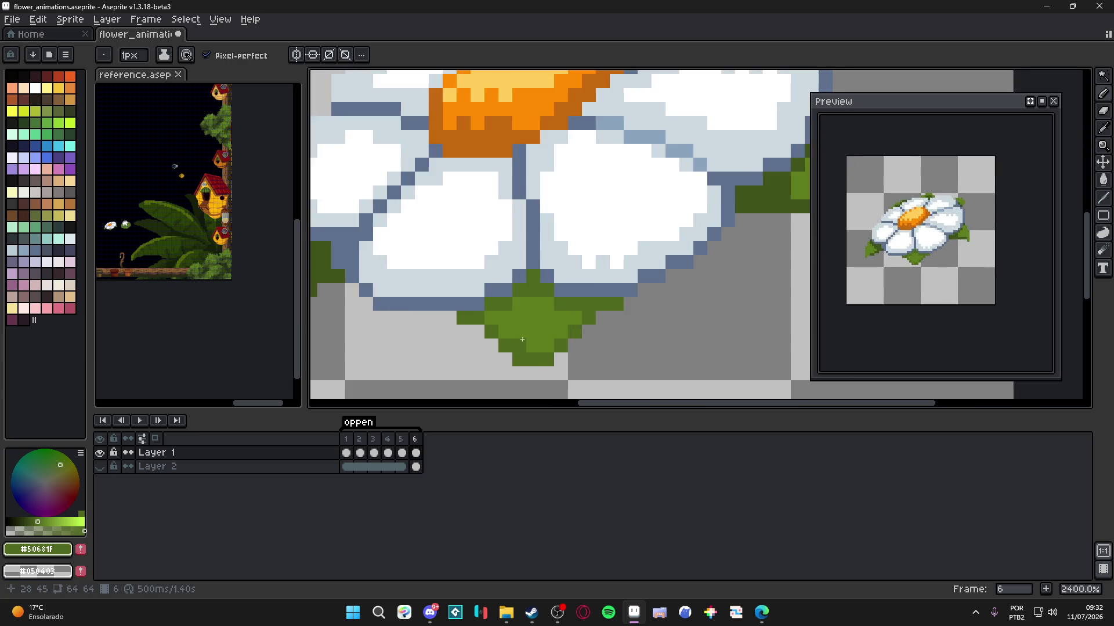
{"action": "scroll", "coordinate": [527, 342], "scroll_direction": "down", "scroll_amount": 3}
{"action": "key", "text": "ctrl+s"}
{"action": "scroll", "coordinate": [511, 382], "scroll_direction": "up", "scroll_amount": 3}
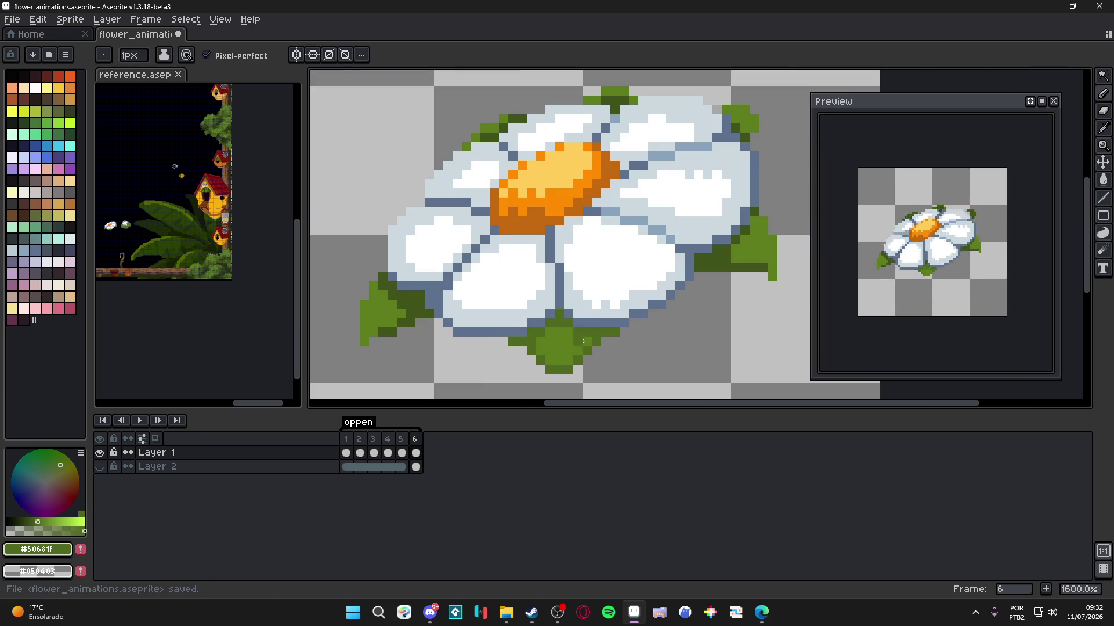
{"action": "scroll", "coordinate": [582, 347], "scroll_direction": "down", "scroll_amount": 3}
{"action": "scroll", "coordinate": [582, 346], "scroll_direction": "down", "scroll_amount": 1}
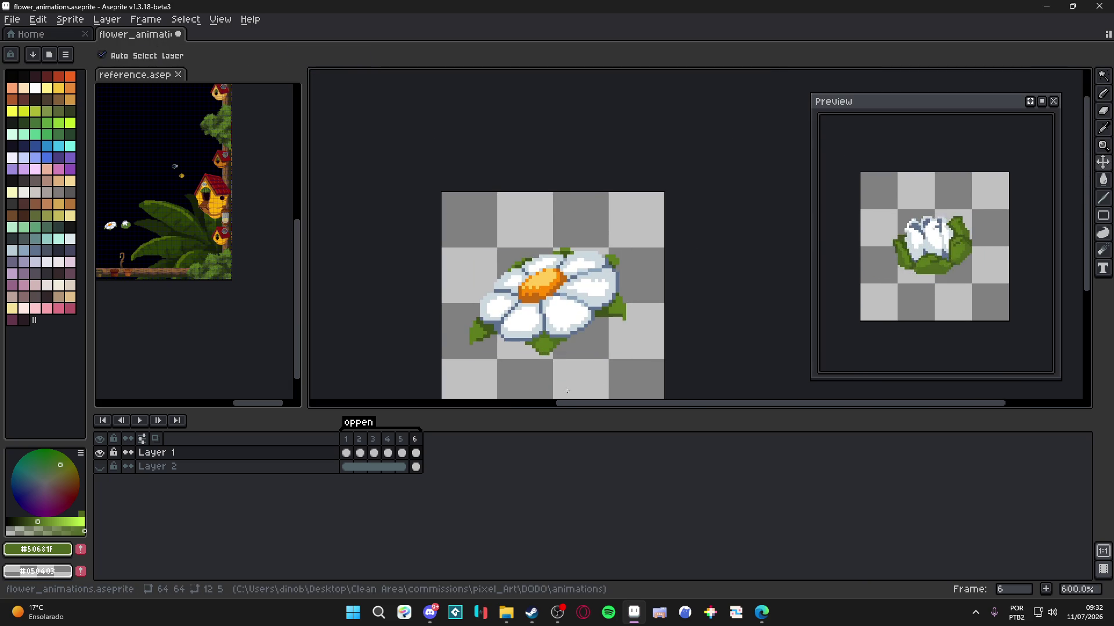
{"action": "left_click", "coordinate": [405, 447]}
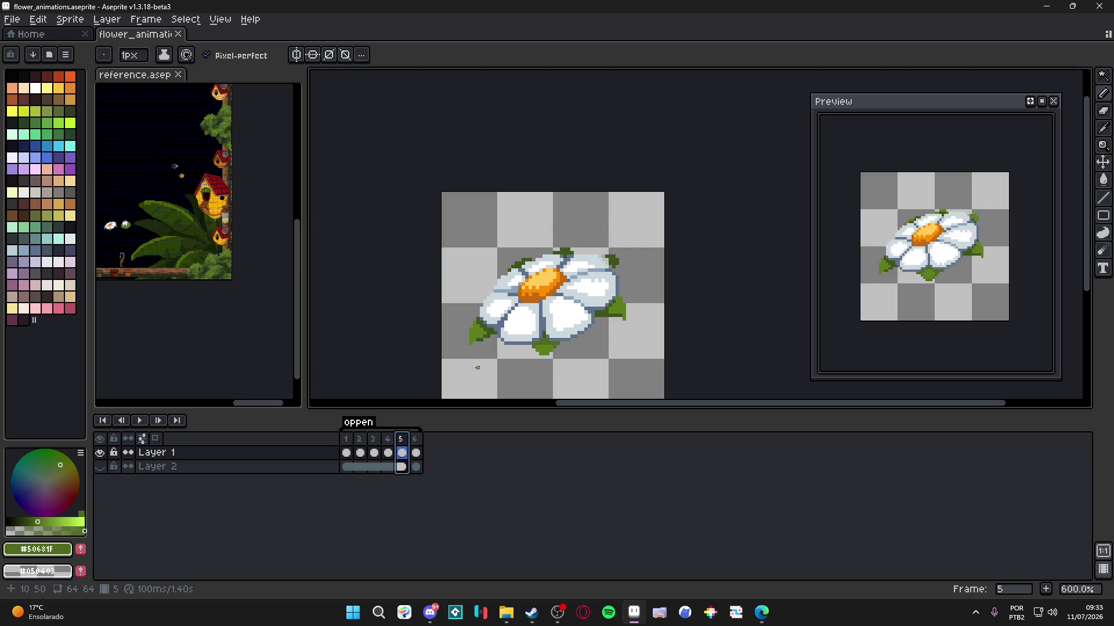
{"action": "scroll", "coordinate": [510, 299], "scroll_direction": "down", "scroll_amount": 1}
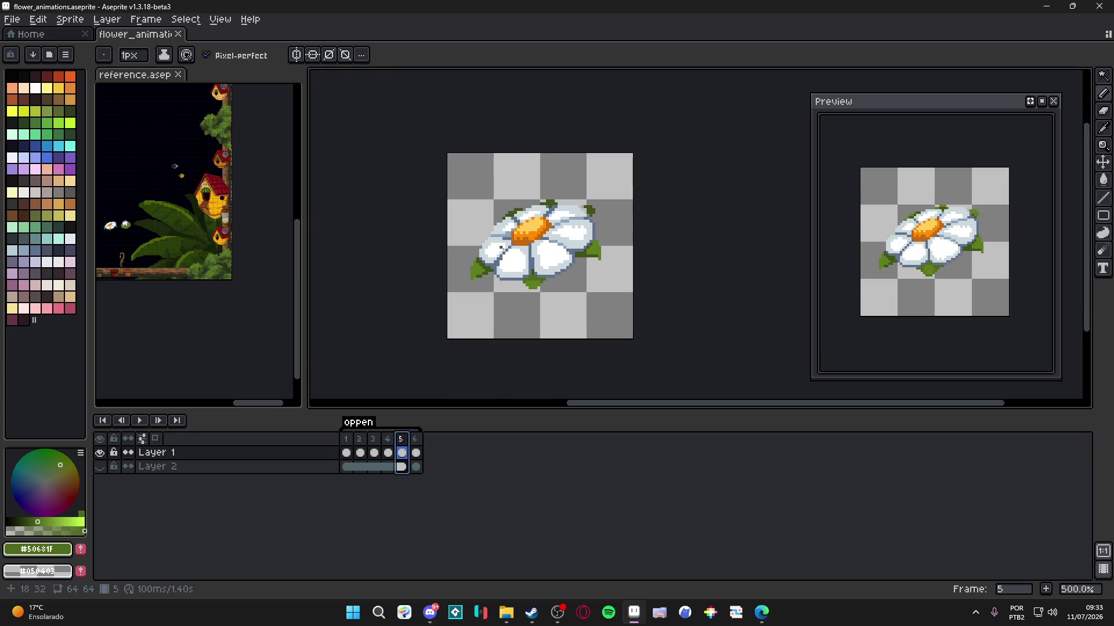
{"action": "left_click", "coordinate": [142, 421]}
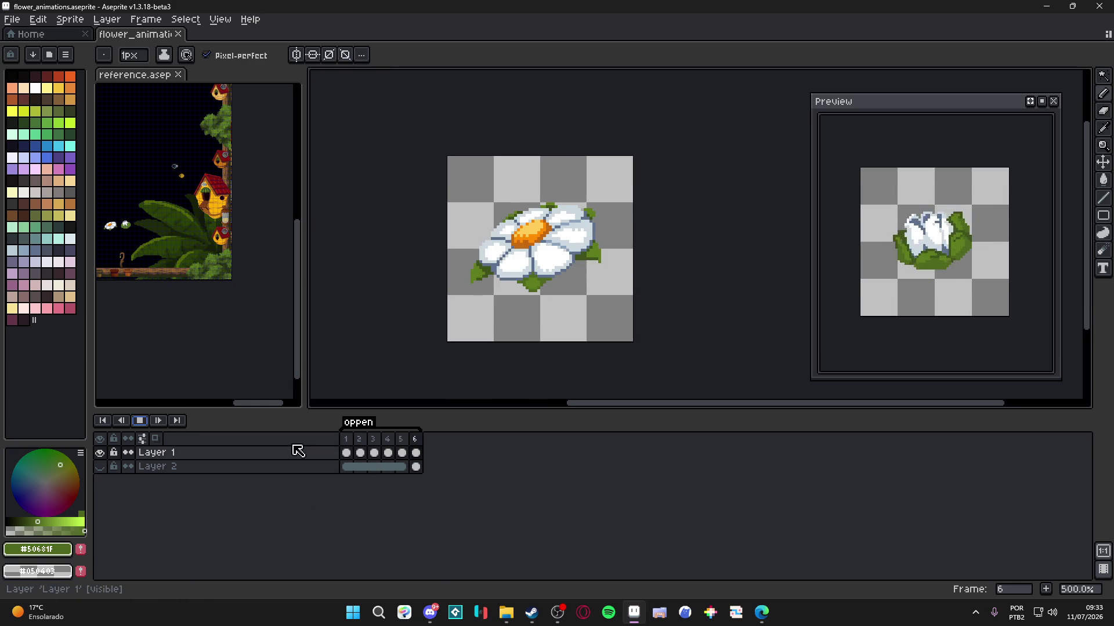
{"action": "left_click", "coordinate": [142, 421]}
{"action": "right_click", "coordinate": [141, 421]}
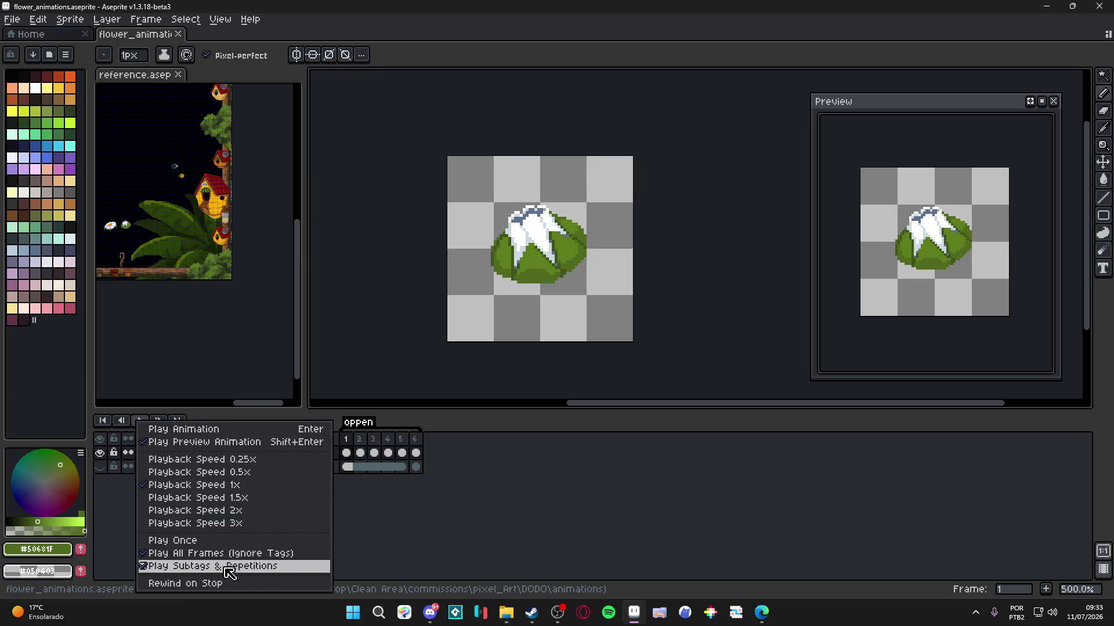
- Play all frames ignoring tags and reveal Layer 2's dark magenta background
{"action": "left_click", "coordinate": [157, 553]}
{"action": "left_click", "coordinate": [140, 421]}
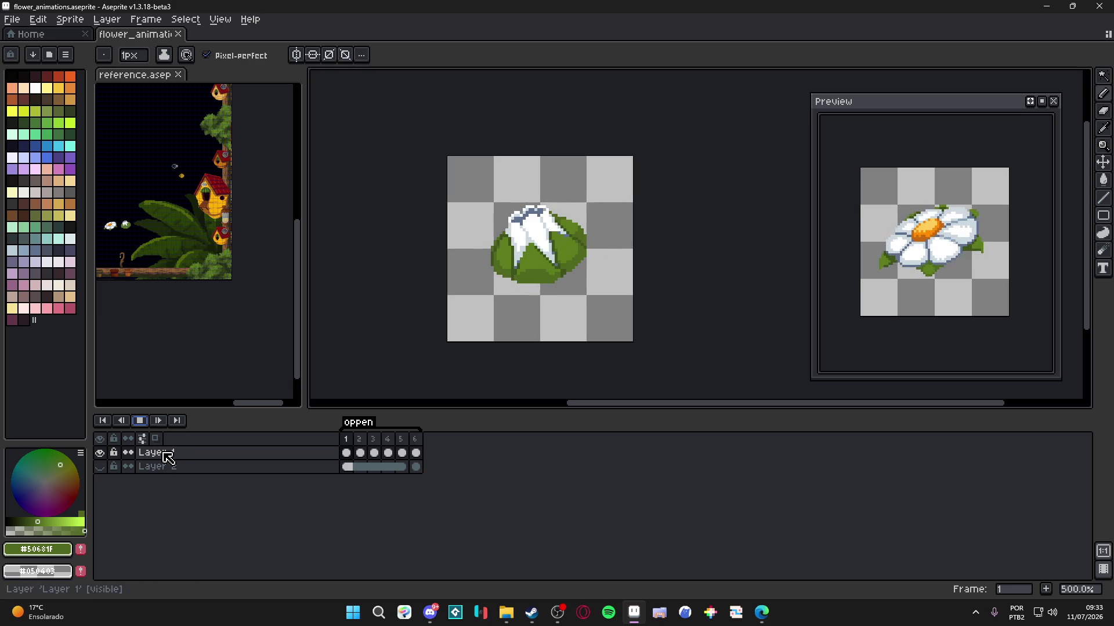
{"action": "left_click", "coordinate": [100, 466]}
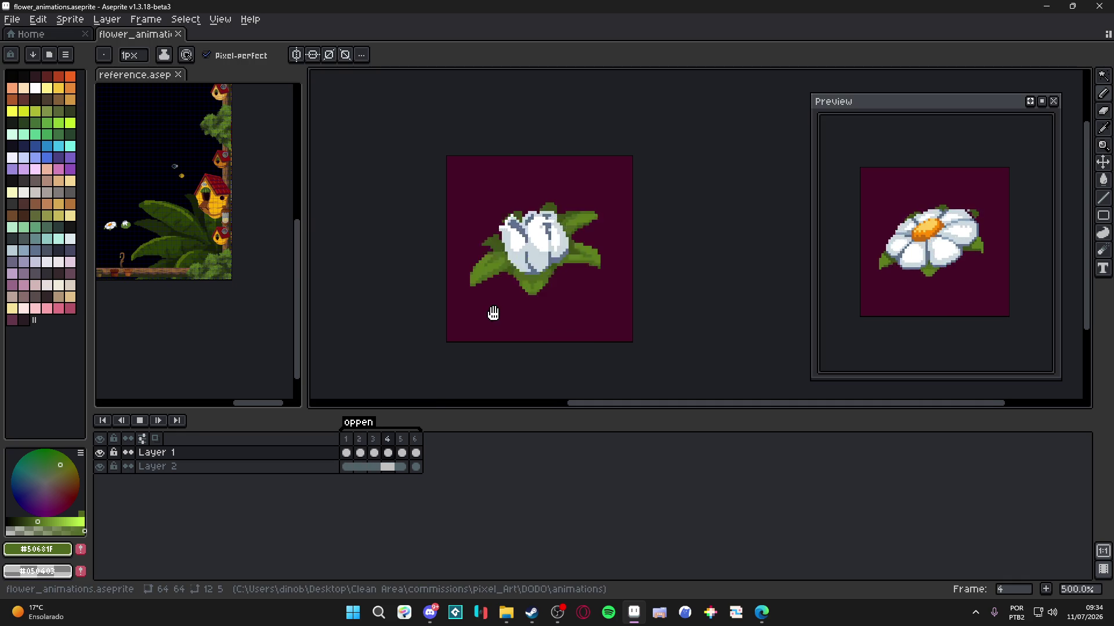
- Stop on the open daisy, replay from the bud, then bring the animations folder forward
{"action": "left_click", "coordinate": [412, 453]}
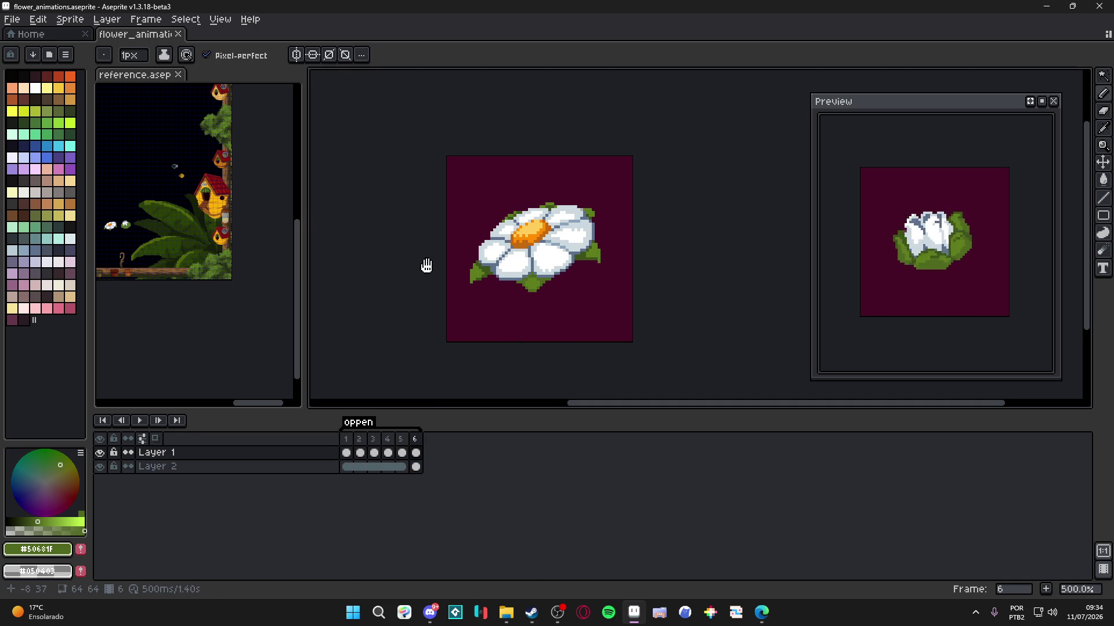
{"action": "left_click_drag", "start_coordinate": [423, 263], "coordinate": [441, 273]}
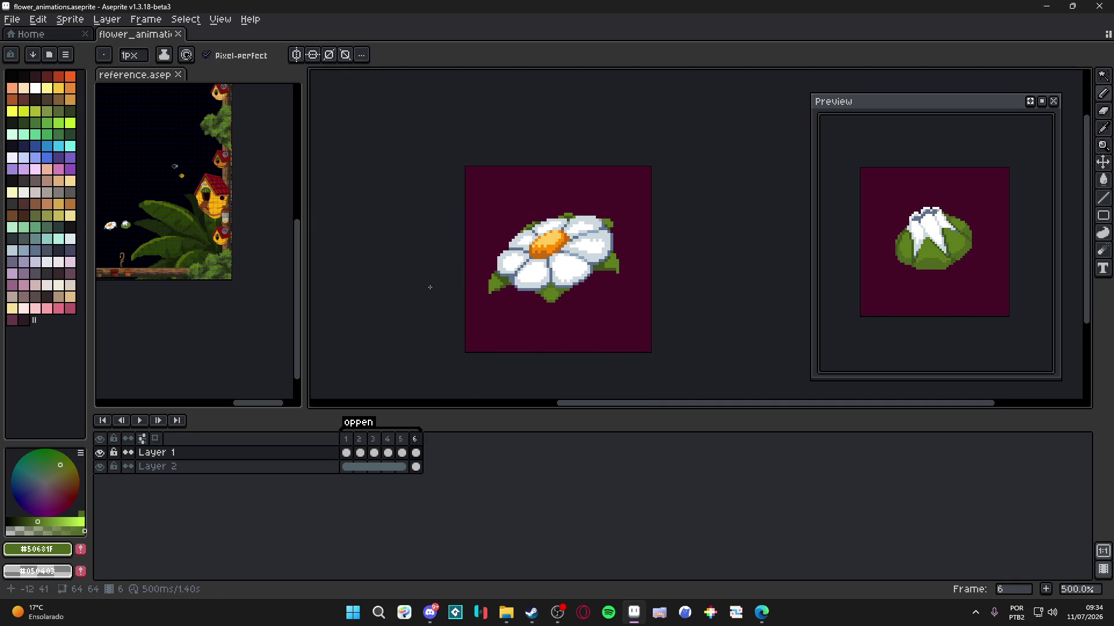
{"action": "left_click", "coordinate": [139, 420]}
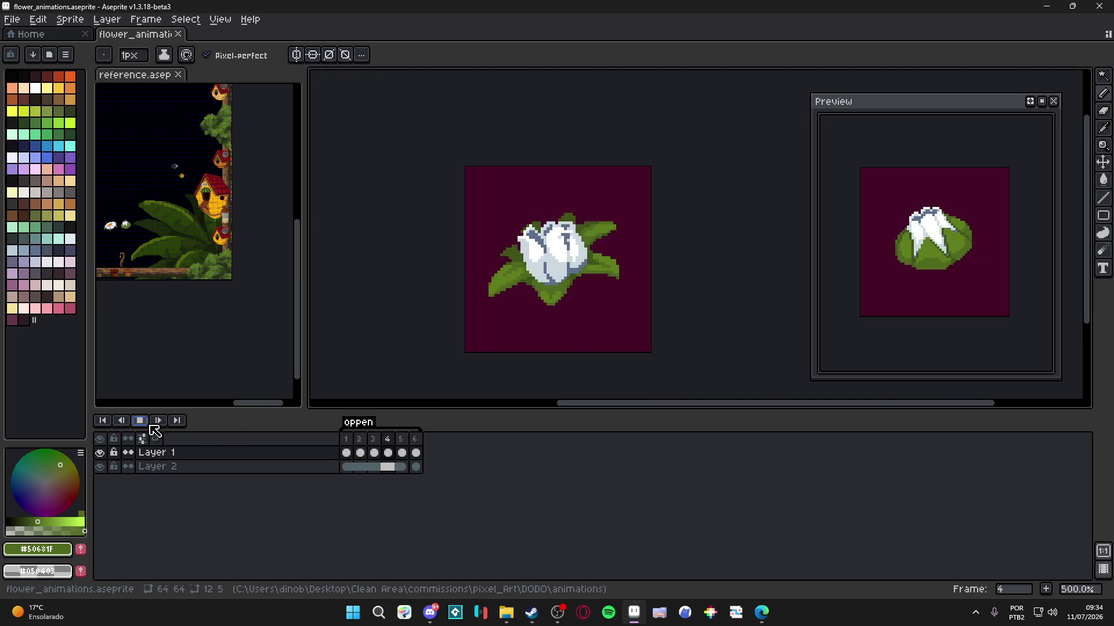
{"action": "left_click", "coordinate": [506, 612]}
{"action": "left_click", "coordinate": [271, 180]}
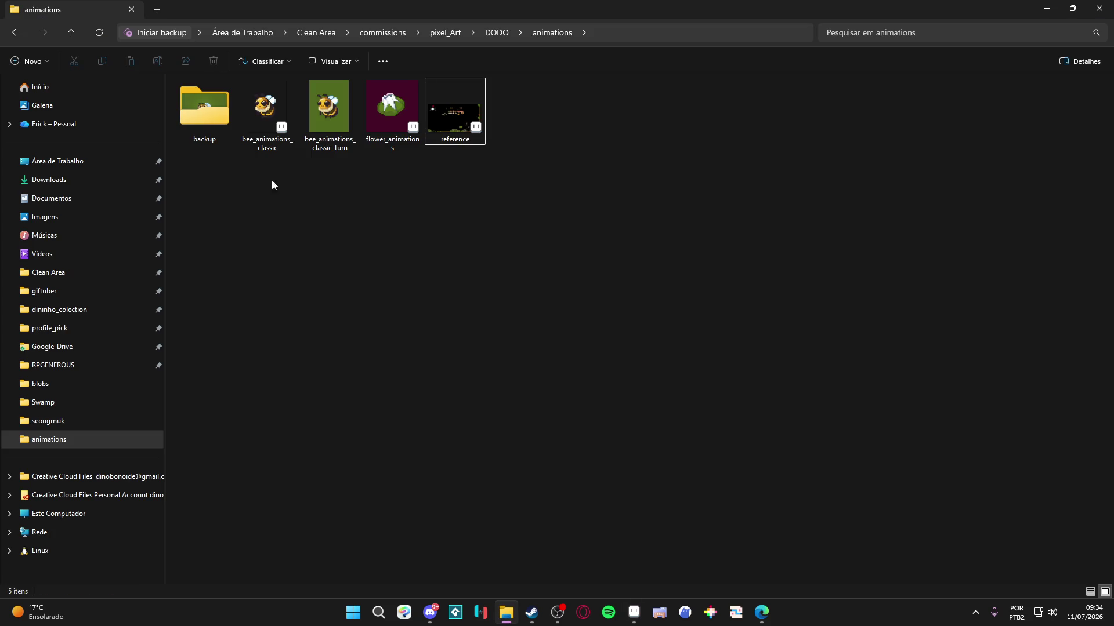
- Open bee_animations_classic.aseprite from the animations folder in Aseprite
{"action": "double_click", "coordinate": [288, 135]}
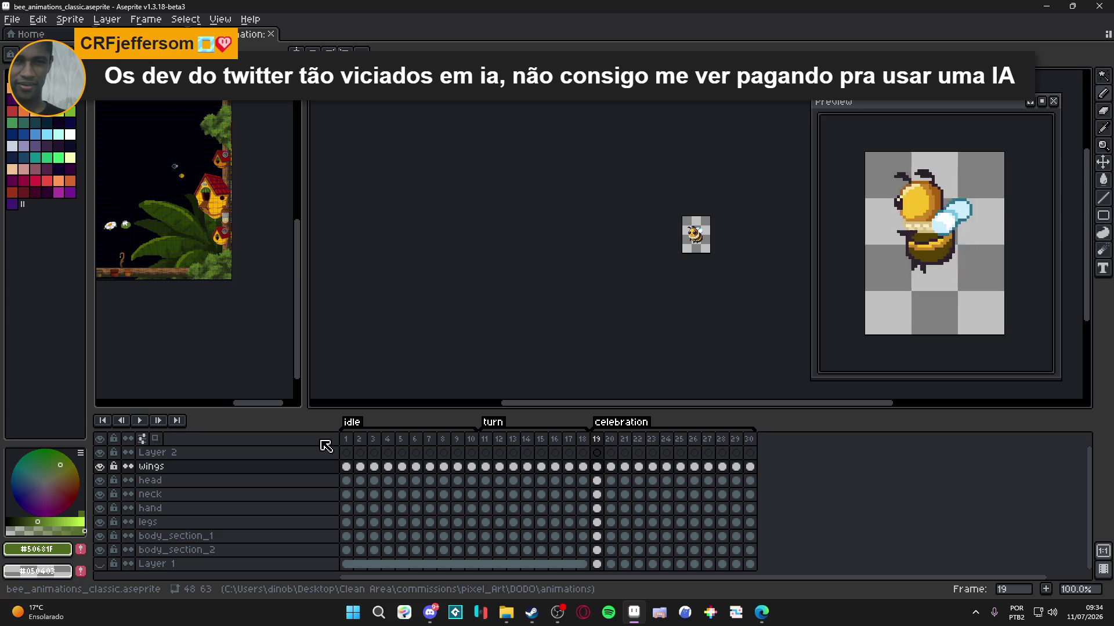
- Duplicate the bee's first frame and move the copy to the end as frame 31
{"action": "left_click", "coordinate": [345, 439]}
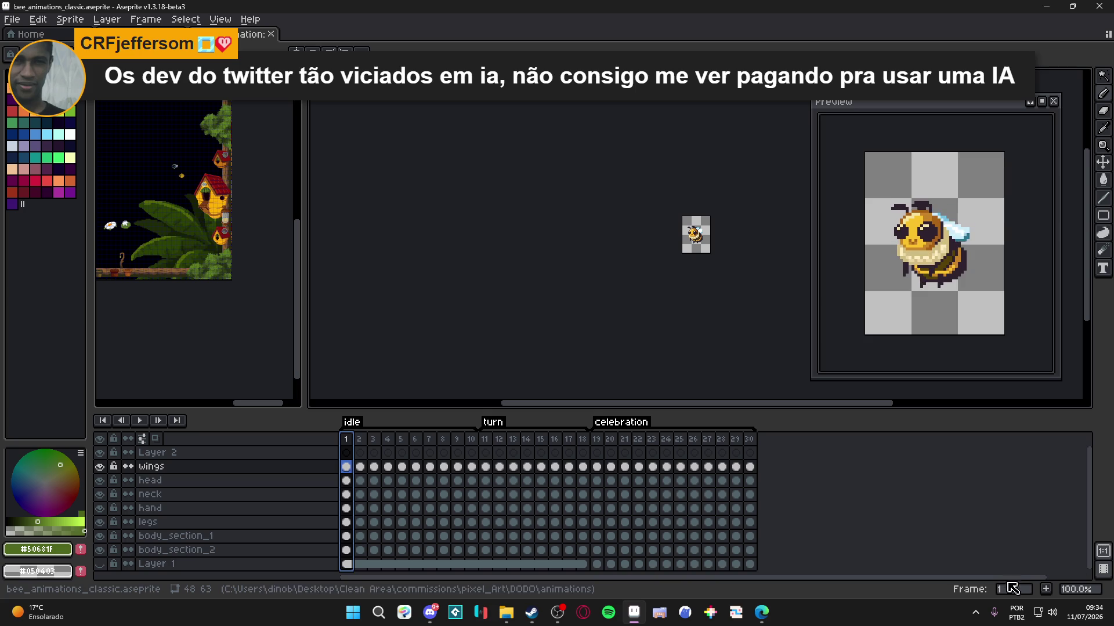
{"action": "left_click", "coordinate": [1046, 589]}
{"action": "left_click", "coordinate": [360, 440]}
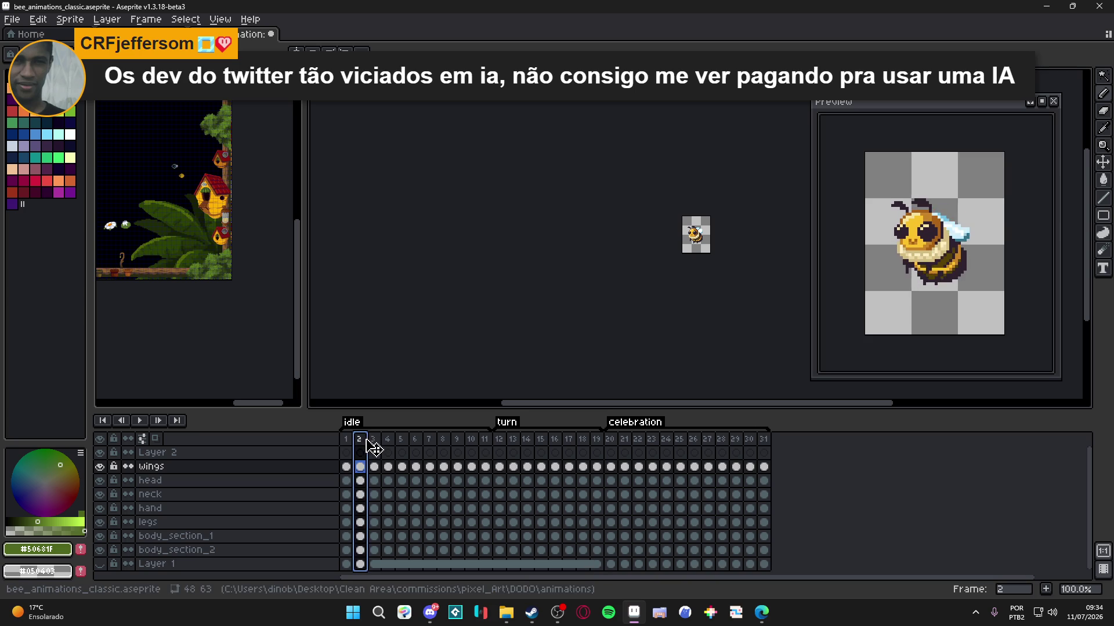
{"action": "left_click_drag", "start_coordinate": [852, 442], "coordinate": [851, 443]}
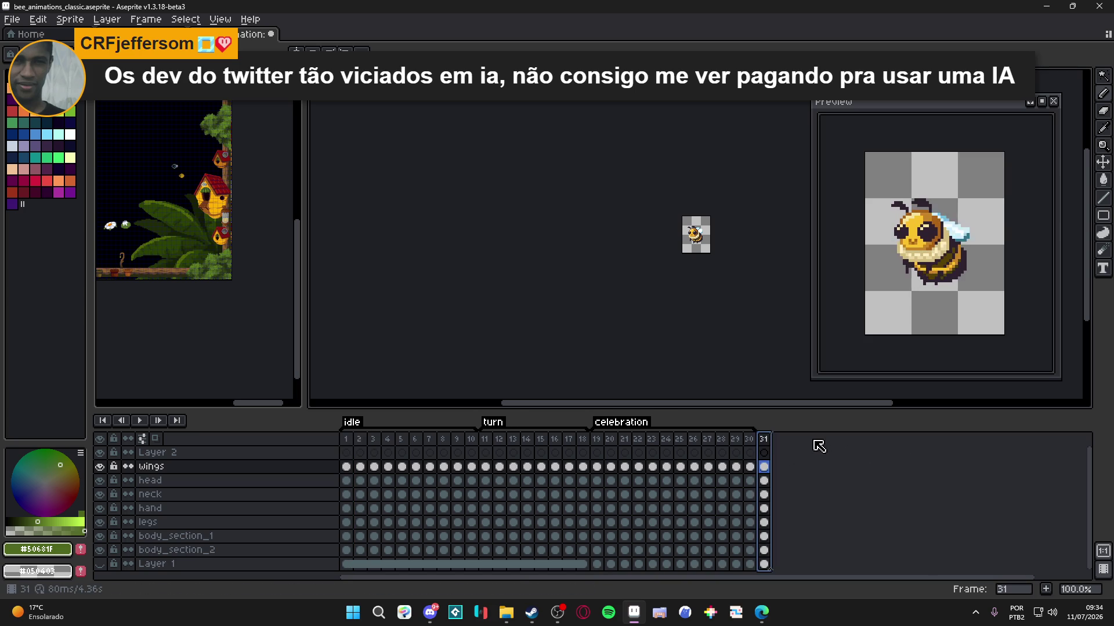
- Tag frame 31 as 'collecting' and save the bee sprite
{"action": "right_click", "coordinate": [764, 442]}
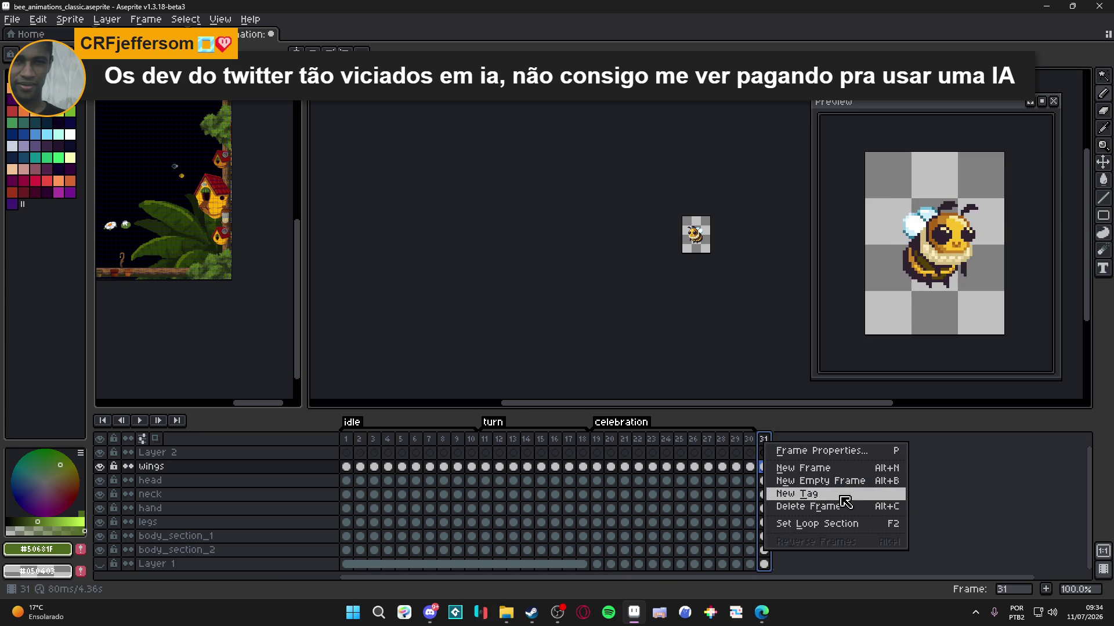
{"action": "left_click", "coordinate": [846, 493]}
{"action": "type", "text": "collecting"}
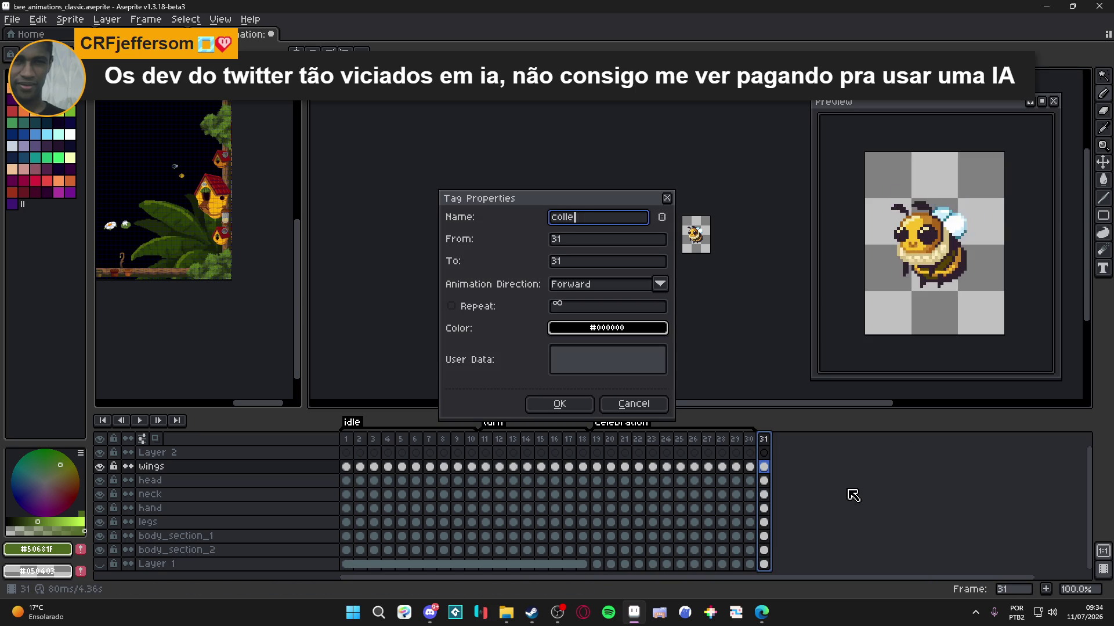
{"action": "key", "text": "Return"}
{"action": "key", "text": "ctrl+s"}
{"action": "left_click_drag", "start_coordinate": [659, 288], "coordinate": [485, 291]}
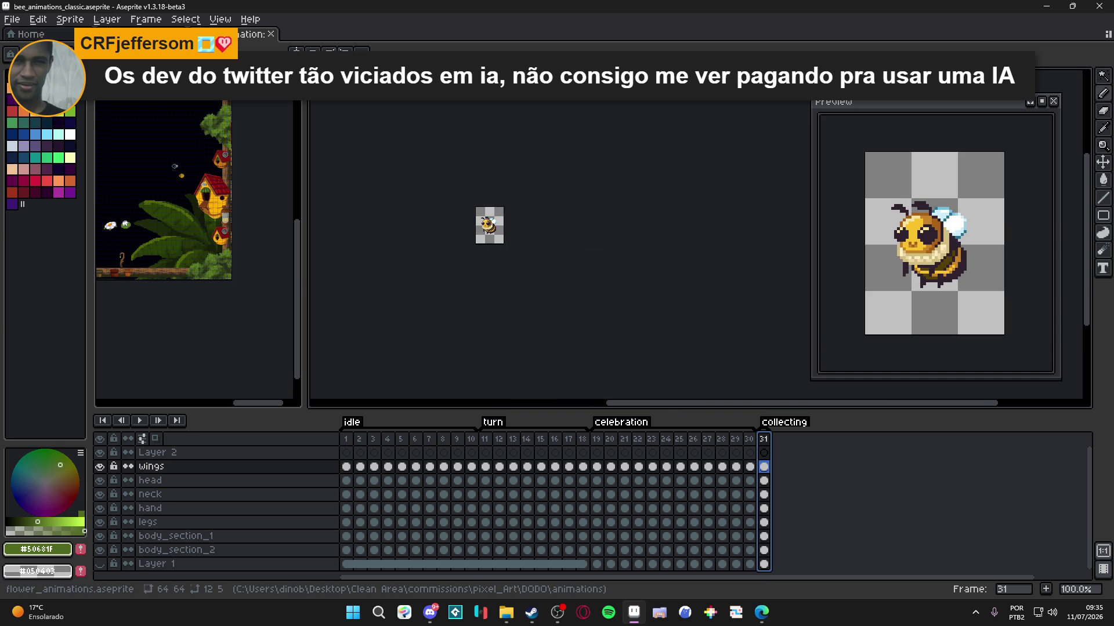
- Dock flower_animations.aseprite into its own separate panel
{"action": "left_click", "coordinate": [250, 33]}
{"action": "mouse_move", "coordinate": [250, 34]}
{"action": "left_mouse_down"}
{"action": "mouse_move", "coordinate": [248, 394]}
{"action": "mouse_move", "coordinate": [193, 325]}
{"action": "left_mouse_up"}
{"action": "scroll", "coordinate": [192, 325], "scroll_direction": "down", "scroll_amount": 1}
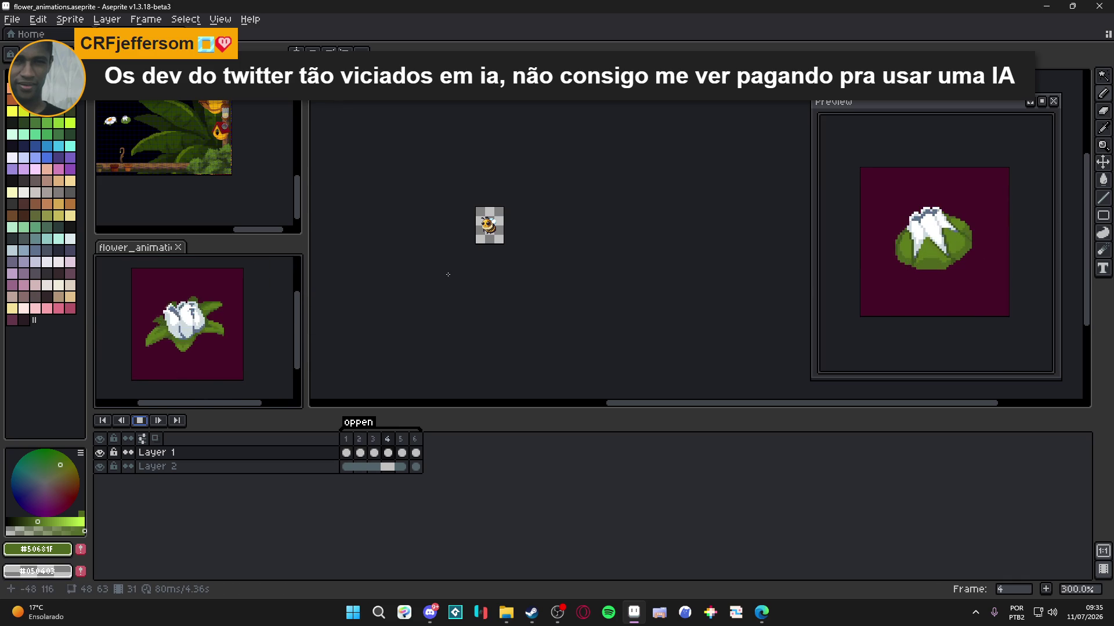
- Make bee_animations_classic the active editor and pan its canvas down and left
{"action": "left_click_drag", "start_coordinate": [461, 279], "coordinate": [460, 308]}
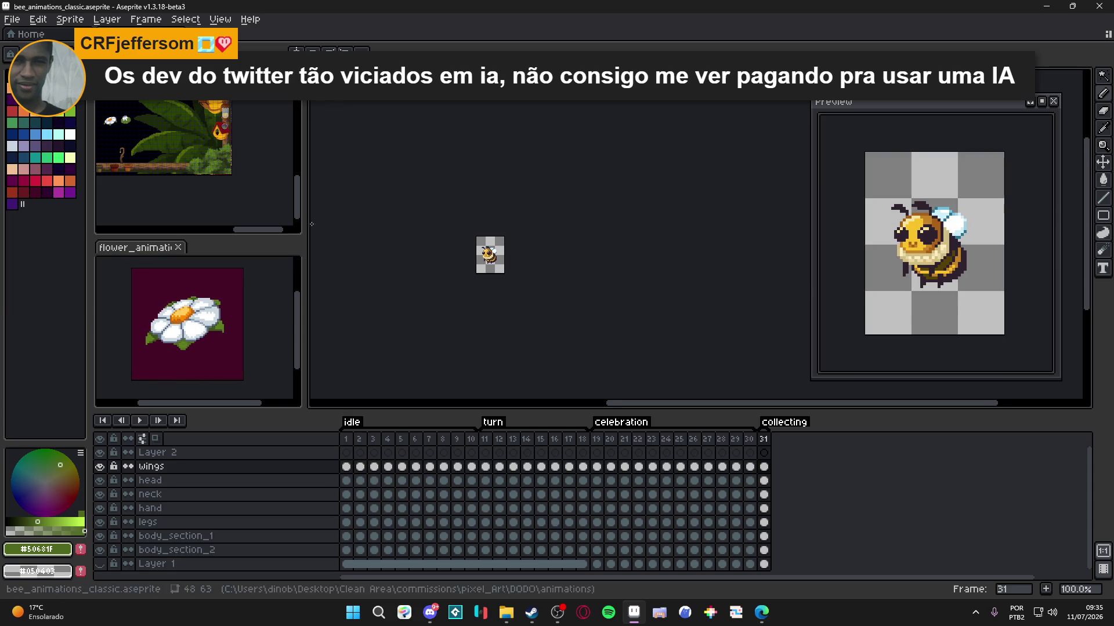
{"action": "left_click_drag", "start_coordinate": [506, 266], "coordinate": [484, 266]}
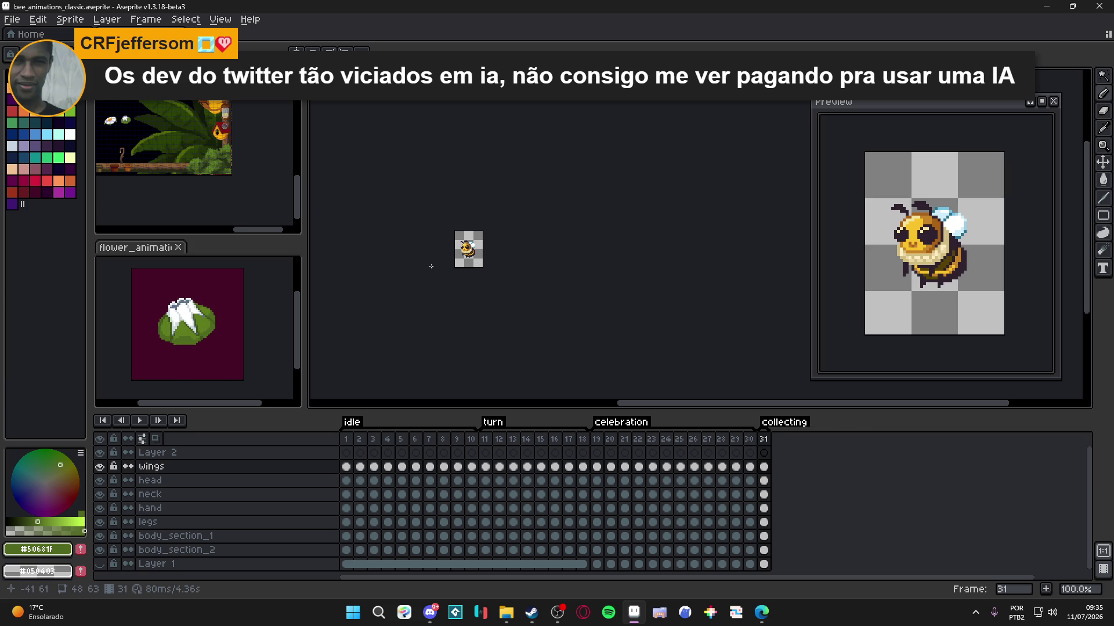
{"action": "left_click_drag", "start_coordinate": [431, 266], "coordinate": [451, 281]}
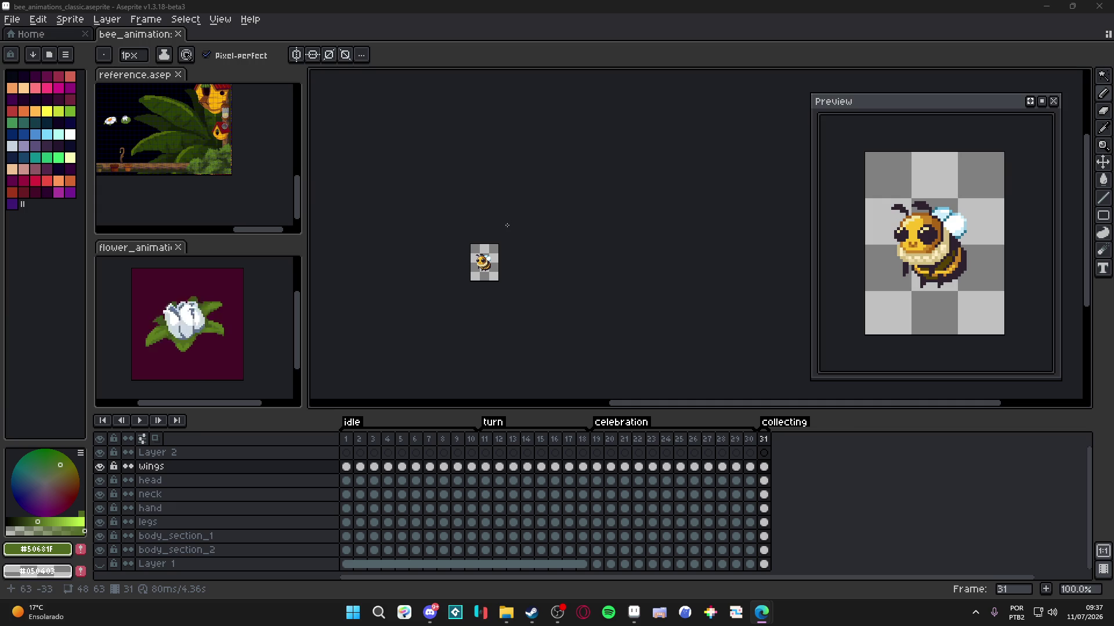
- Save the bee sprite, zoom in to 400%, then switch from Aseprite to Edge
{"action": "left_click_drag", "start_coordinate": [507, 225], "coordinate": [539, 229]}
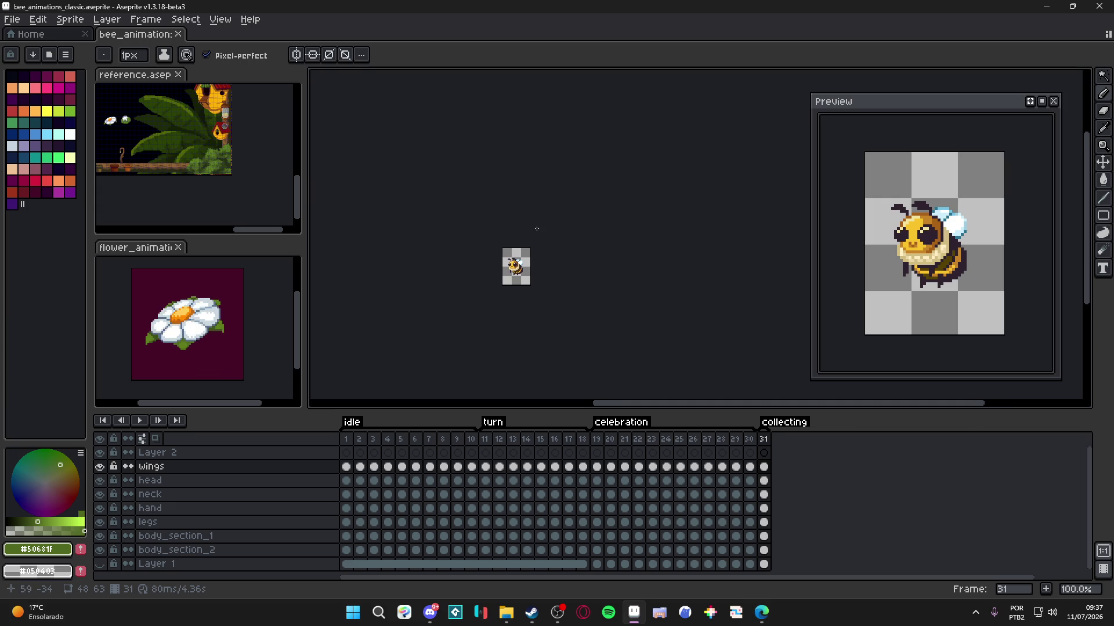
{"action": "key", "text": "ctrl+s"}
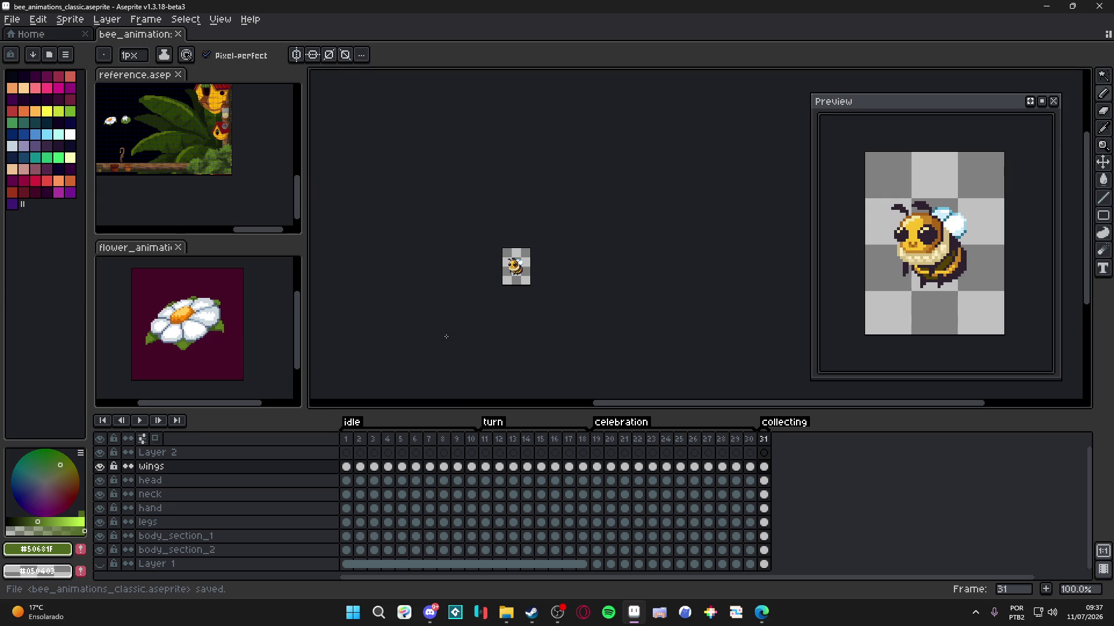
{"action": "scroll", "coordinate": [516, 281], "scroll_direction": "up", "scroll_amount": 3}
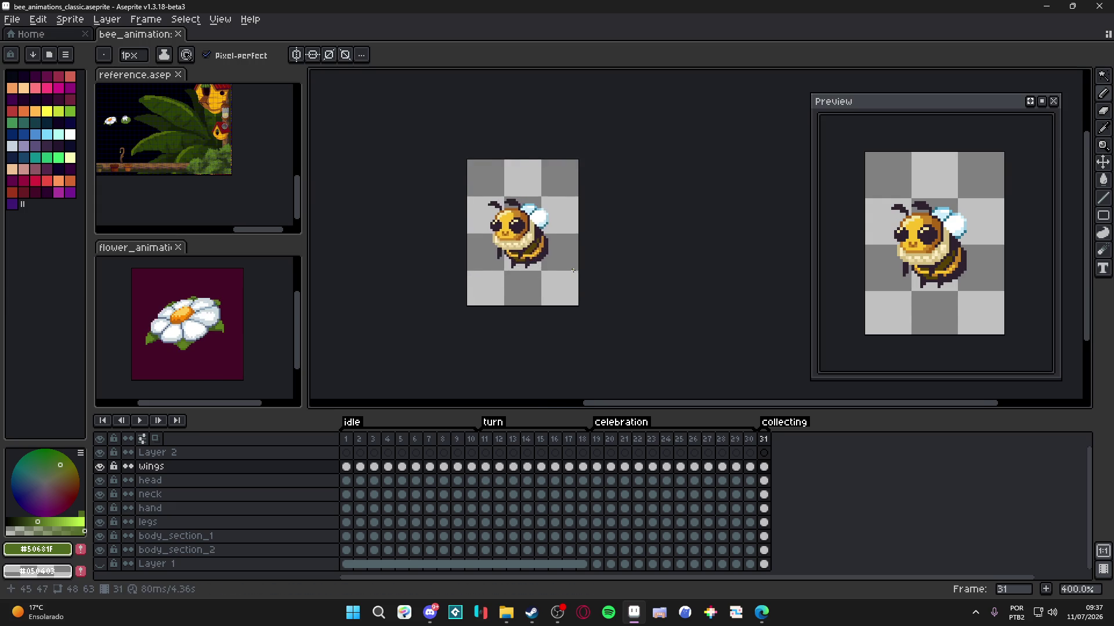
{"action": "left_click_drag", "start_coordinate": [573, 270], "coordinate": [591, 296]}
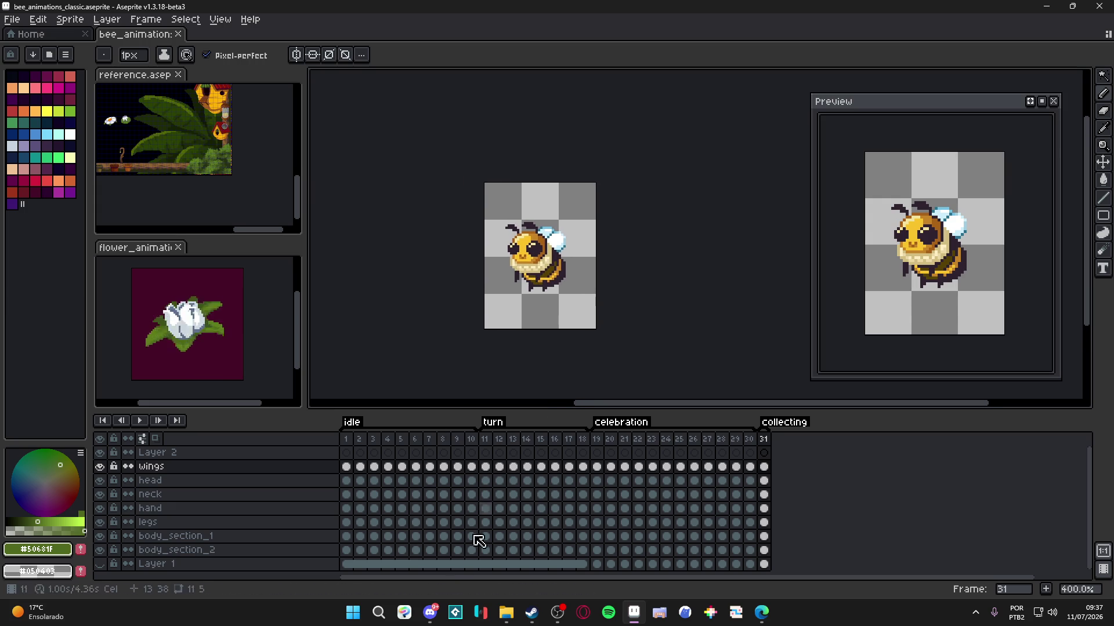
{"action": "left_click", "coordinate": [348, 608]}
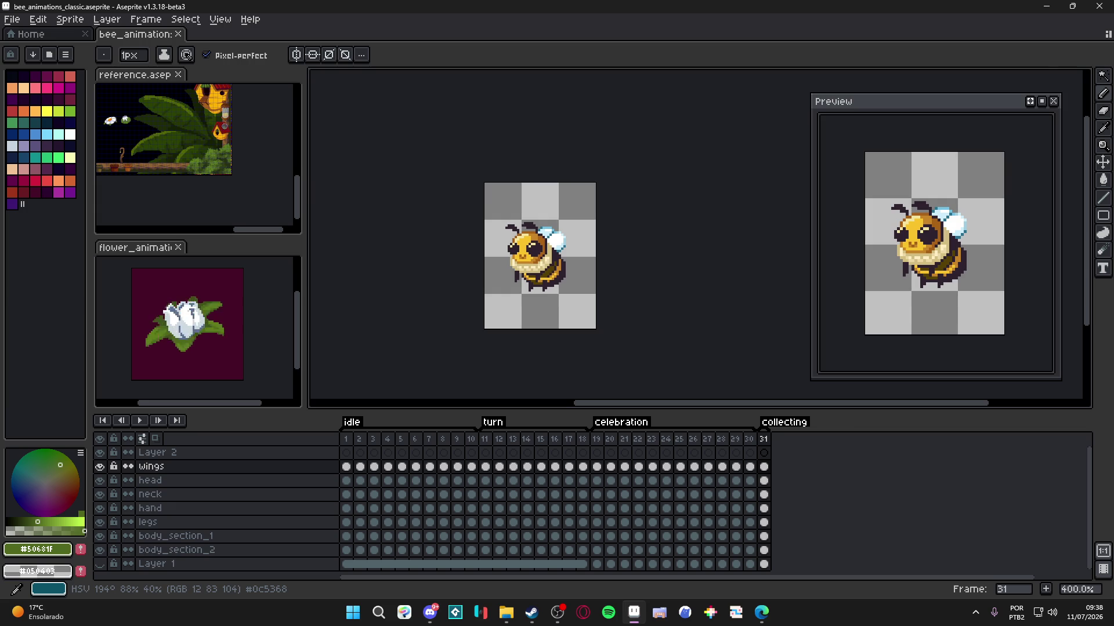
{"action": "key", "text": "alt+Tab"}
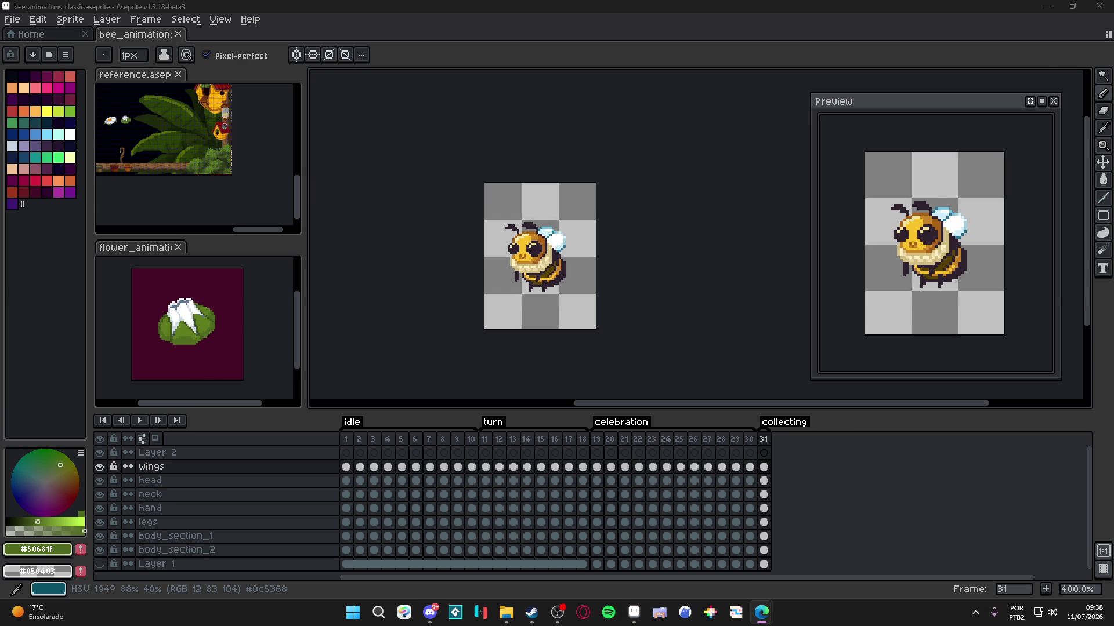
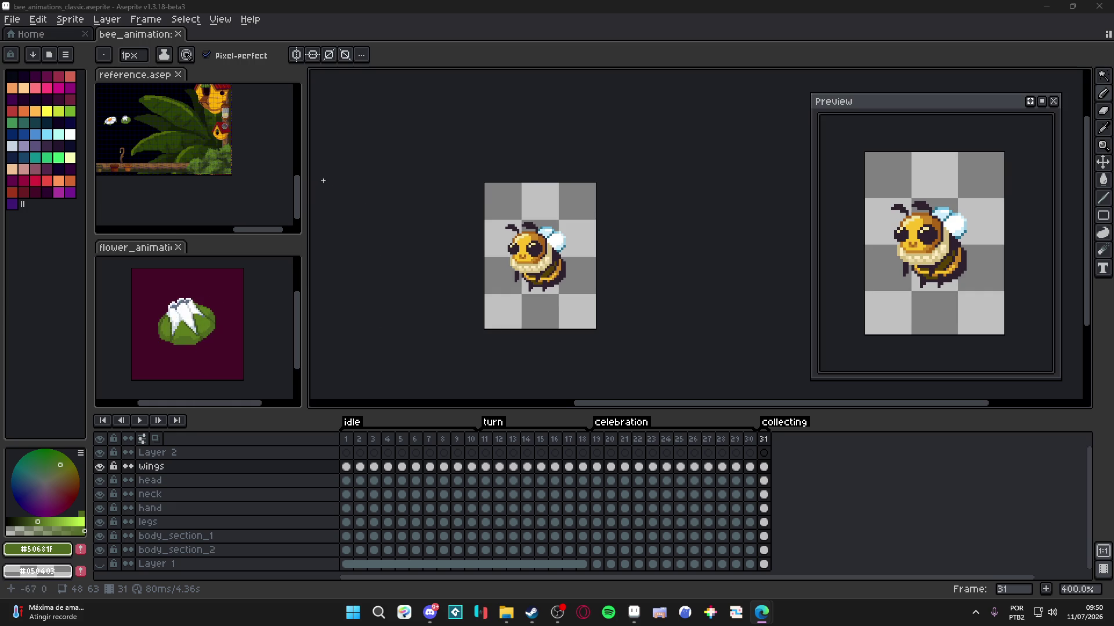
- Leave Aseprite and bring up the browser showing the Revived House X post
{"action": "left_click_drag", "start_coordinate": [493, 303], "coordinate": [500, 305]}
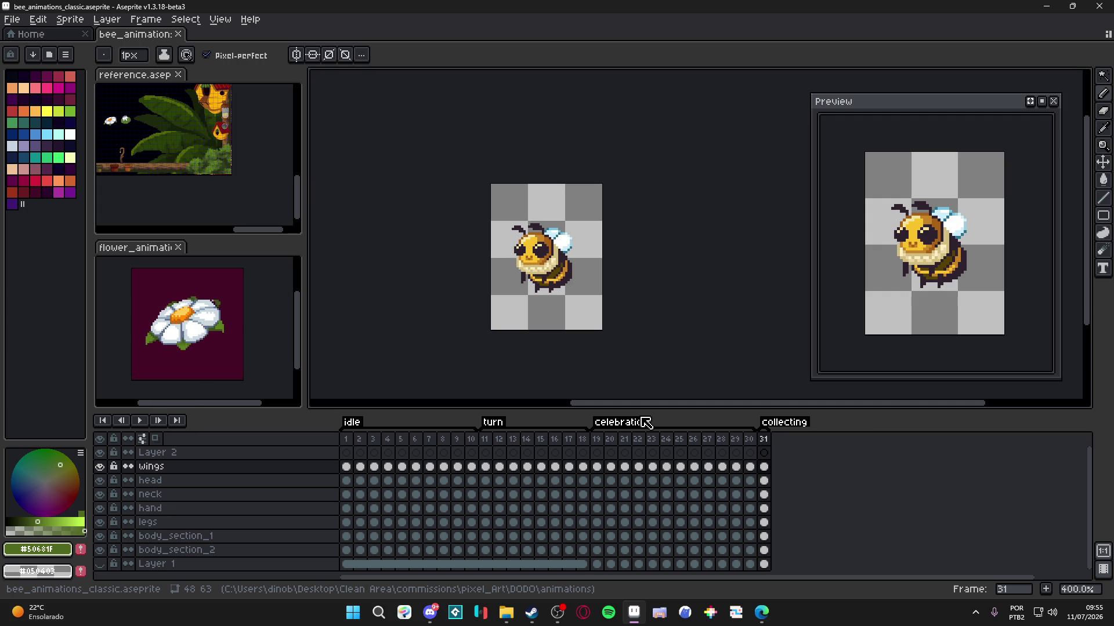
{"action": "key", "text": "alt+Tab"}
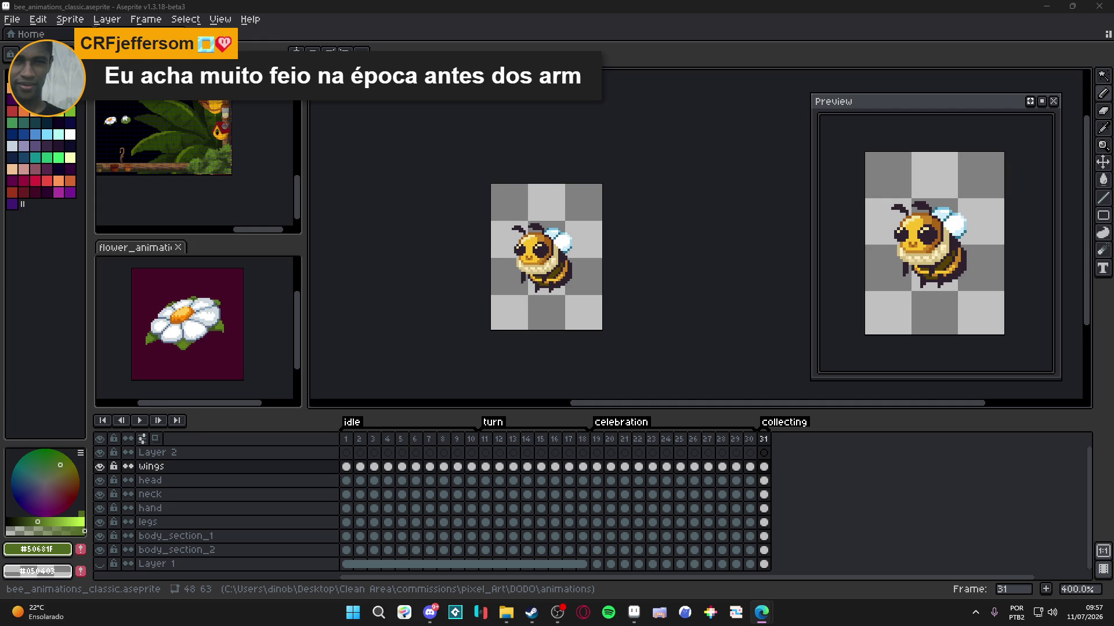
{"action": "key", "text": "alt+Tab"}
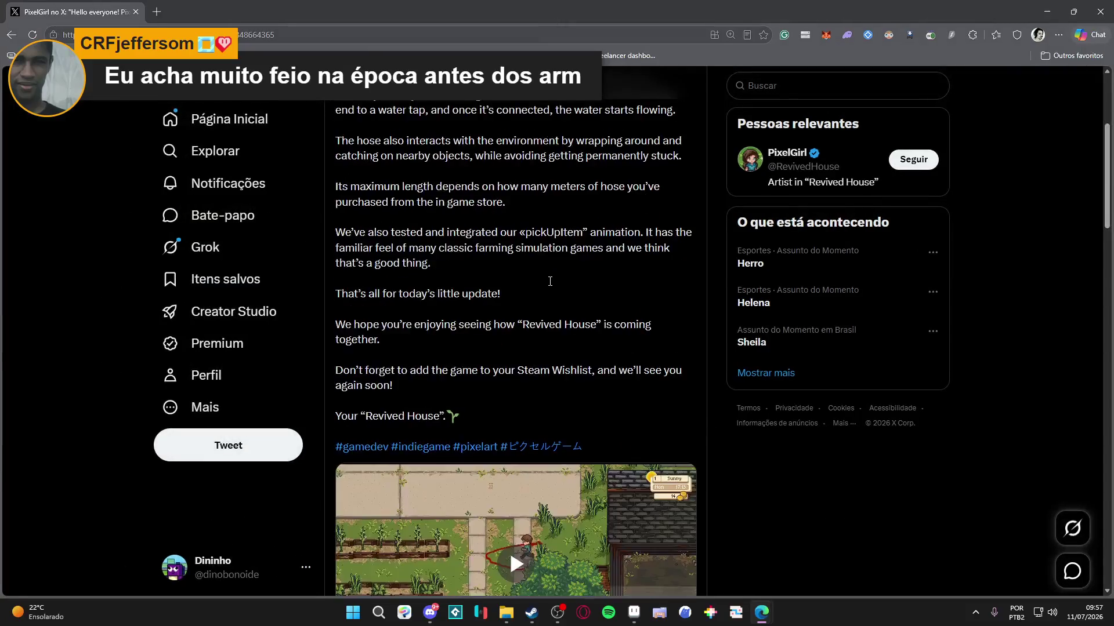
- Watch the Revived House post's video full screen, pause it at 0:10, then return Home
{"action": "scroll", "coordinate": [577, 325], "scroll_direction": "down", "scroll_amount": 4}
{"action": "double_click", "coordinate": [649, 416]}
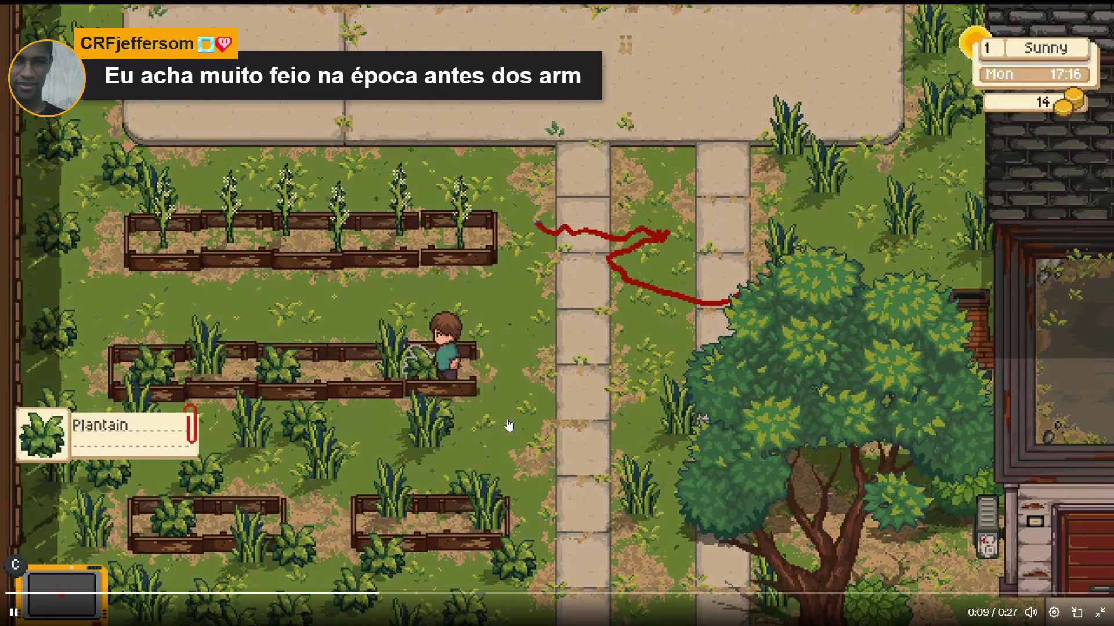
{"action": "left_click", "coordinate": [509, 427]}
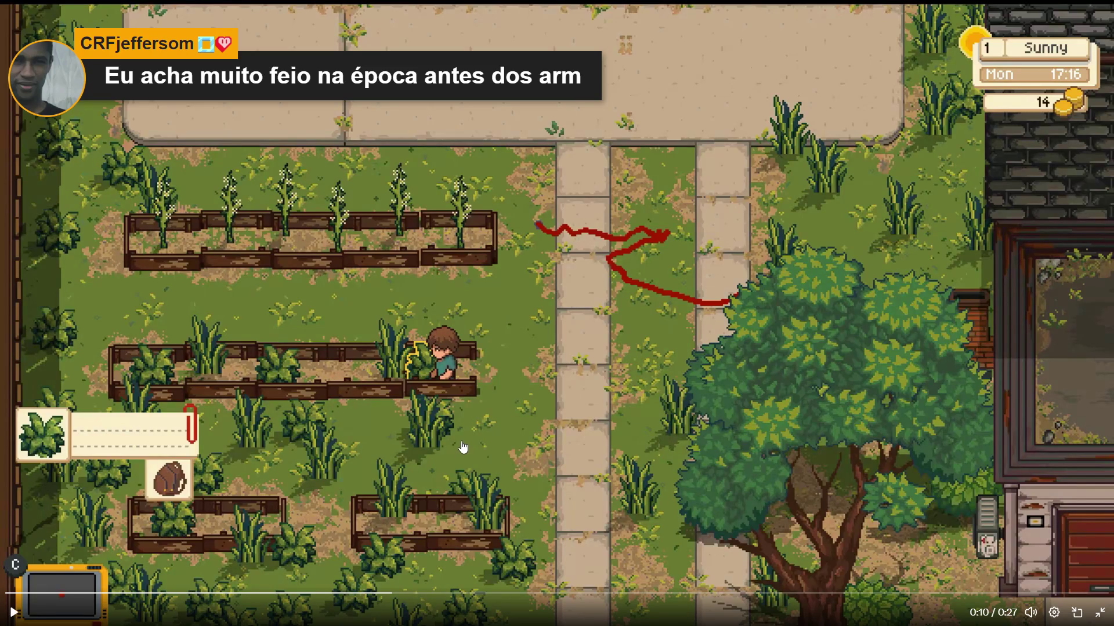
{"action": "left_click", "coordinate": [1098, 615]}
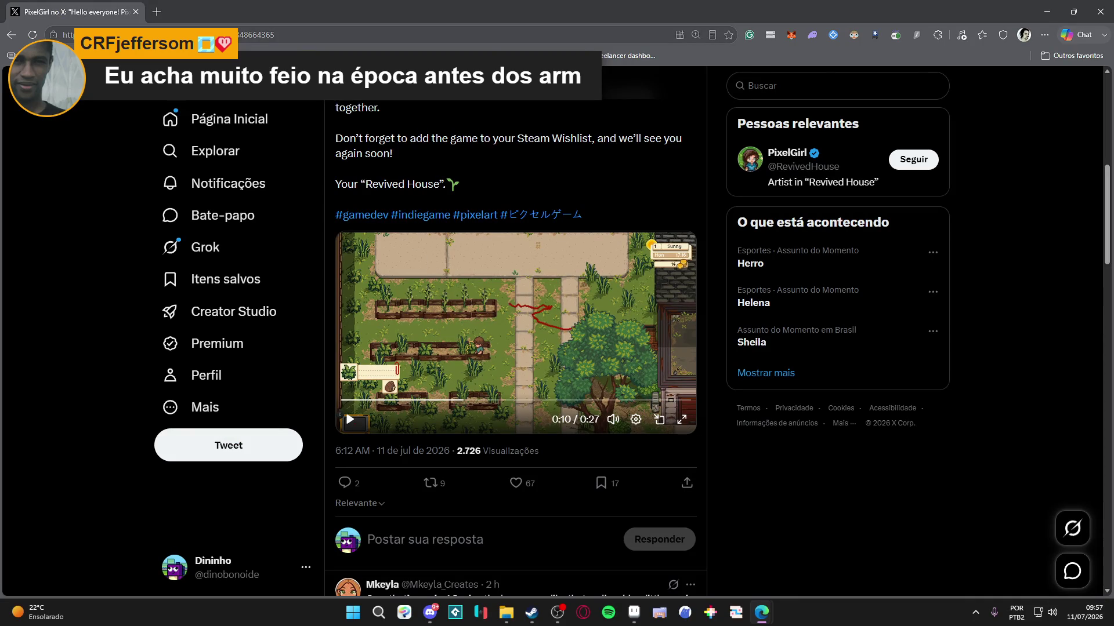
{"action": "left_click", "coordinate": [192, 119]}
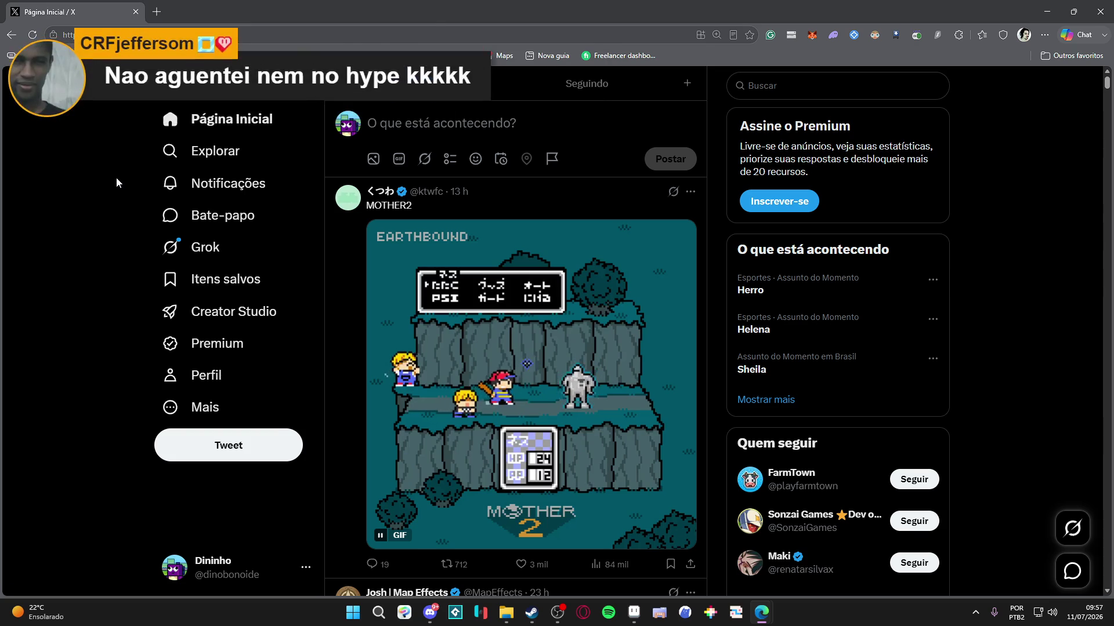
- Mark the star-stickers post and the German TV video post as not interesting
{"action": "scroll", "coordinate": [127, 221], "scroll_direction": "down", "scroll_amount": 10}
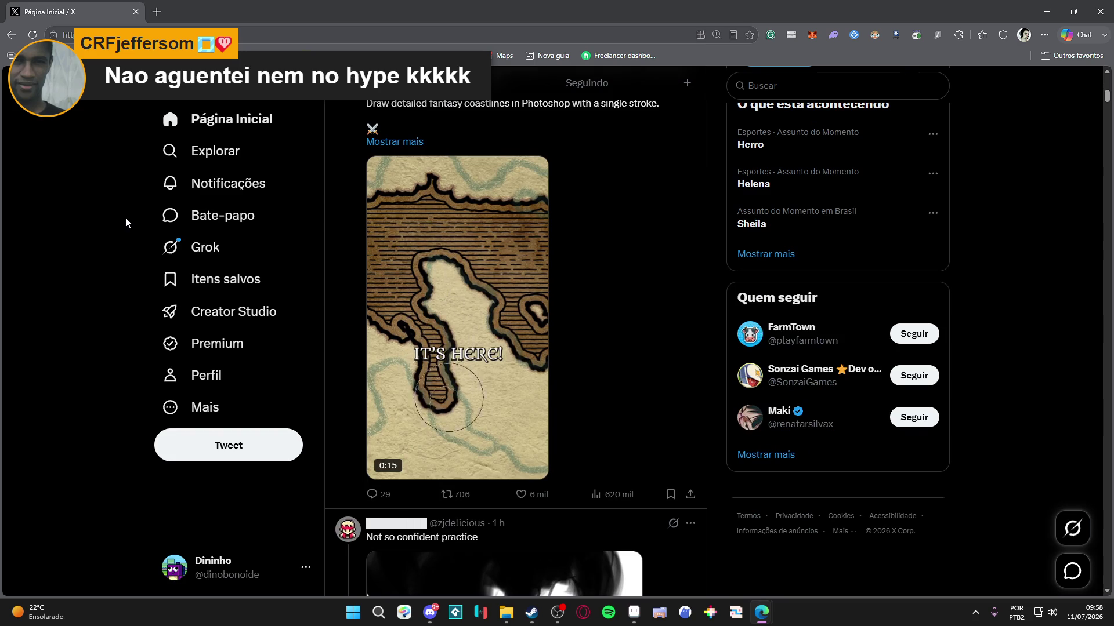
{"action": "scroll", "coordinate": [125, 217], "scroll_direction": "up", "scroll_amount": 2}
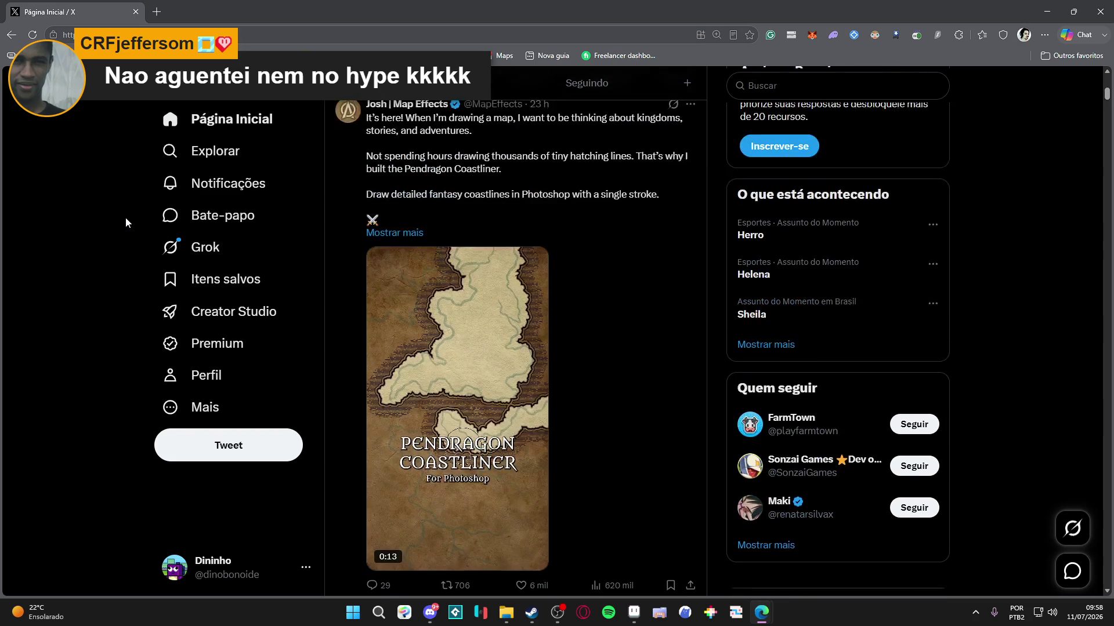
{"action": "scroll", "coordinate": [101, 249], "scroll_direction": "down", "scroll_amount": 2}
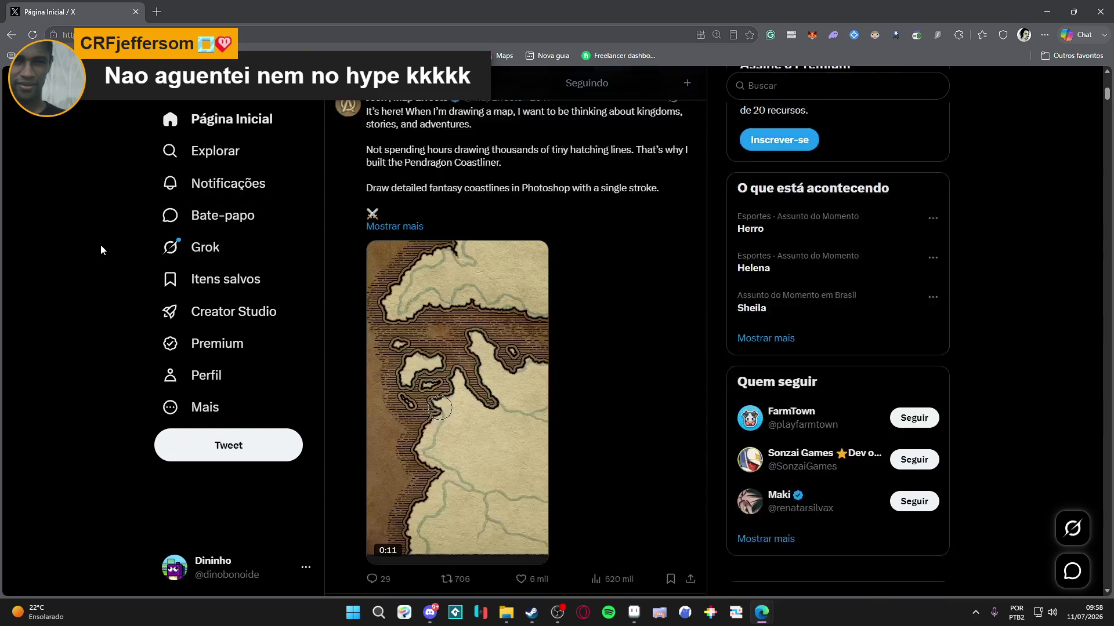
{"action": "scroll", "coordinate": [100, 246], "scroll_direction": "down", "scroll_amount": 10}
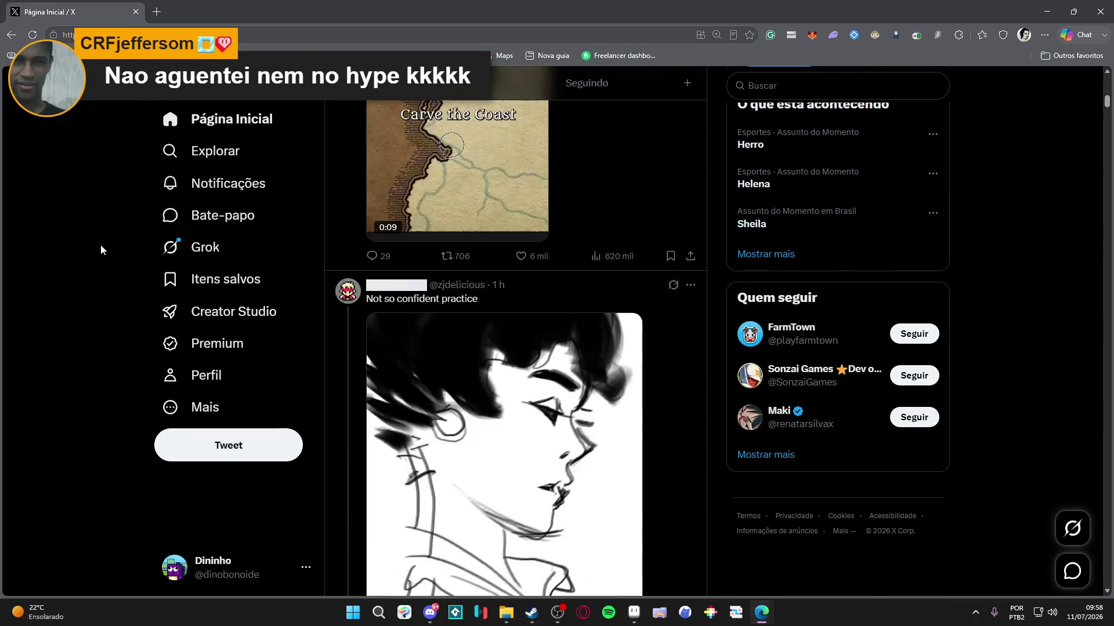
{"action": "scroll", "coordinate": [101, 248], "scroll_direction": "down", "scroll_amount": 5}
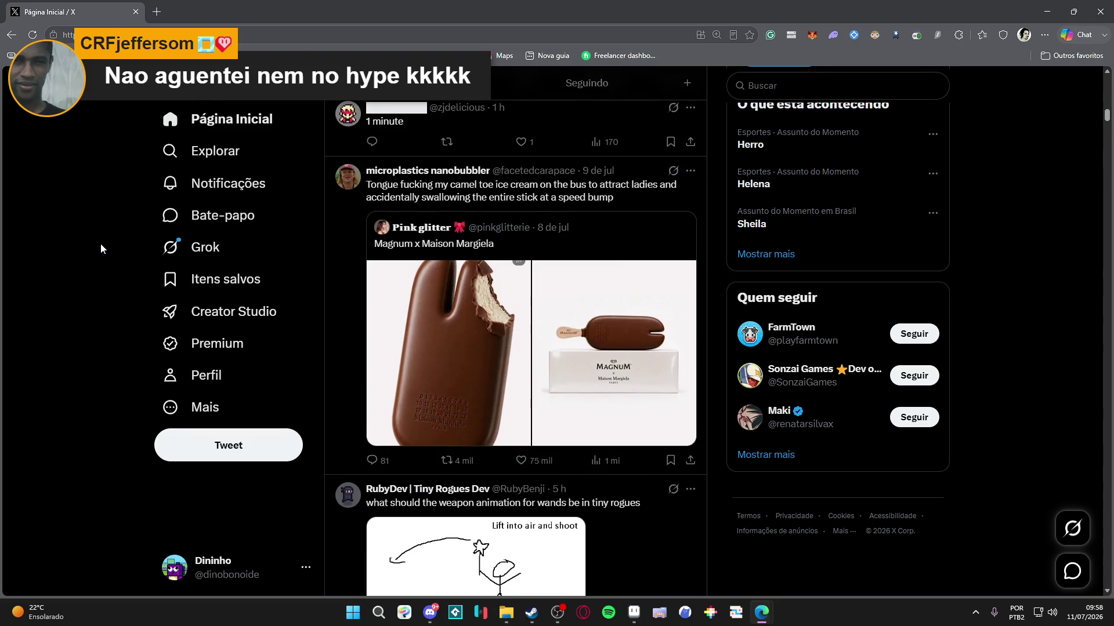
{"action": "scroll", "coordinate": [101, 249], "scroll_direction": "down", "scroll_amount": 15}
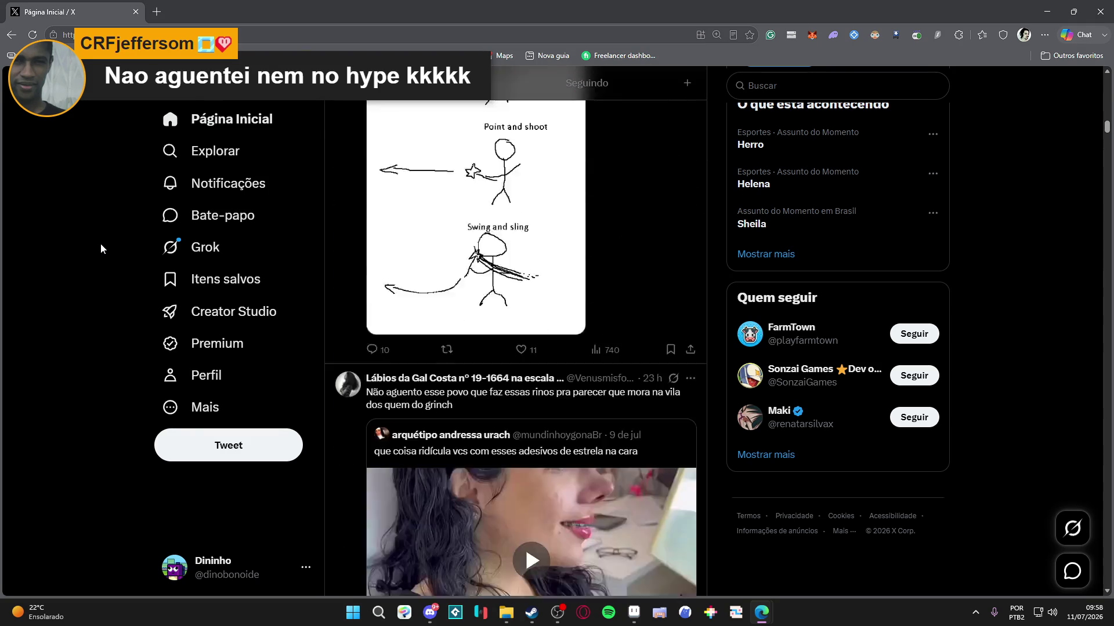
{"action": "scroll", "coordinate": [100, 248], "scroll_direction": "up", "scroll_amount": 4}
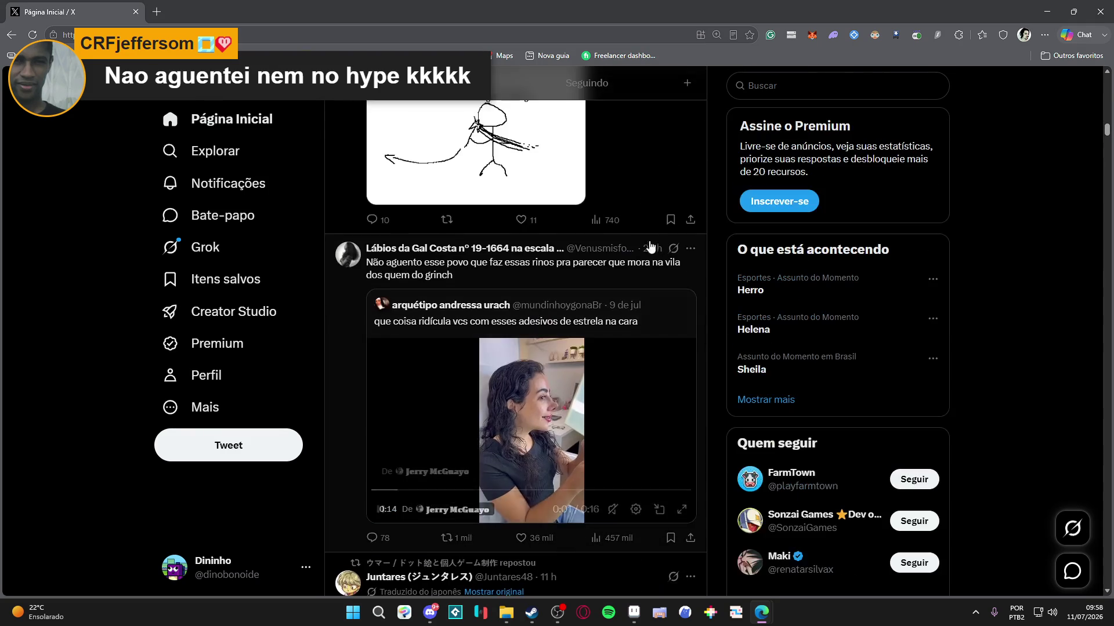
{"action": "left_click", "coordinate": [690, 249]}
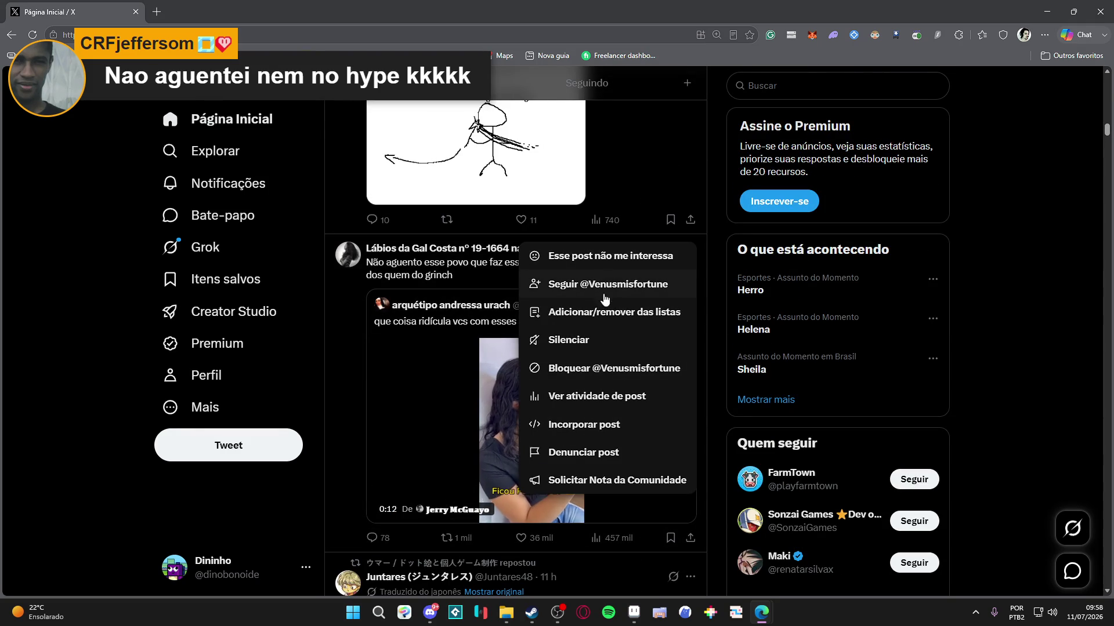
{"action": "left_click", "coordinate": [590, 267]}
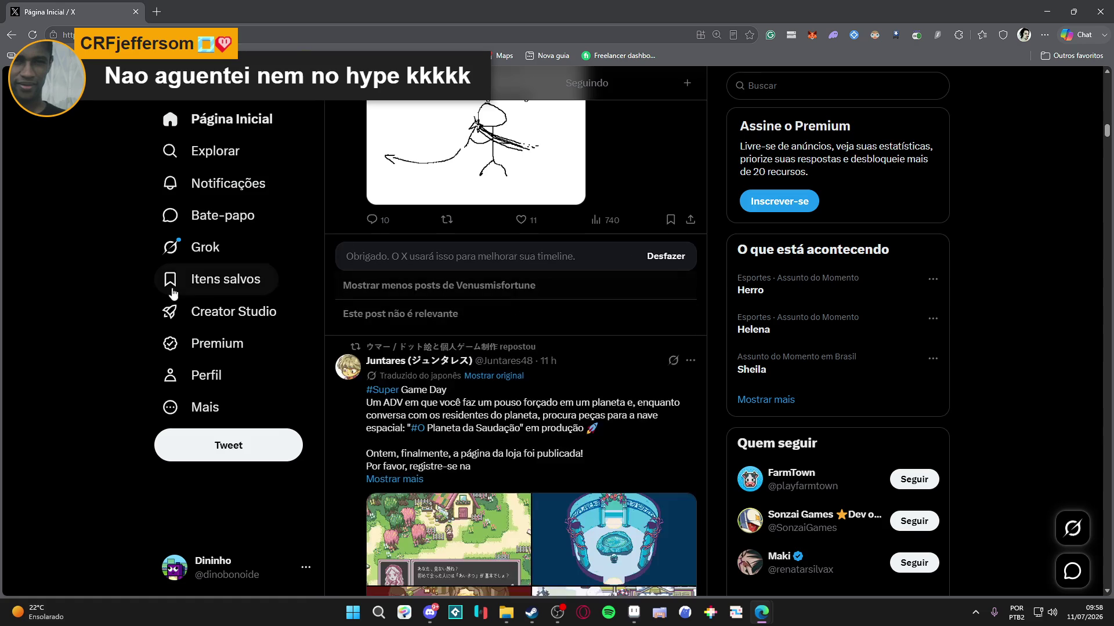
{"action": "scroll", "coordinate": [161, 278], "scroll_direction": "down", "scroll_amount": 5}
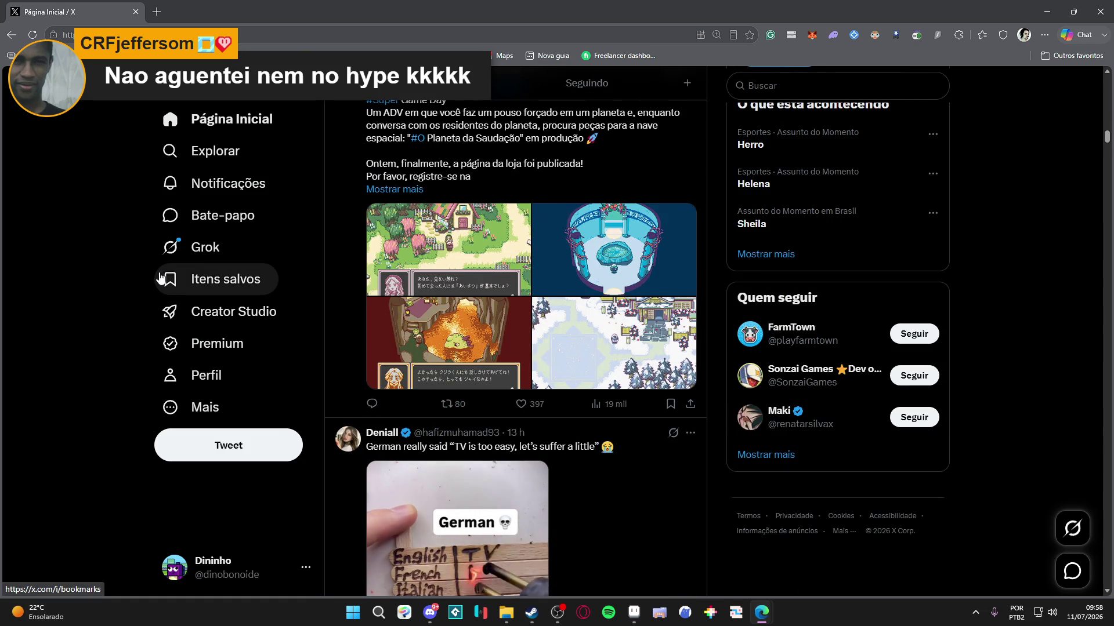
{"action": "scroll", "coordinate": [161, 279], "scroll_direction": "down", "scroll_amount": 4}
{"action": "left_click", "coordinate": [690, 201]}
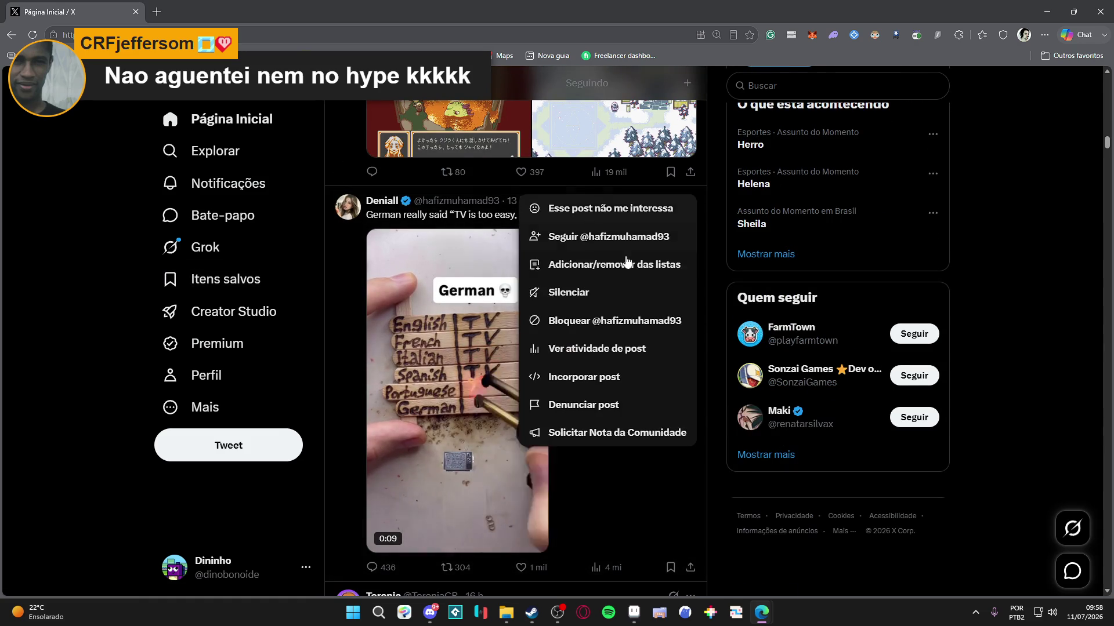
{"action": "left_click", "coordinate": [586, 209]}
- Scroll further down and mark the Brazilian footballers post as not interesting
{"action": "scroll", "coordinate": [166, 272], "scroll_direction": "down", "scroll_amount": 1}
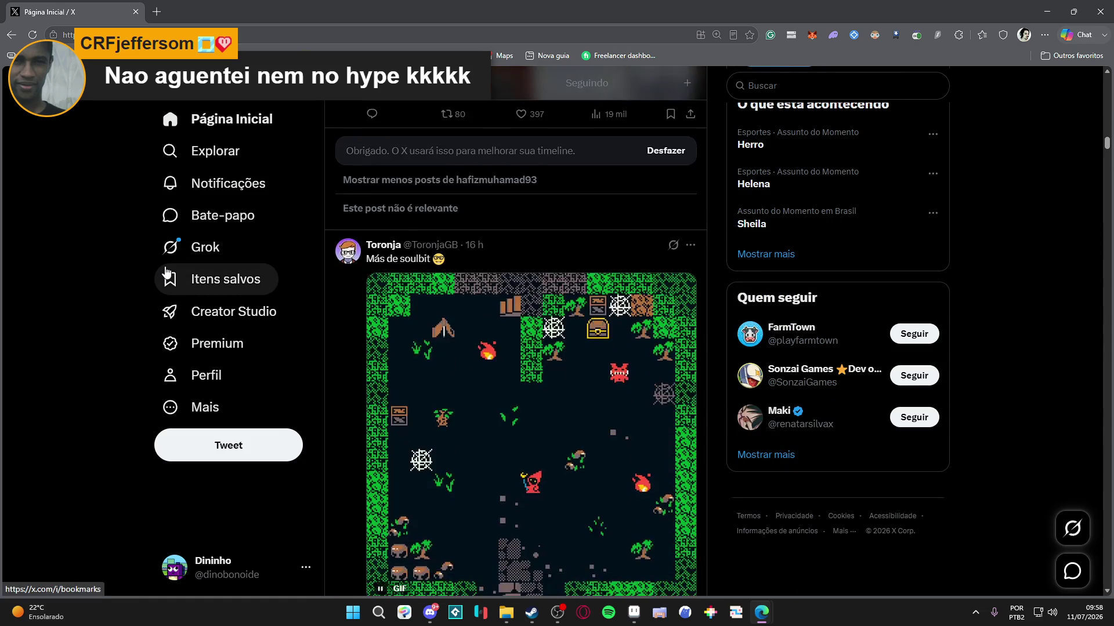
{"action": "scroll", "coordinate": [167, 272], "scroll_direction": "down", "scroll_amount": 1}
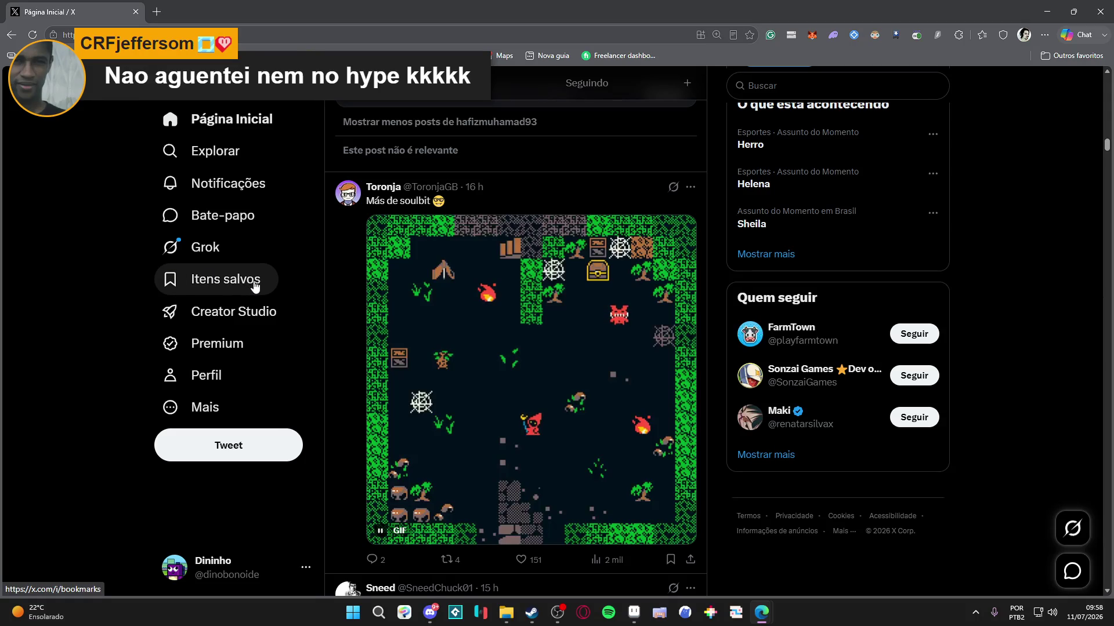
{"action": "scroll", "coordinate": [244, 288], "scroll_direction": "down", "scroll_amount": 2}
{"action": "scroll", "coordinate": [186, 286], "scroll_direction": "down", "scroll_amount": 4}
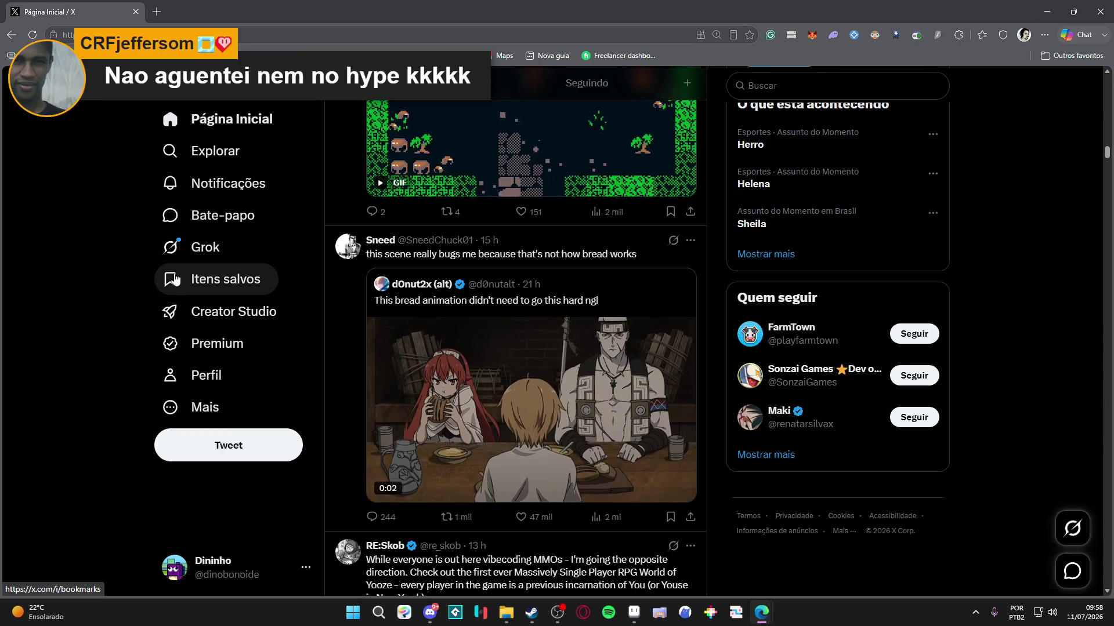
{"action": "scroll", "coordinate": [168, 282], "scroll_direction": "down", "scroll_amount": 2}
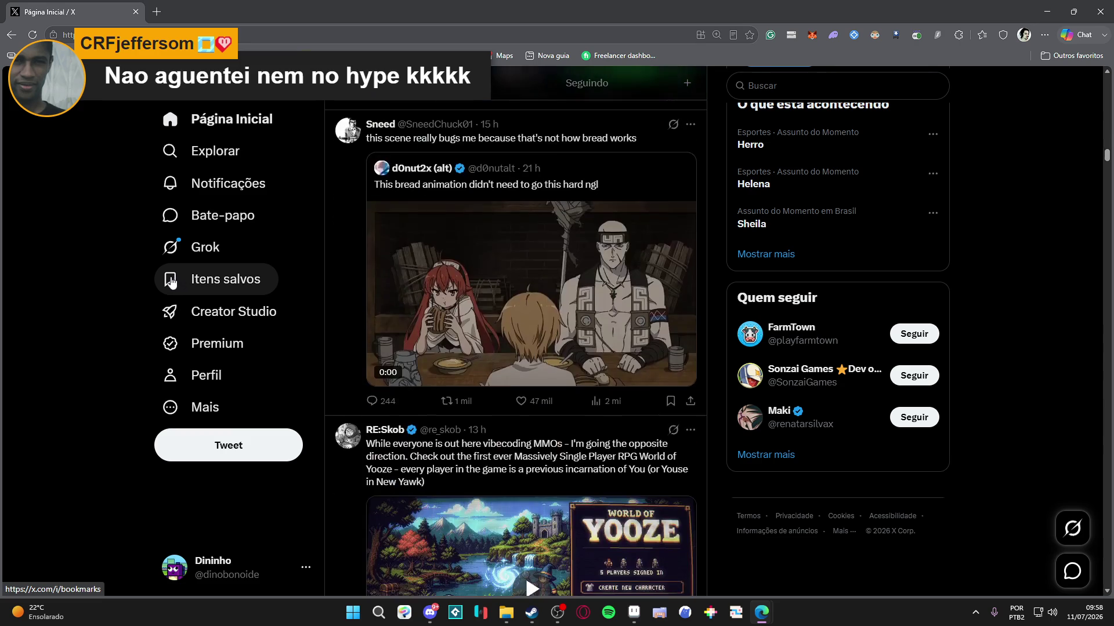
{"action": "scroll", "coordinate": [148, 281], "scroll_direction": "down", "scroll_amount": 4}
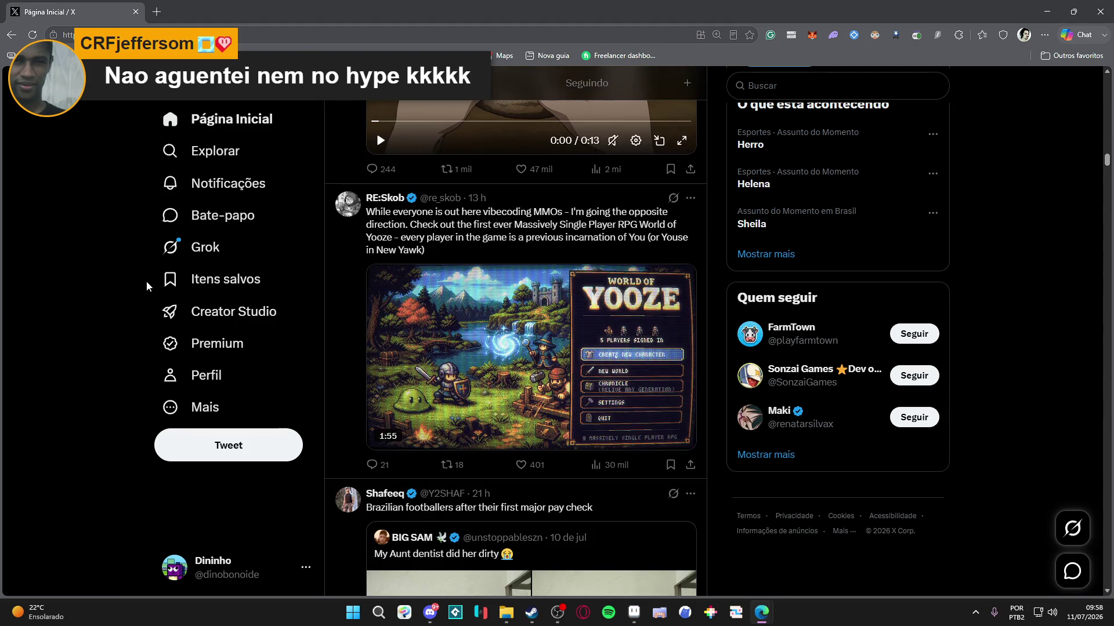
{"action": "scroll", "coordinate": [146, 281], "scroll_direction": "down", "scroll_amount": 3}
{"action": "scroll", "coordinate": [146, 281], "scroll_direction": "down", "scroll_amount": 4}
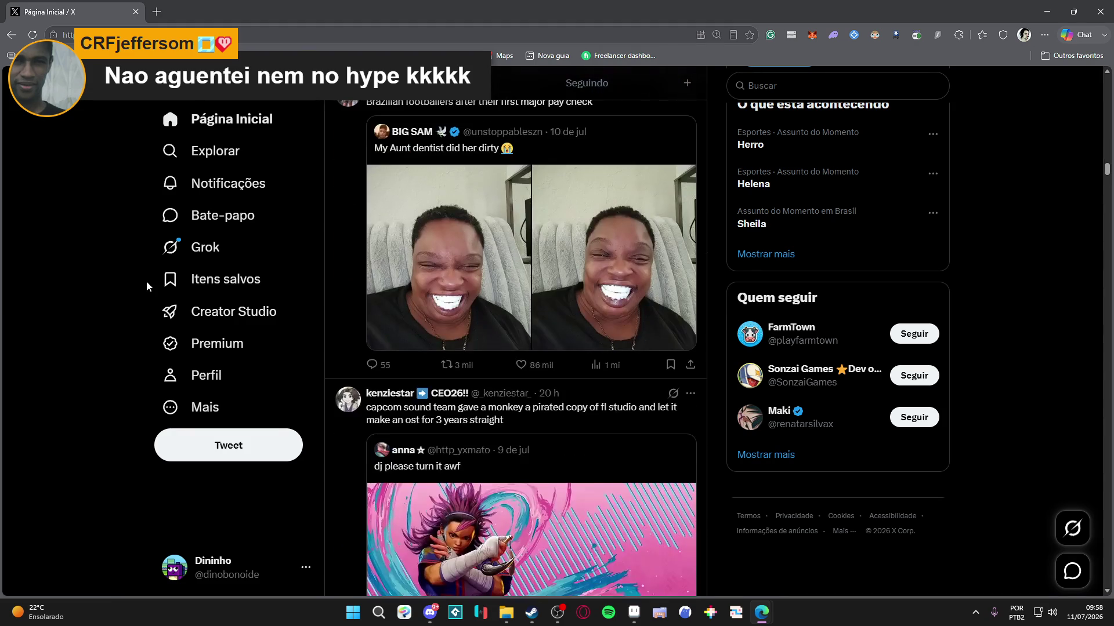
{"action": "scroll", "coordinate": [146, 281], "scroll_direction": "up", "scroll_amount": 1}
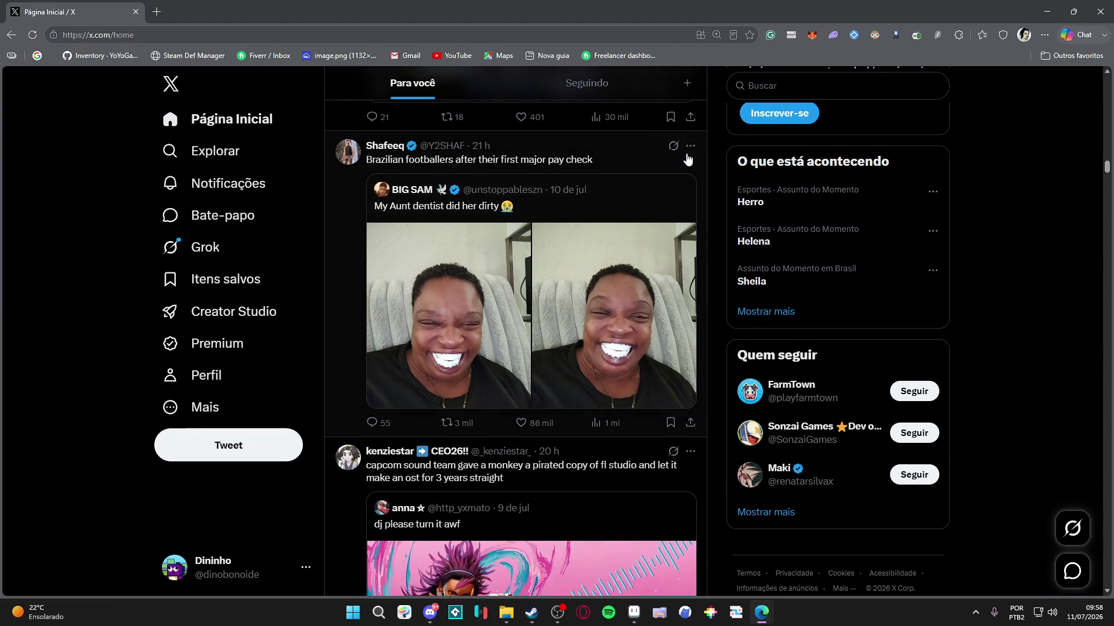
{"action": "left_click", "coordinate": [692, 149]}
{"action": "left_click", "coordinate": [609, 156]}
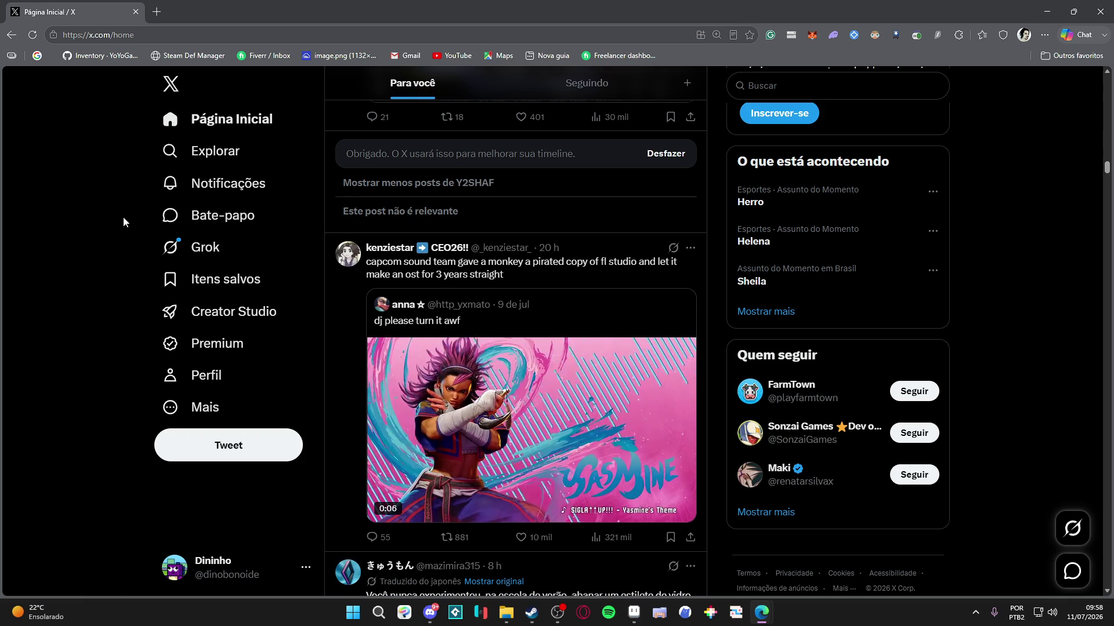
- Pause the Yasmine video in the quoted post at 0:09 and view it full screen
{"action": "scroll", "coordinate": [123, 217], "scroll_direction": "down", "scroll_amount": 1}
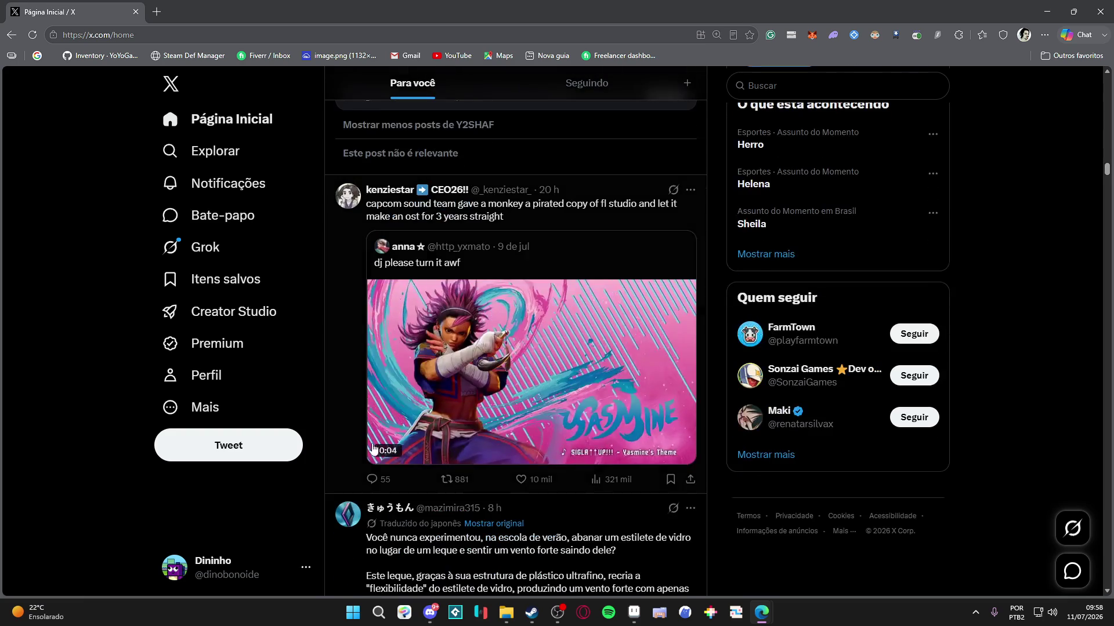
{"action": "left_click", "coordinate": [382, 451]}
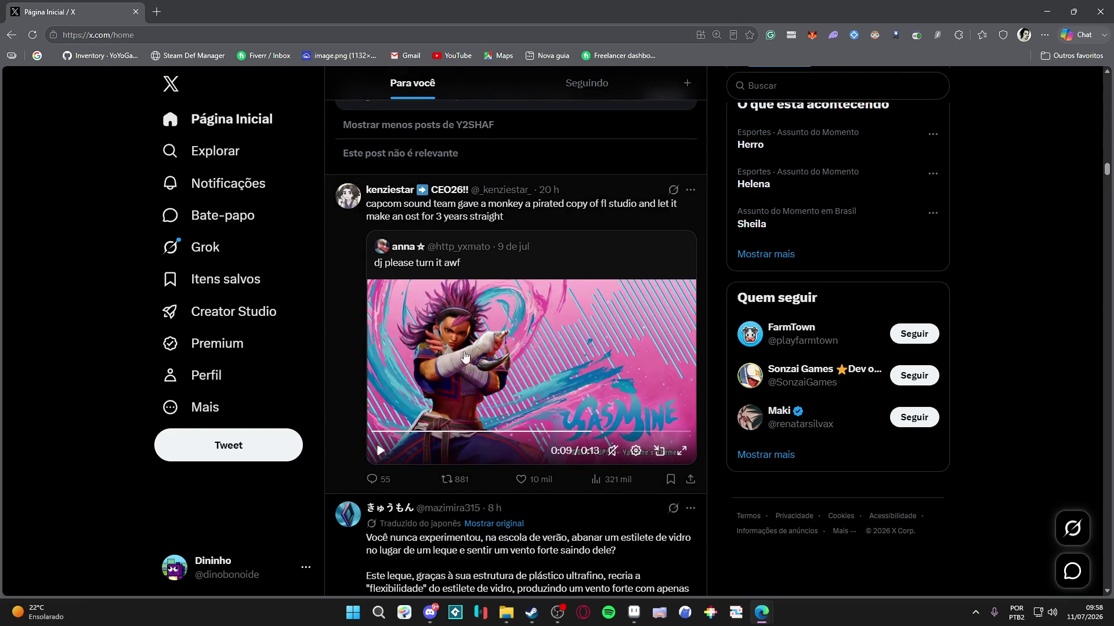
{"action": "left_click", "coordinate": [680, 452]}
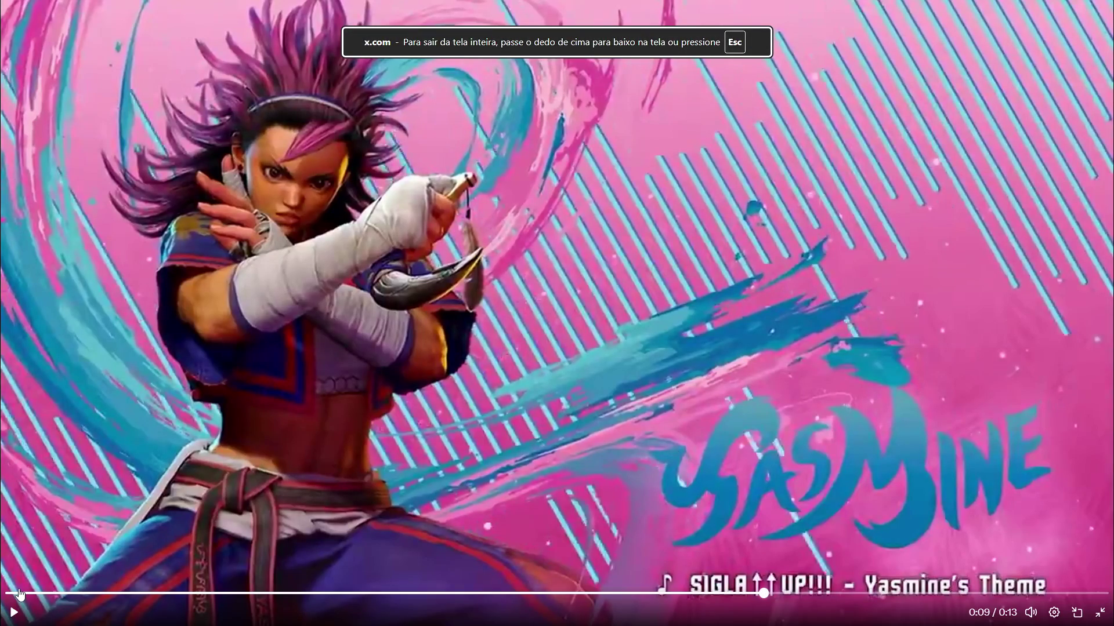
- Replay the Yasmine video from the start with the volume muted, then pause and exit full screen
{"action": "left_click", "coordinate": [19, 594]}
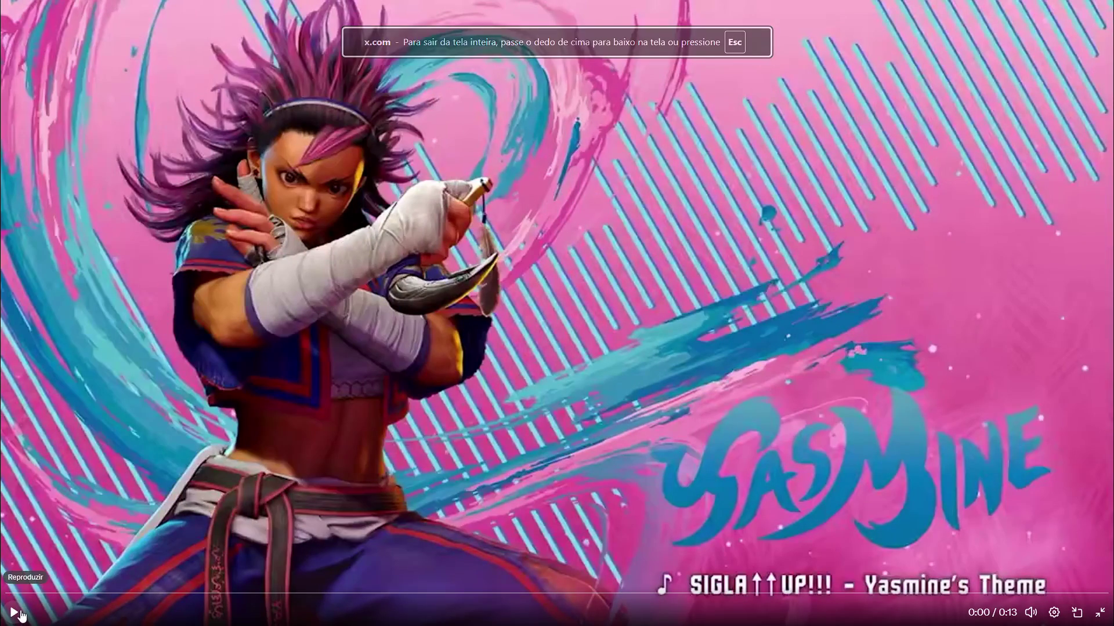
{"action": "left_click", "coordinate": [135, 569]}
{"action": "left_click_drag", "start_coordinate": [1031, 525], "coordinate": [1036, 588]}
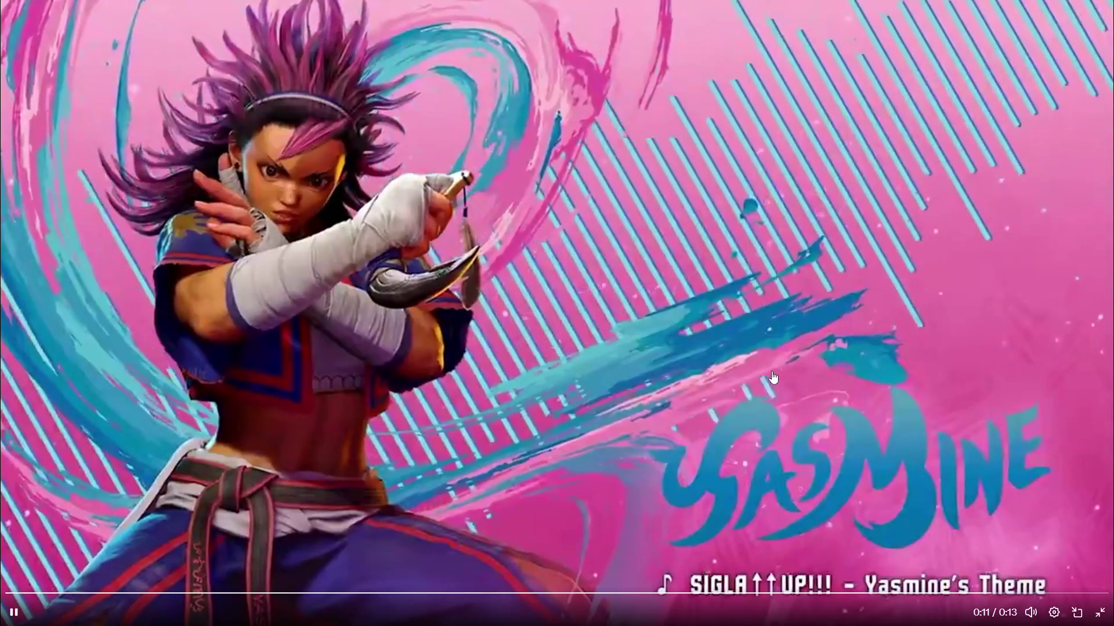
{"action": "key", "text": "space"}
{"action": "key", "text": "Escape"}
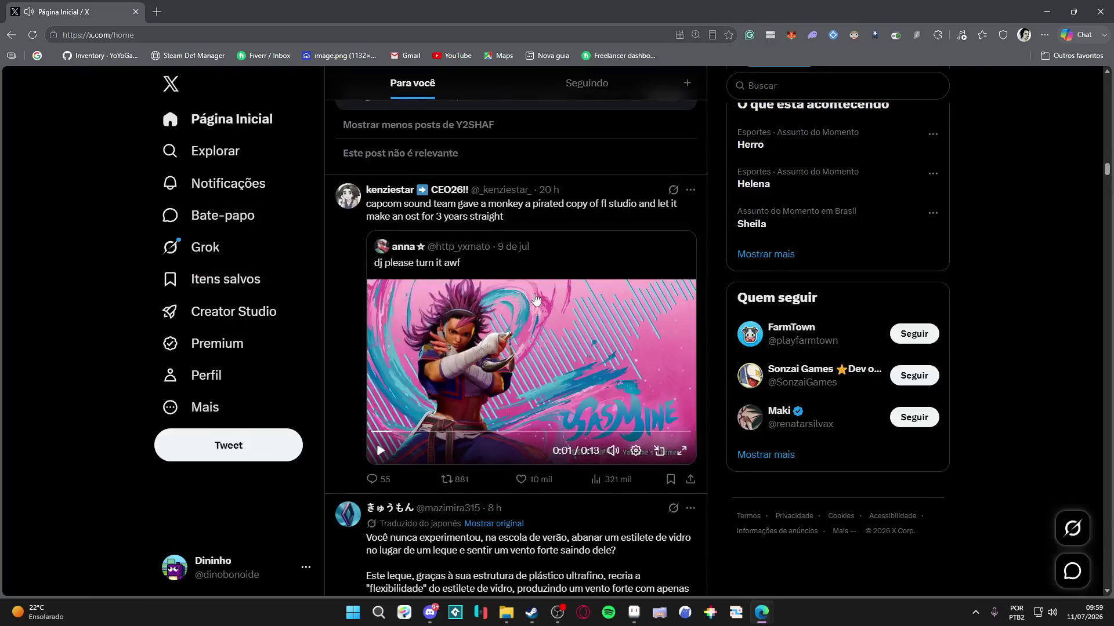
- Open the quoted 'dj please turn it awf' post and scroll through its replies
{"action": "left_click", "coordinate": [549, 261]}
{"action": "scroll", "coordinate": [171, 360], "scroll_direction": "down", "scroll_amount": 15}
{"action": "scroll", "coordinate": [179, 335], "scroll_direction": "down", "scroll_amount": 15}
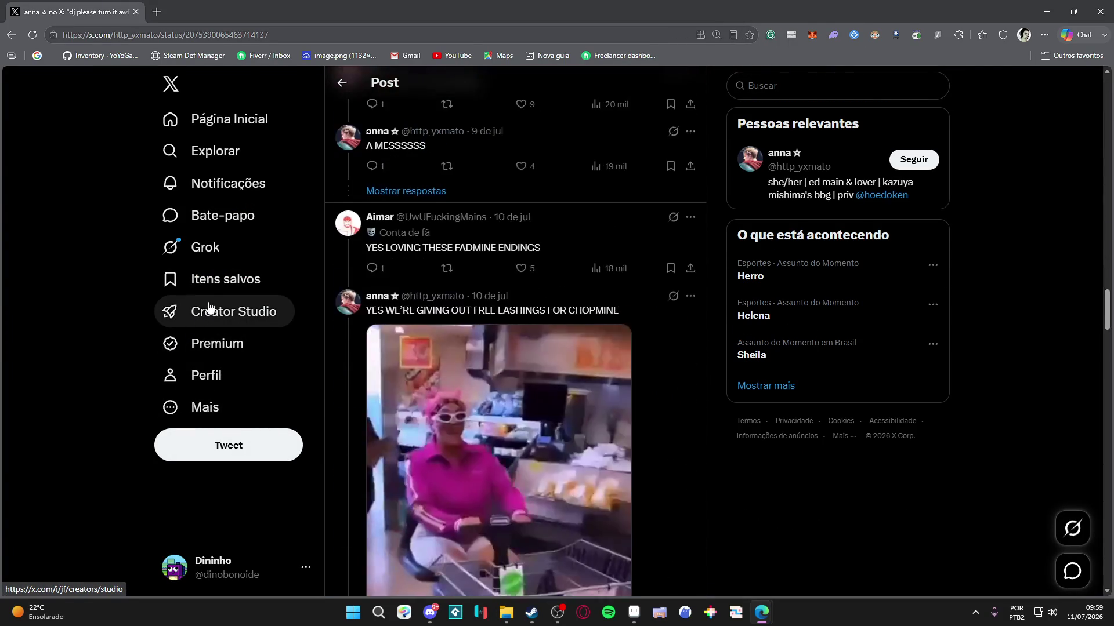
{"action": "scroll", "coordinate": [210, 307], "scroll_direction": "down", "scroll_amount": 15}
- Return Home, scroll to the 'oh god what kind of game is this' post, and pause its video at 0:18
{"action": "scroll", "coordinate": [186, 253], "scroll_direction": "down", "scroll_amount": 10}
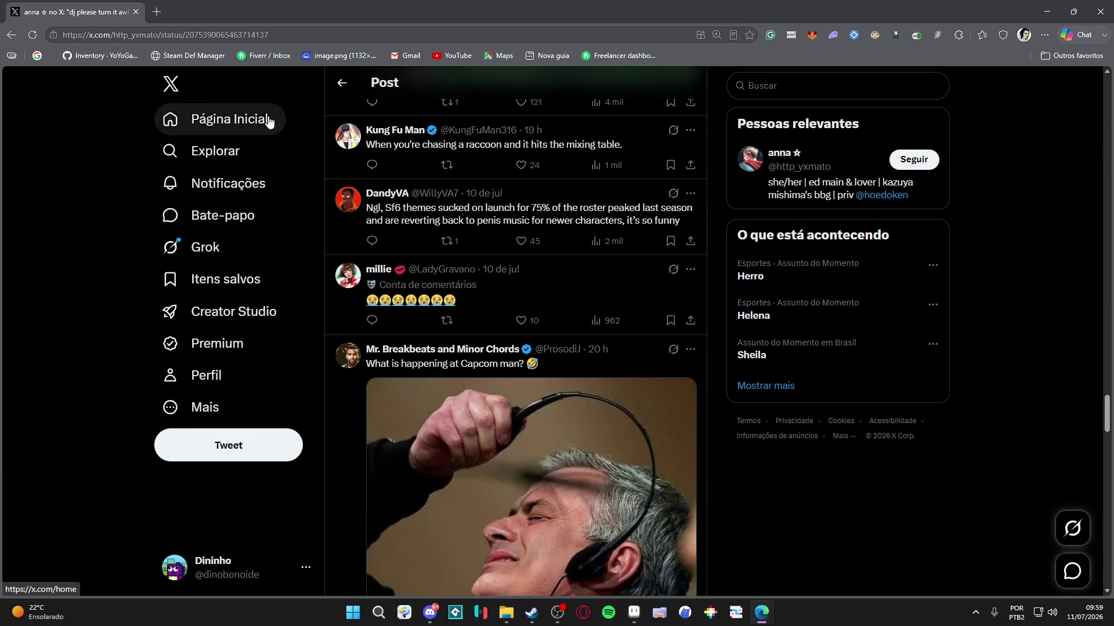
{"action": "left_click", "coordinate": [268, 120]}
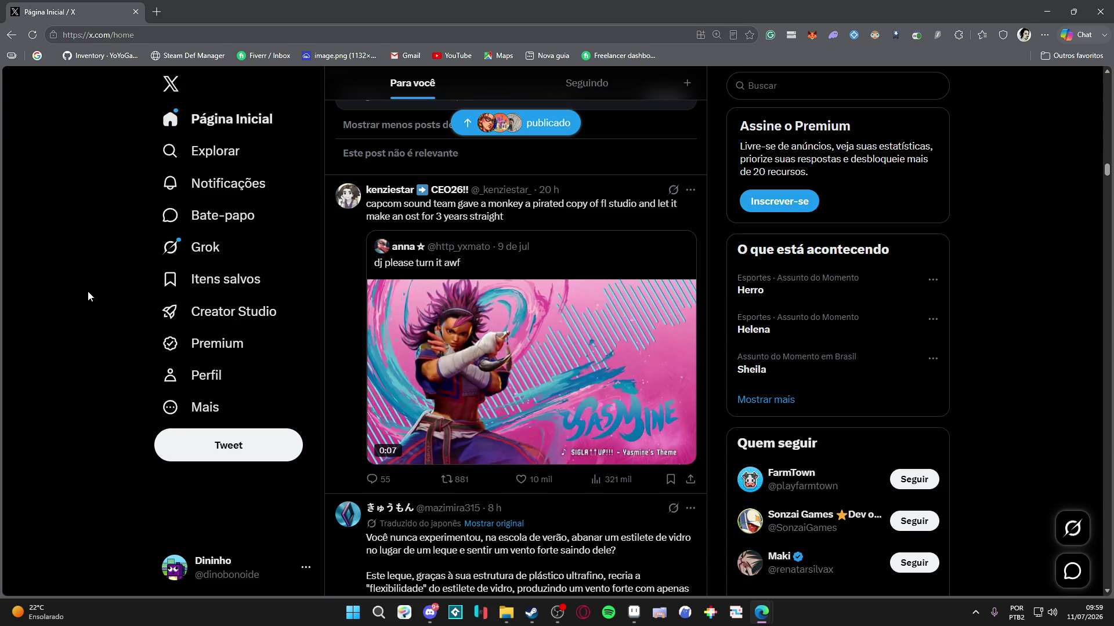
{"action": "scroll", "coordinate": [85, 294], "scroll_direction": "down", "scroll_amount": 4}
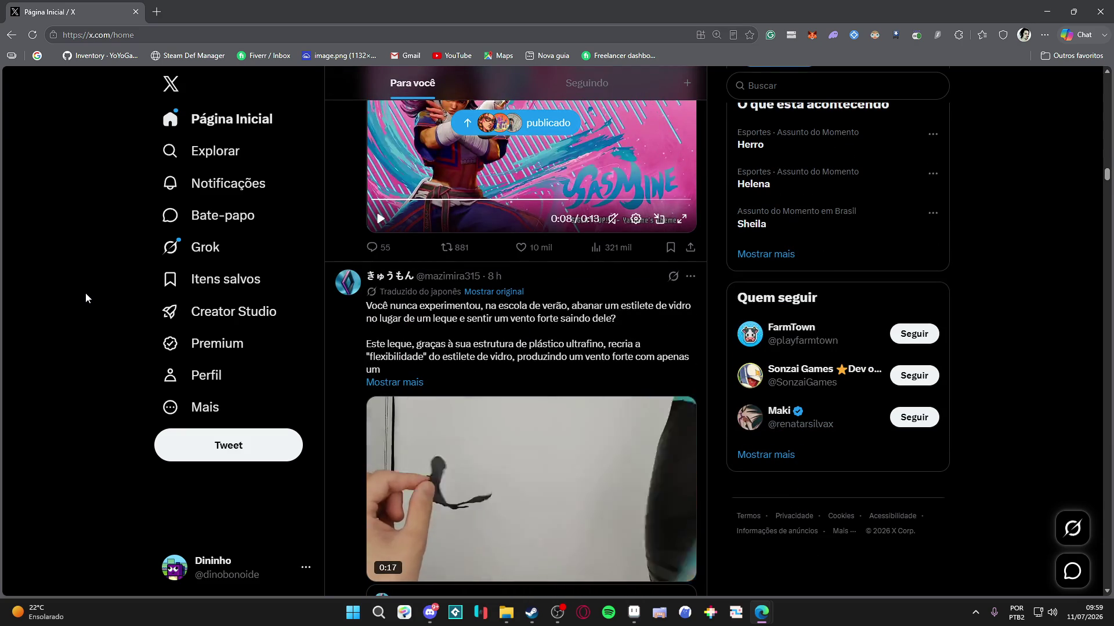
{"action": "scroll", "coordinate": [86, 294], "scroll_direction": "down", "scroll_amount": 4}
{"action": "scroll", "coordinate": [85, 294], "scroll_direction": "down", "scroll_amount": 12}
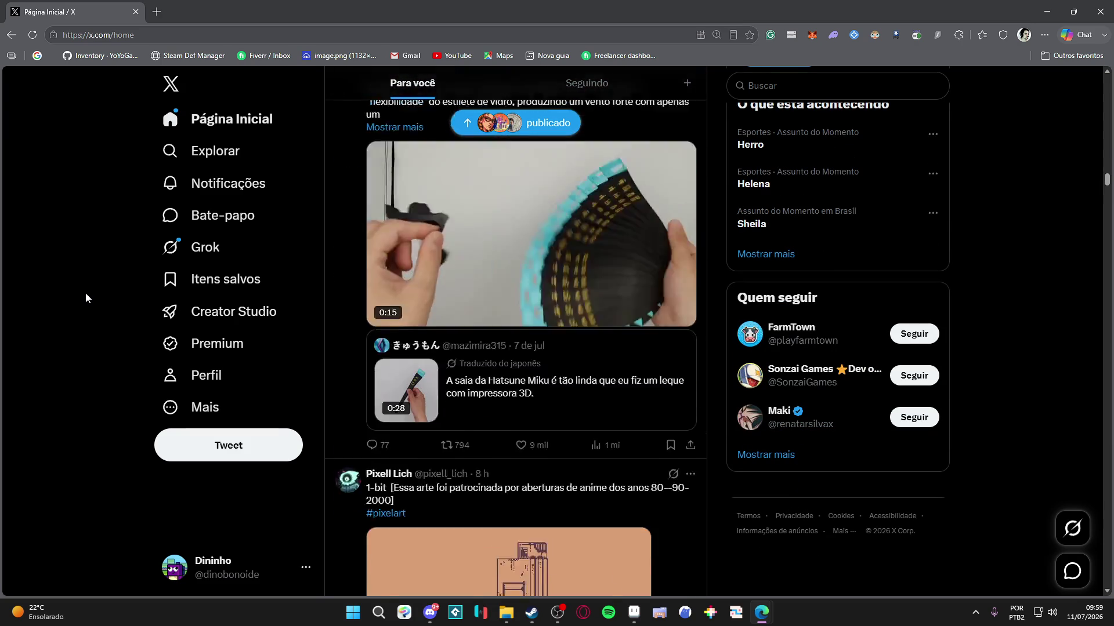
{"action": "scroll", "coordinate": [85, 293], "scroll_direction": "down", "scroll_amount": 3}
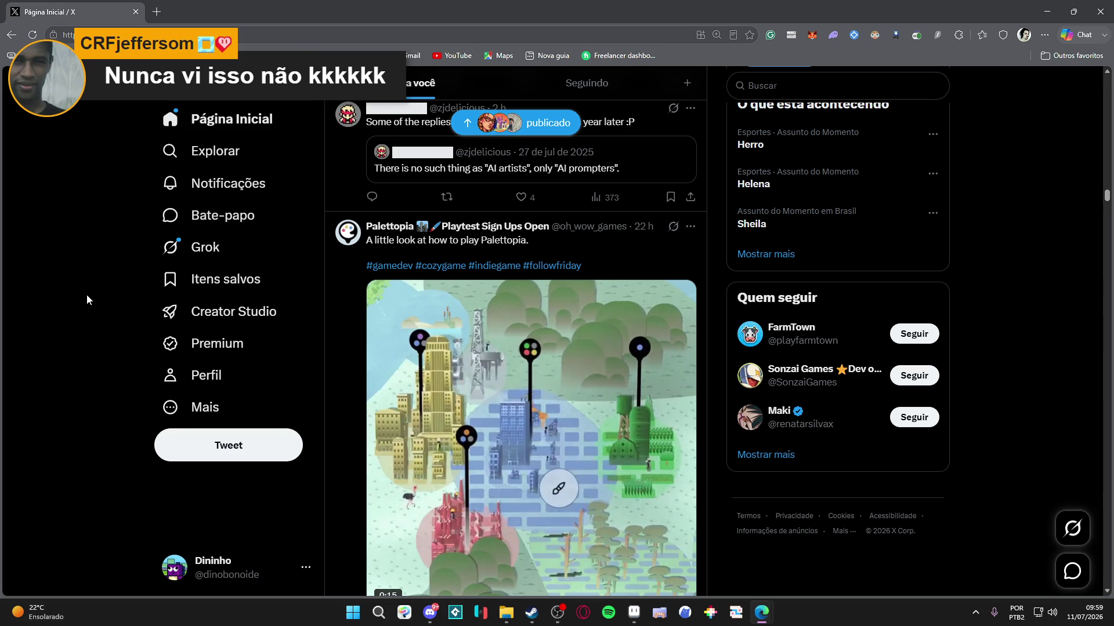
{"action": "scroll", "coordinate": [86, 295], "scroll_direction": "down", "scroll_amount": 10}
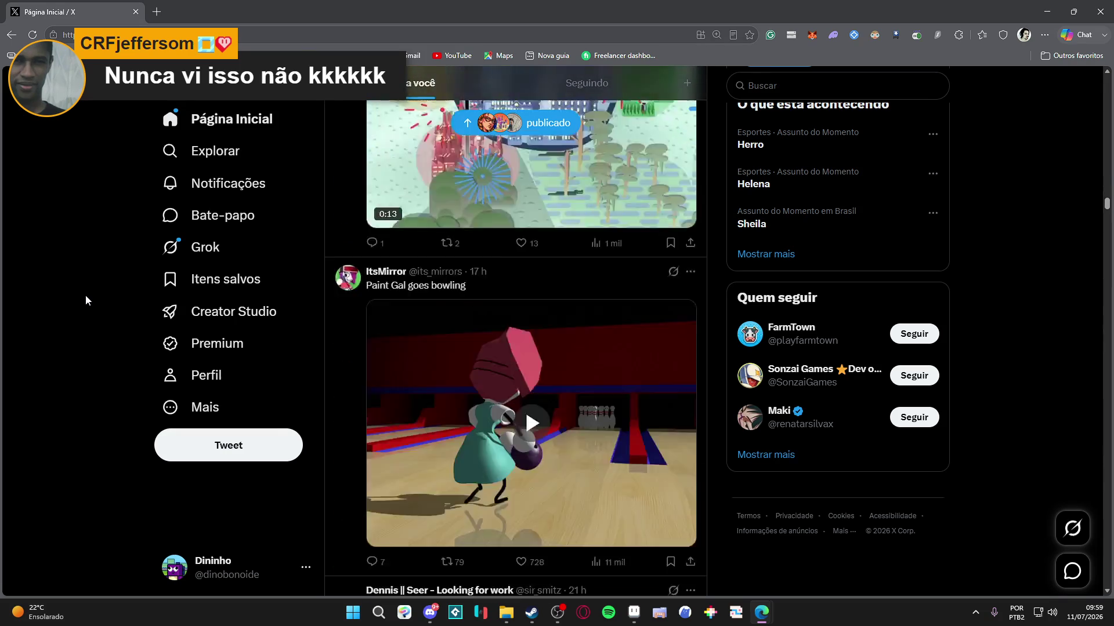
{"action": "scroll", "coordinate": [85, 297], "scroll_direction": "down", "scroll_amount": 8}
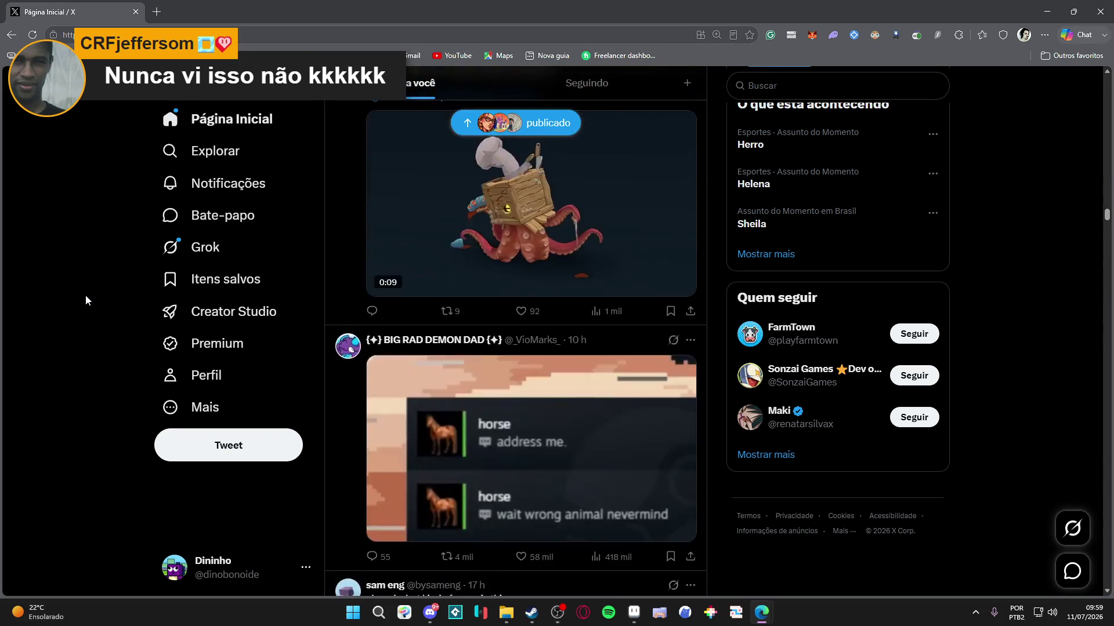
{"action": "scroll", "coordinate": [85, 300], "scroll_direction": "up", "scroll_amount": 1}
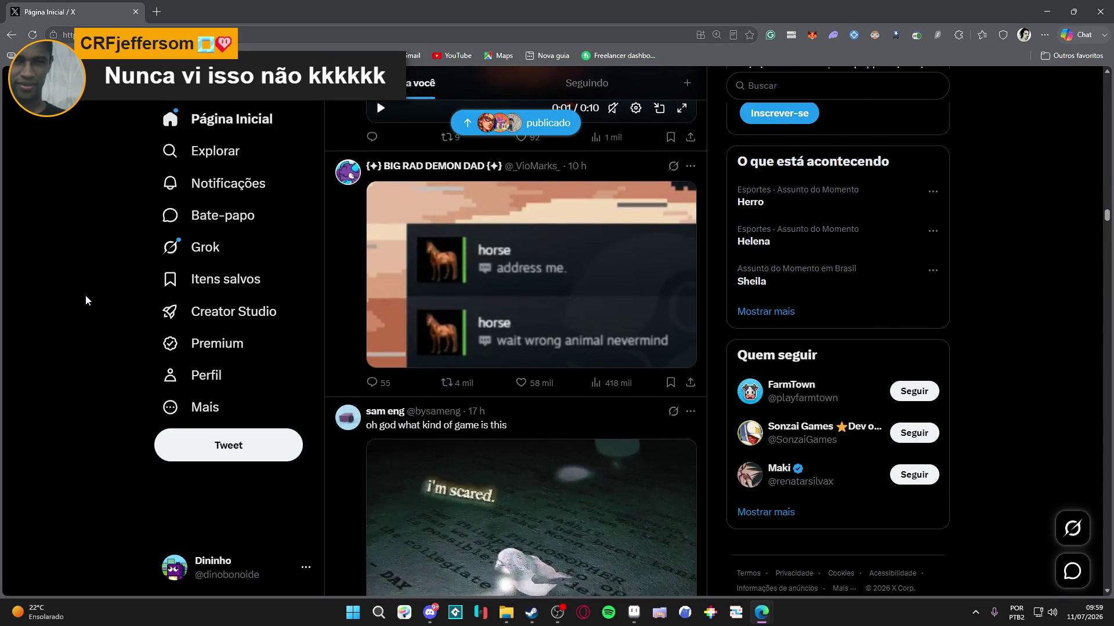
{"action": "scroll", "coordinate": [86, 297], "scroll_direction": "up", "scroll_amount": 2}
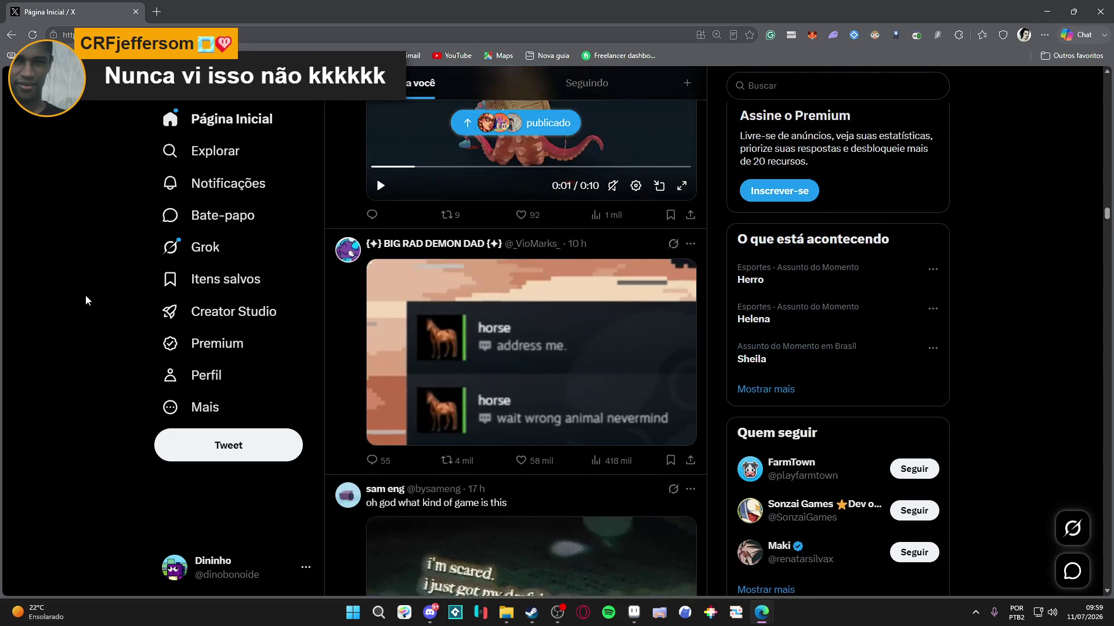
{"action": "scroll", "coordinate": [85, 301], "scroll_direction": "down", "scroll_amount": 5}
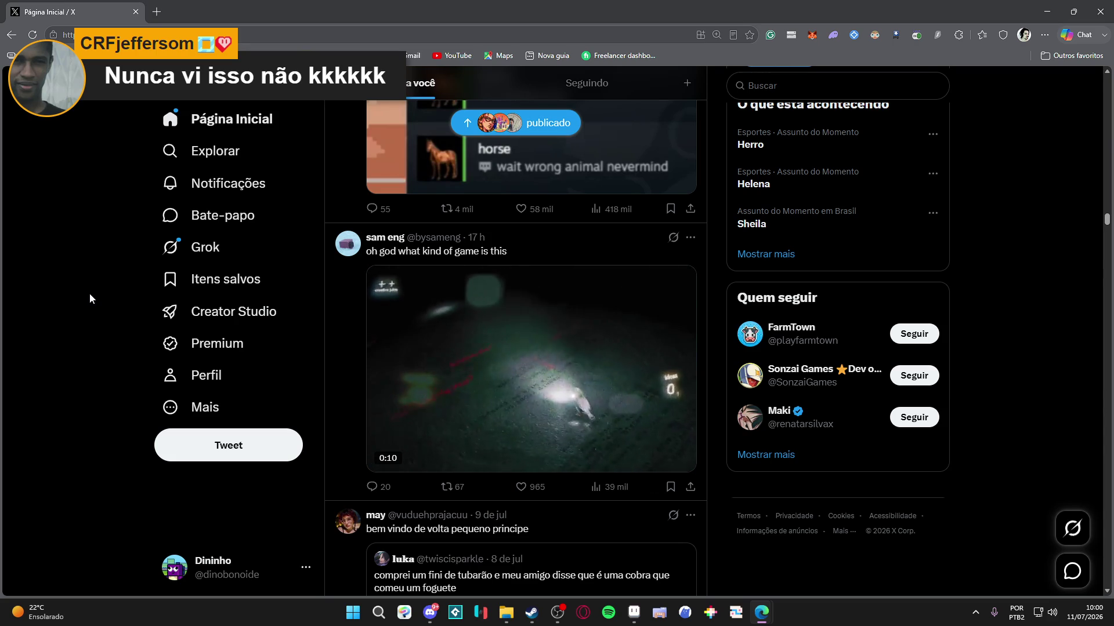
{"action": "mouse_move", "coordinate": [454, 452]}
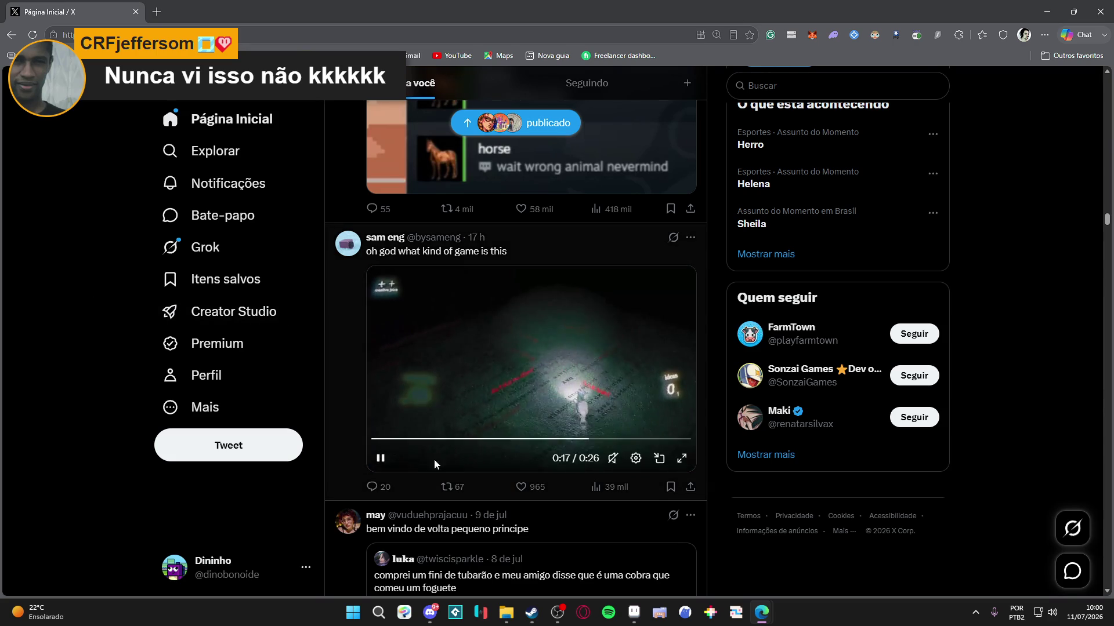
{"action": "left_click", "coordinate": [381, 458]}
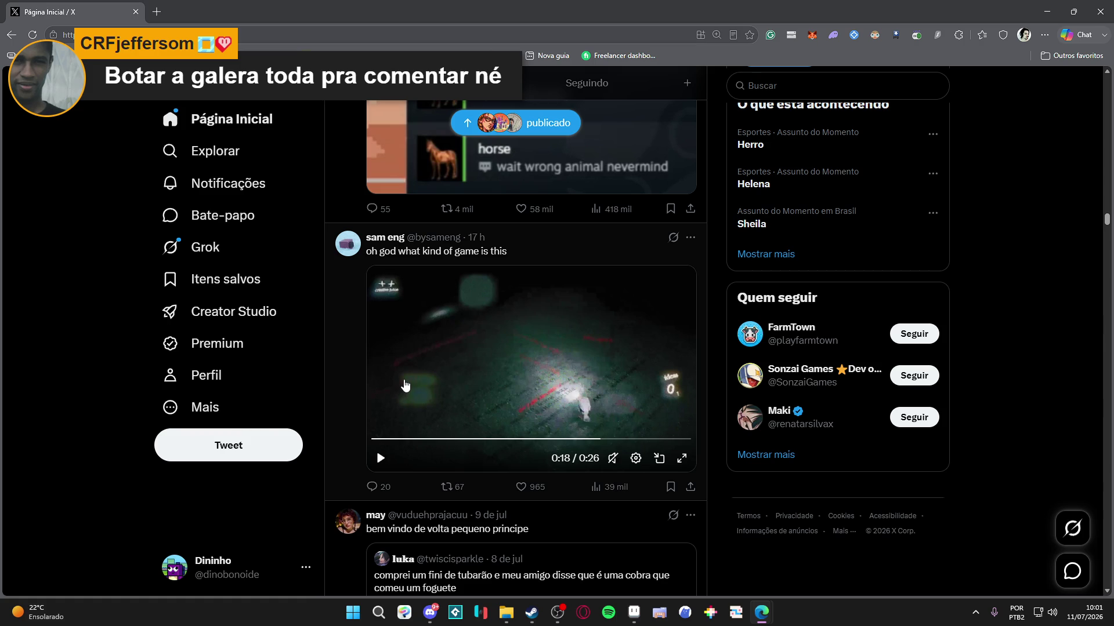
- Scroll the feed down to the 'This gif is AI generated though?' post
{"action": "scroll", "coordinate": [336, 394], "scroll_direction": "down", "scroll_amount": 5}
- Scroll past the doodle posts to FORCE FLUIDE's 'Animation process #dawnfall' post
{"action": "scroll", "coordinate": [135, 325], "scroll_direction": "down", "scroll_amount": 6}
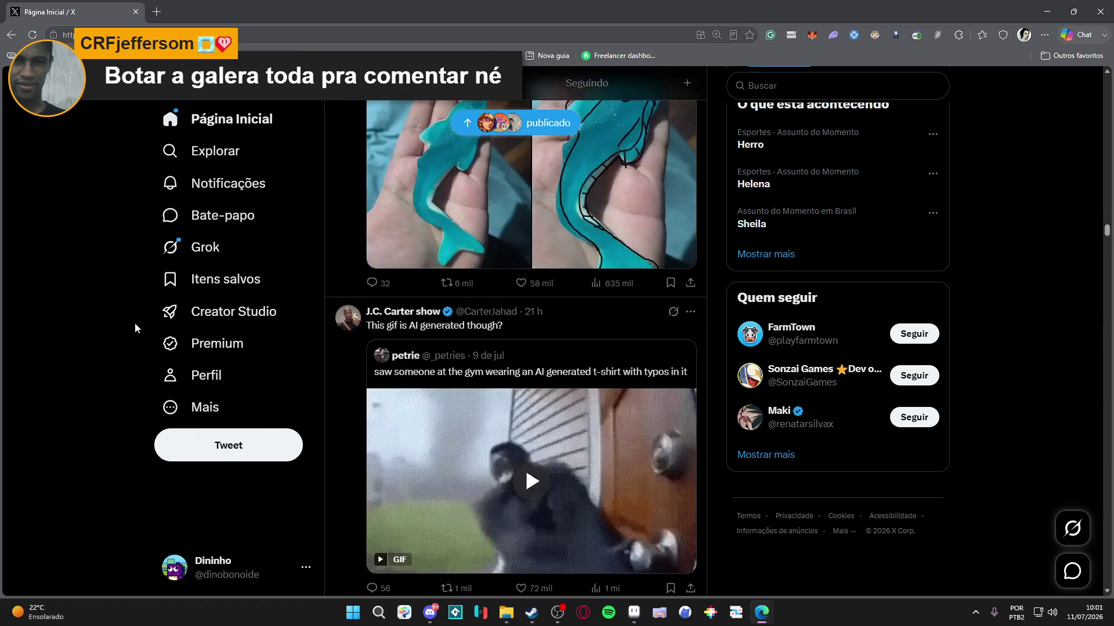
{"action": "scroll", "coordinate": [135, 322], "scroll_direction": "down", "scroll_amount": 3}
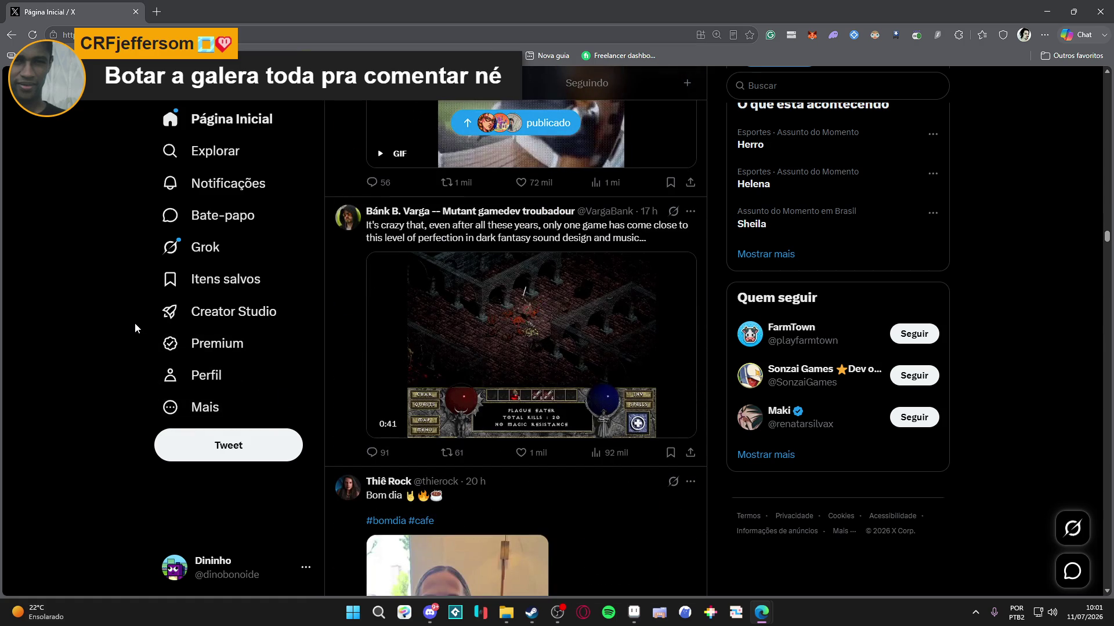
{"action": "scroll", "coordinate": [134, 322], "scroll_direction": "down", "scroll_amount": 4}
{"action": "scroll", "coordinate": [135, 323], "scroll_direction": "down", "scroll_amount": 6}
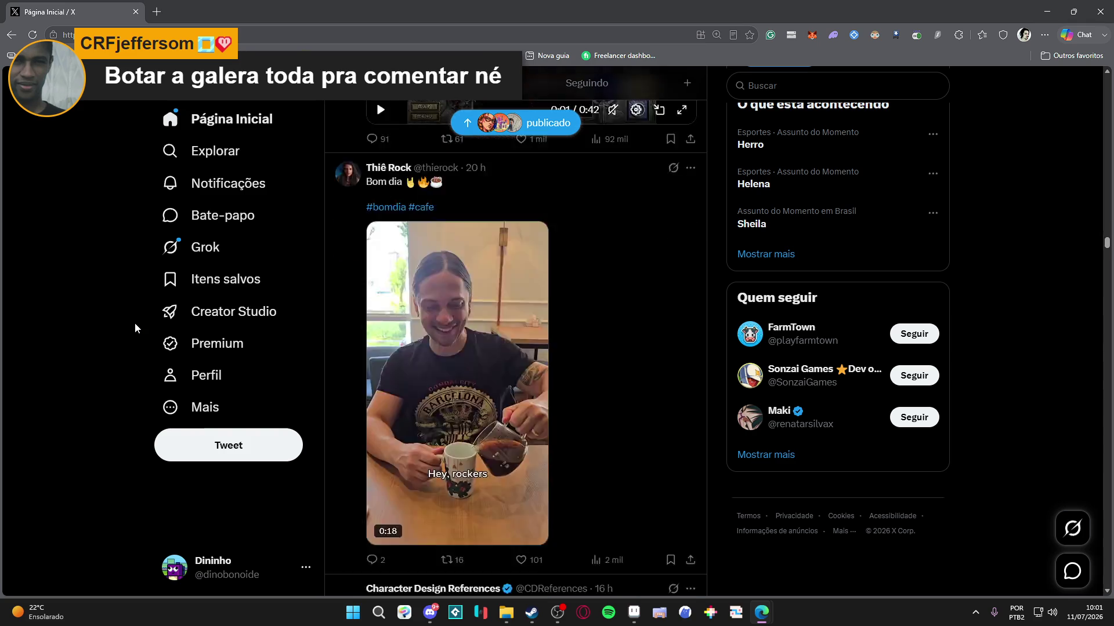
{"action": "scroll", "coordinate": [135, 323], "scroll_direction": "down", "scroll_amount": 2}
{"action": "scroll", "coordinate": [136, 319], "scroll_direction": "down", "scroll_amount": 4}
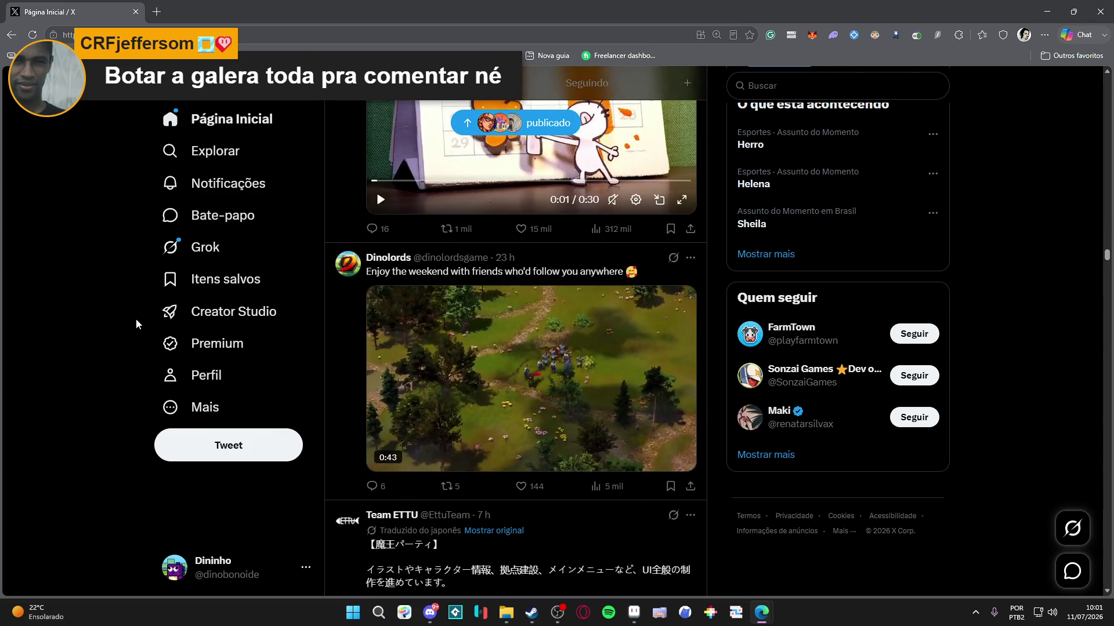
{"action": "scroll", "coordinate": [135, 318], "scroll_direction": "up", "scroll_amount": 2}
{"action": "scroll", "coordinate": [136, 323], "scroll_direction": "up", "scroll_amount": 1}
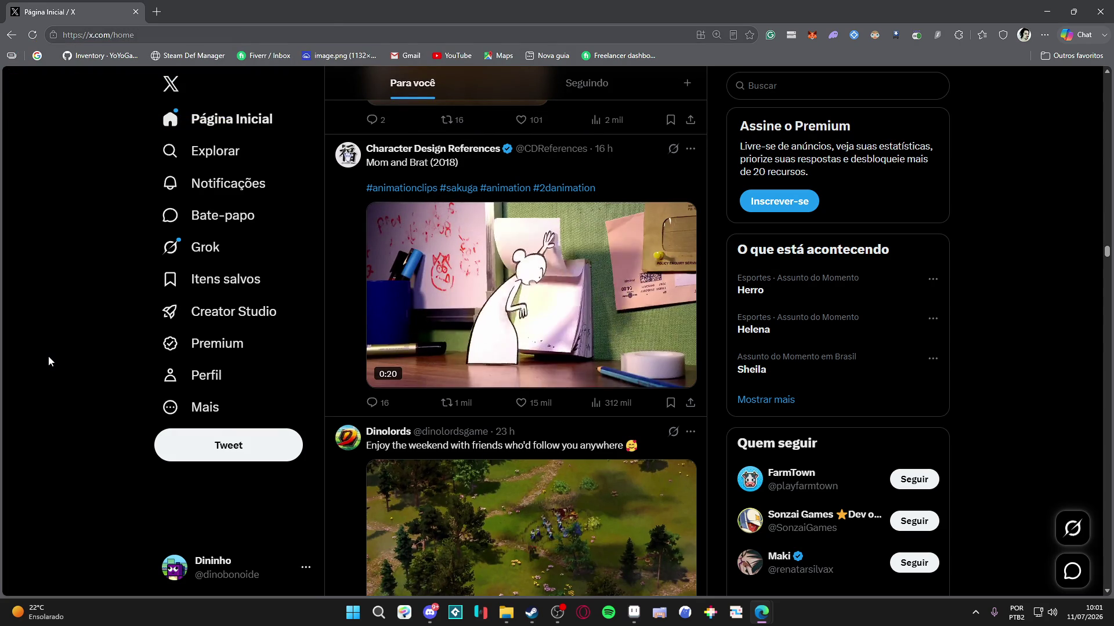
{"action": "scroll", "coordinate": [55, 372], "scroll_direction": "down", "scroll_amount": 4}
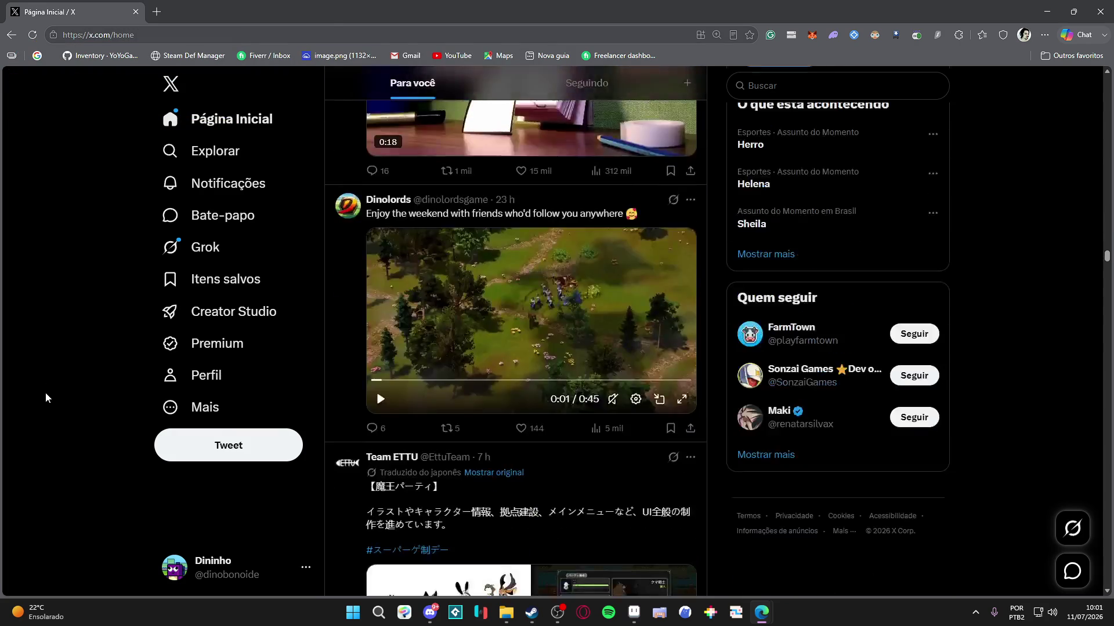
{"action": "scroll", "coordinate": [46, 398], "scroll_direction": "down", "scroll_amount": 8}
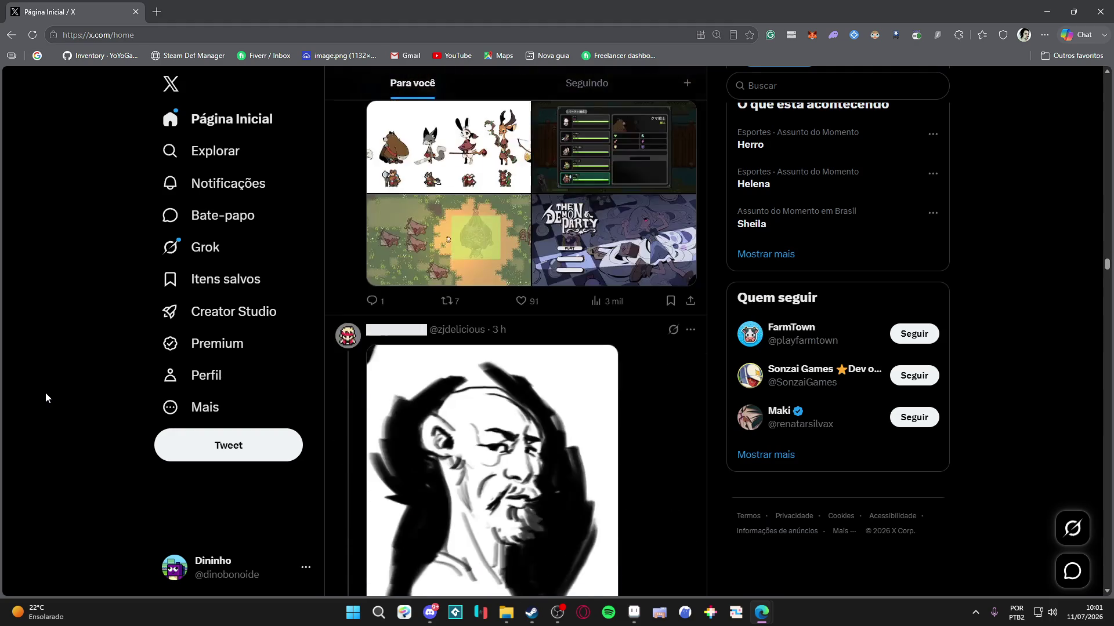
{"action": "scroll", "coordinate": [45, 398], "scroll_direction": "down", "scroll_amount": 8}
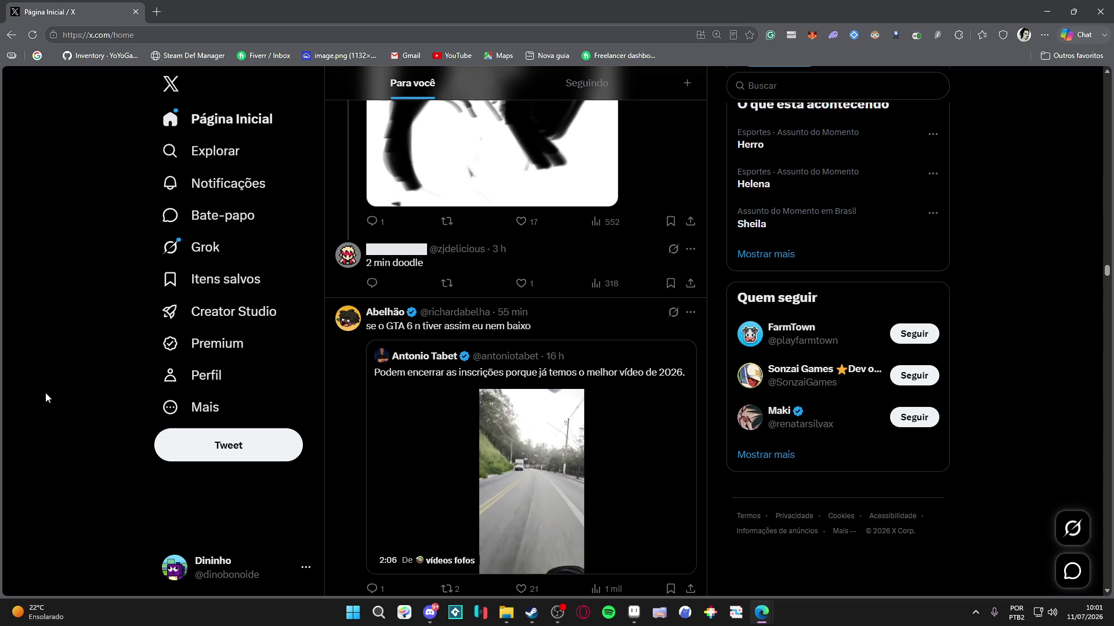
{"action": "scroll", "coordinate": [46, 392], "scroll_direction": "down", "scroll_amount": 10}
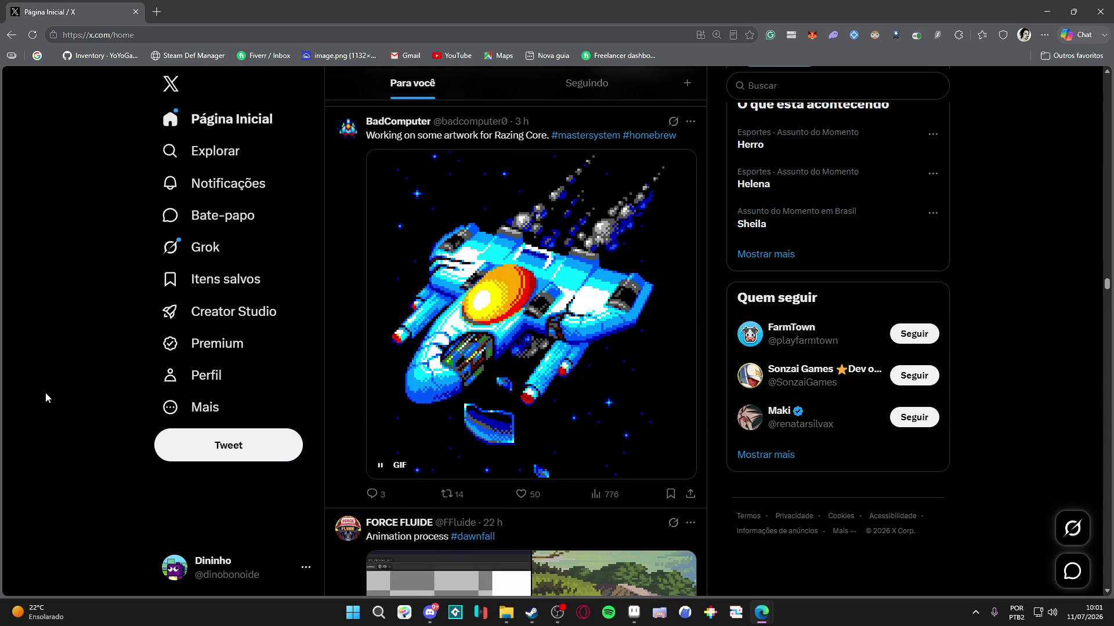
{"action": "scroll", "coordinate": [45, 392], "scroll_direction": "down", "scroll_amount": 4}
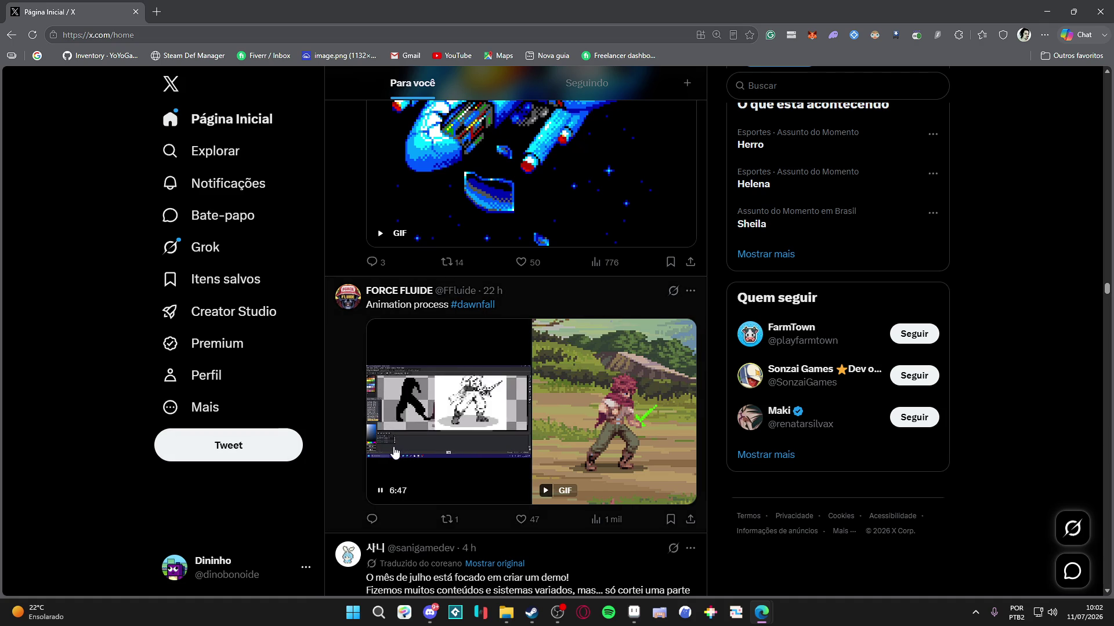
- Browse much further down the X home feed through the pixel-art posts
{"action": "scroll", "coordinate": [393, 452], "scroll_direction": "down", "scroll_amount": 12}
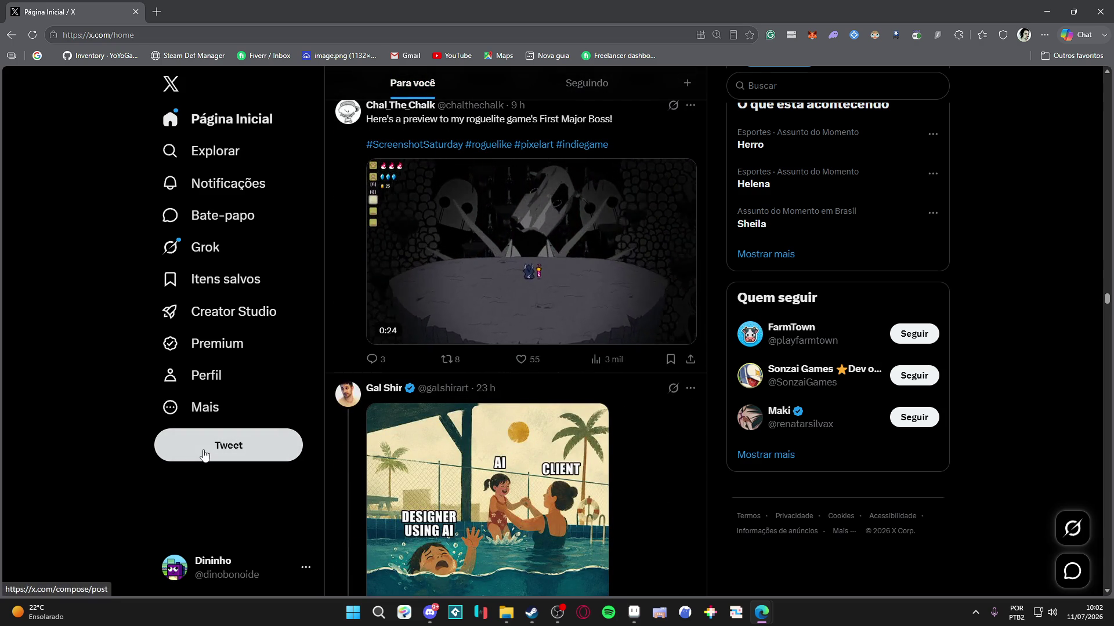
{"action": "scroll", "coordinate": [204, 456], "scroll_direction": "down", "scroll_amount": 2}
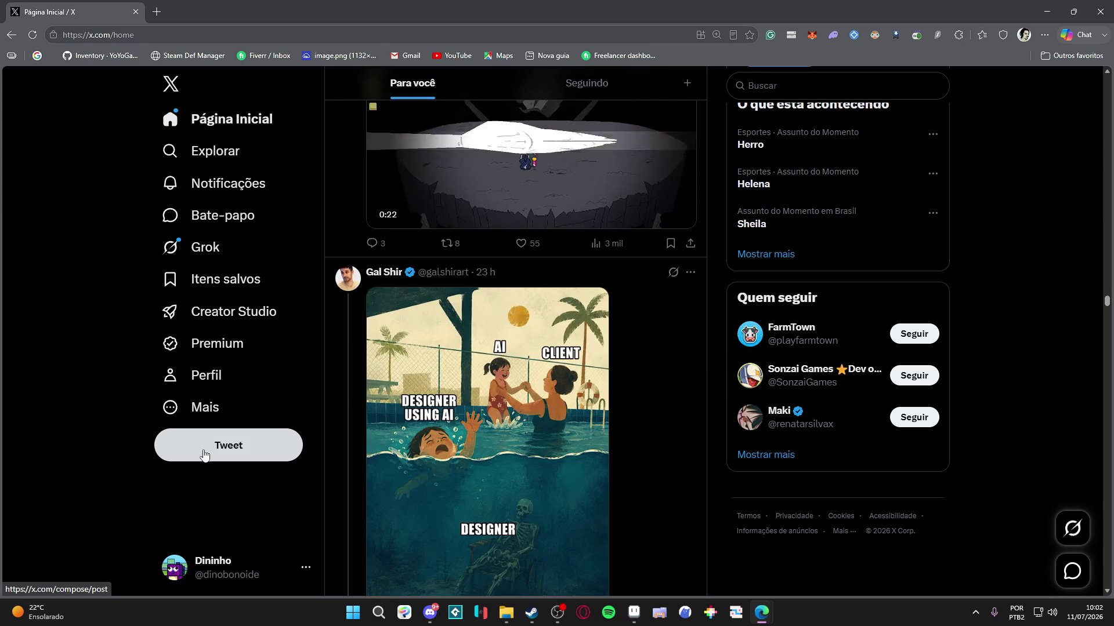
{"action": "scroll", "coordinate": [204, 455], "scroll_direction": "down", "scroll_amount": 3}
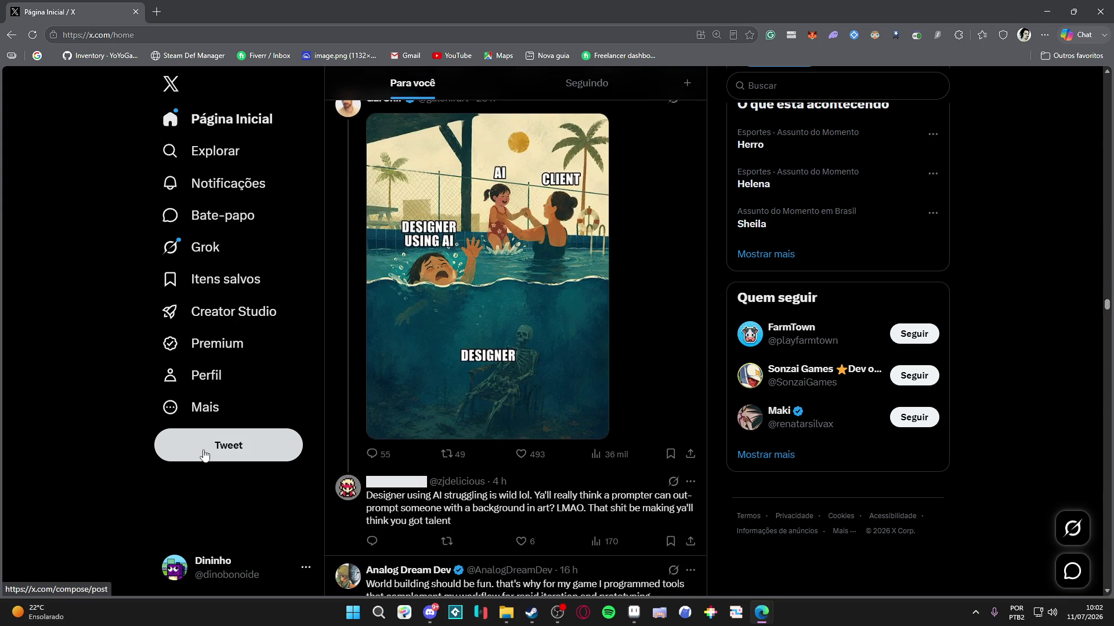
{"action": "scroll", "coordinate": [204, 455], "scroll_direction": "down", "scroll_amount": 9}
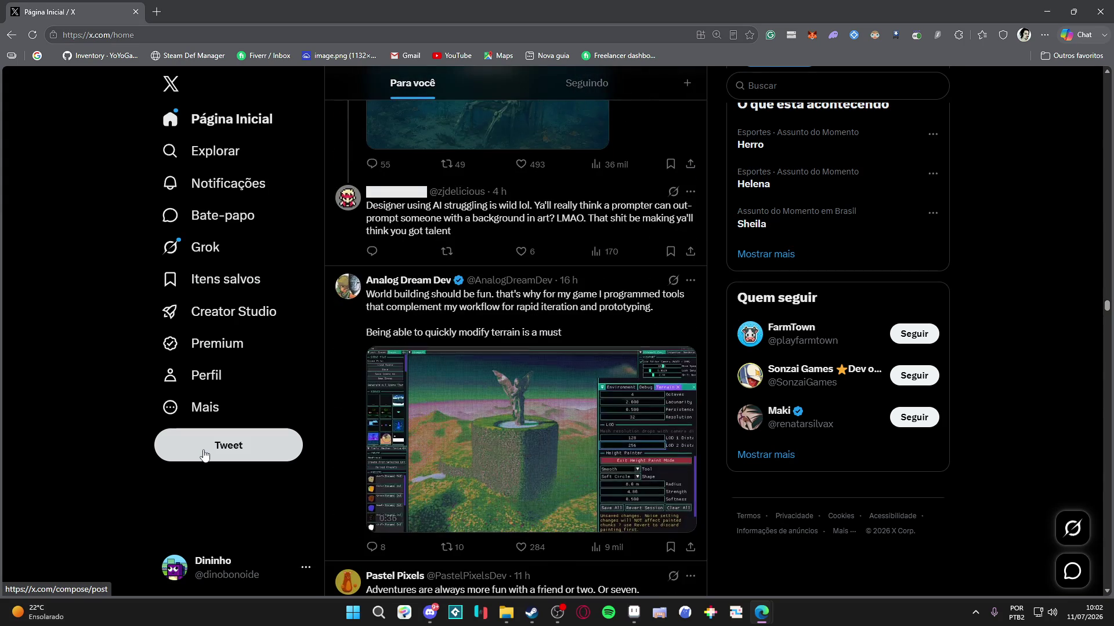
{"action": "scroll", "coordinate": [204, 455], "scroll_direction": "down", "scroll_amount": 15}
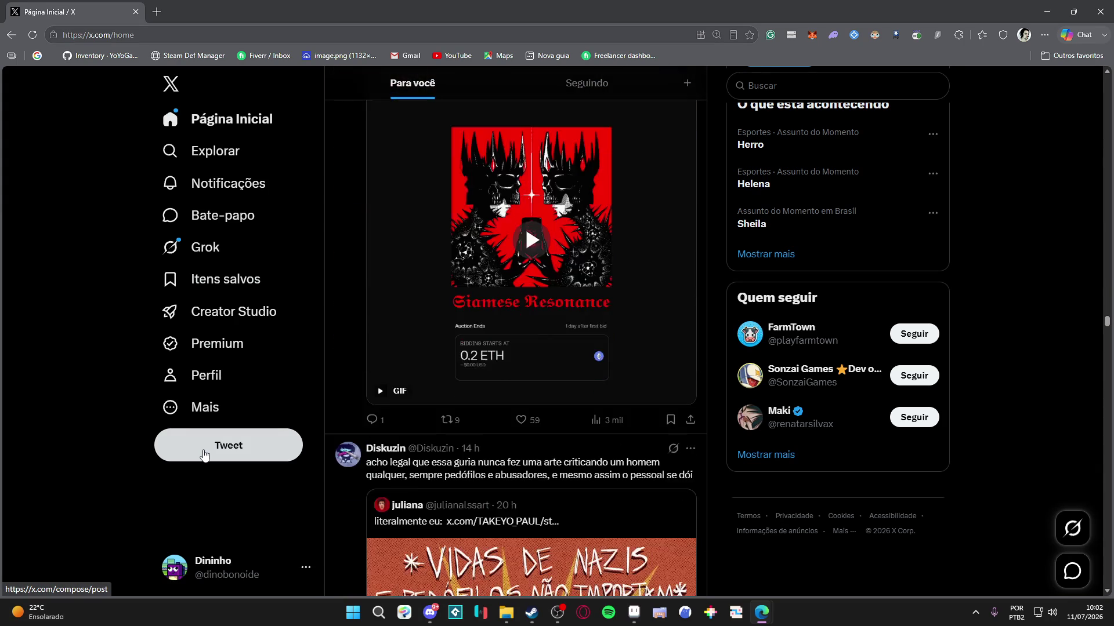
{"action": "scroll", "coordinate": [204, 456], "scroll_direction": "down", "scroll_amount": 9}
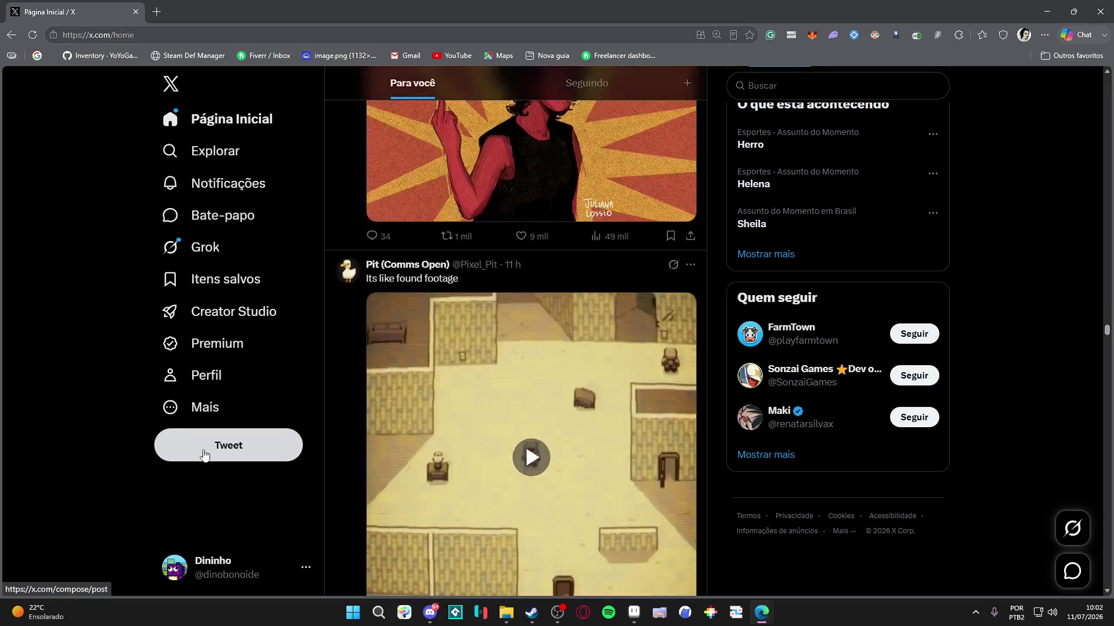
{"action": "scroll", "coordinate": [204, 456], "scroll_direction": "up", "scroll_amount": 3}
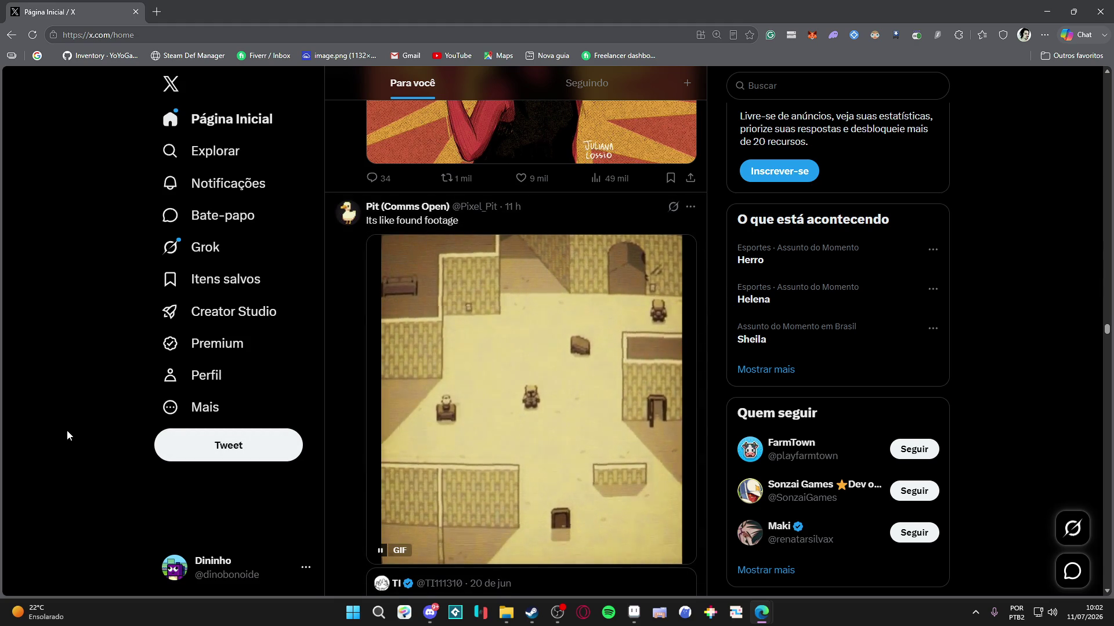
{"action": "scroll", "coordinate": [67, 431], "scroll_direction": "down", "scroll_amount": 4}
{"action": "scroll", "coordinate": [68, 431], "scroll_direction": "down", "scroll_amount": 3}
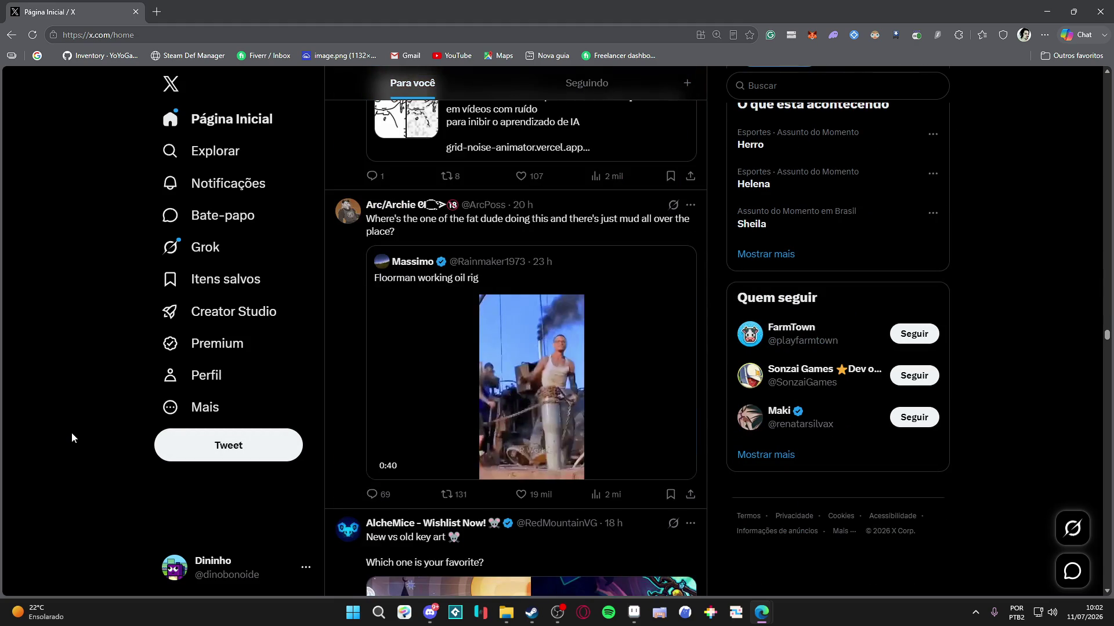
{"action": "scroll", "coordinate": [71, 432], "scroll_direction": "down", "scroll_amount": 5}
{"action": "scroll", "coordinate": [72, 432], "scroll_direction": "down", "scroll_amount": 1}
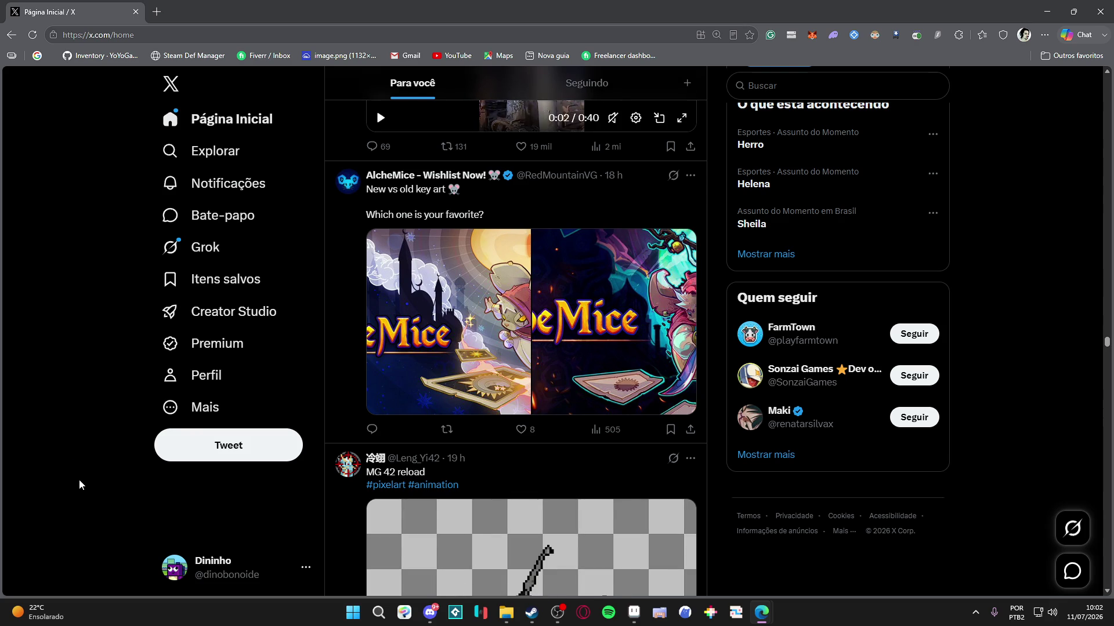
{"action": "scroll", "coordinate": [80, 482], "scroll_direction": "down", "scroll_amount": 4}
{"action": "scroll", "coordinate": [79, 482], "scroll_direction": "down", "scroll_amount": 5}
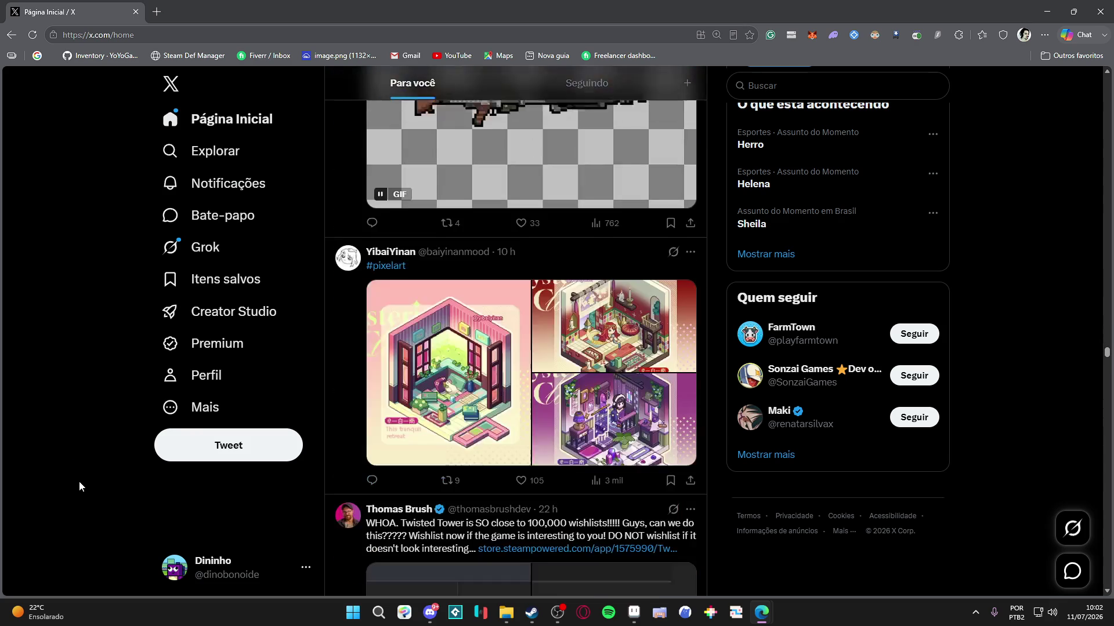
{"action": "scroll", "coordinate": [79, 482], "scroll_direction": "down", "scroll_amount": 5}
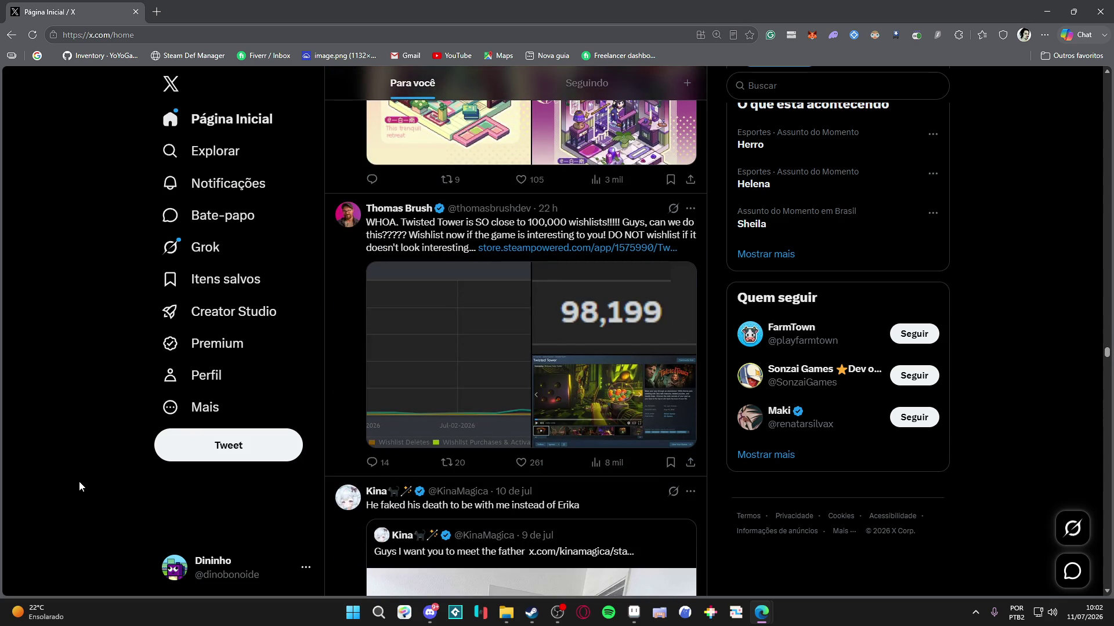
{"action": "scroll", "coordinate": [79, 486], "scroll_direction": "down", "scroll_amount": 4}
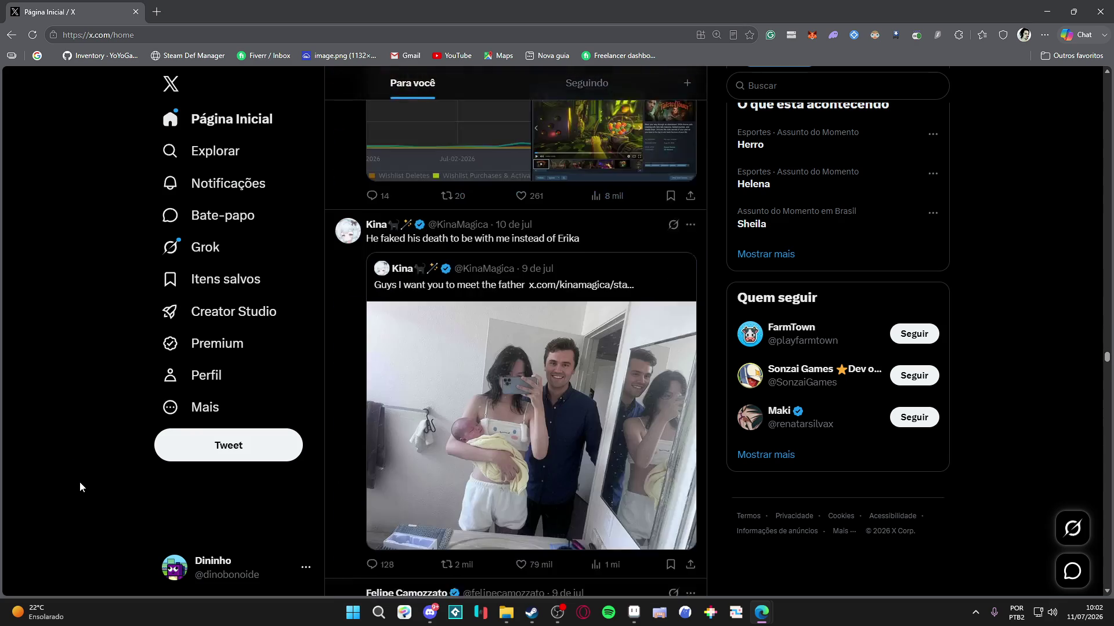
{"action": "scroll", "coordinate": [79, 486], "scroll_direction": "down", "scroll_amount": 6}
{"action": "scroll", "coordinate": [80, 486], "scroll_direction": "down", "scroll_amount": 6}
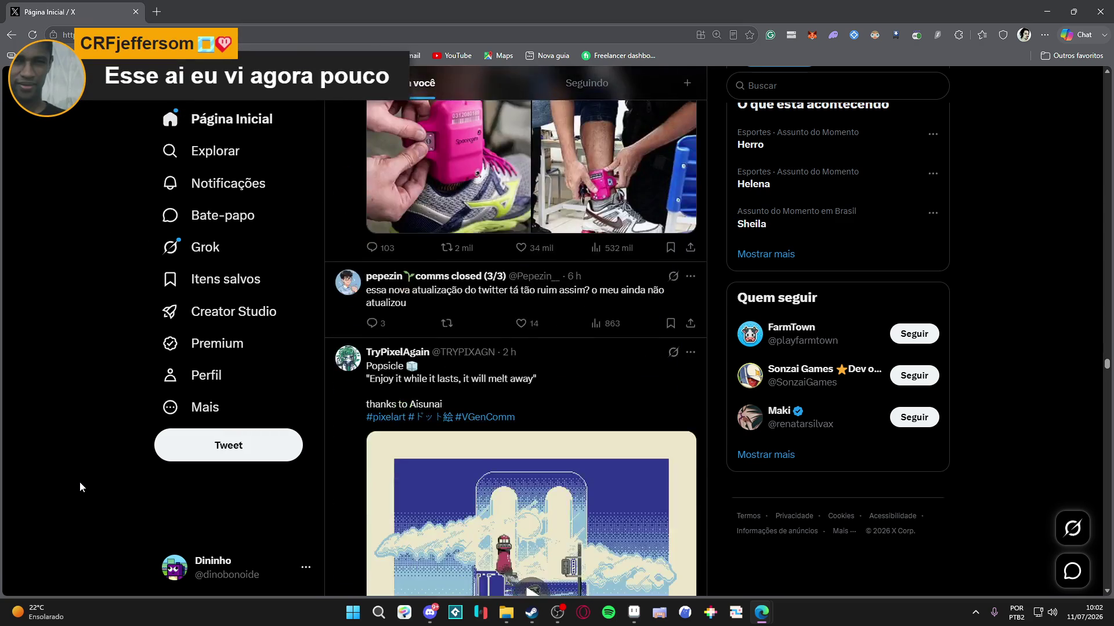
{"action": "scroll", "coordinate": [80, 486], "scroll_direction": "up", "scroll_amount": 2}
{"action": "scroll", "coordinate": [240, 355], "scroll_direction": "down", "scroll_amount": 5}
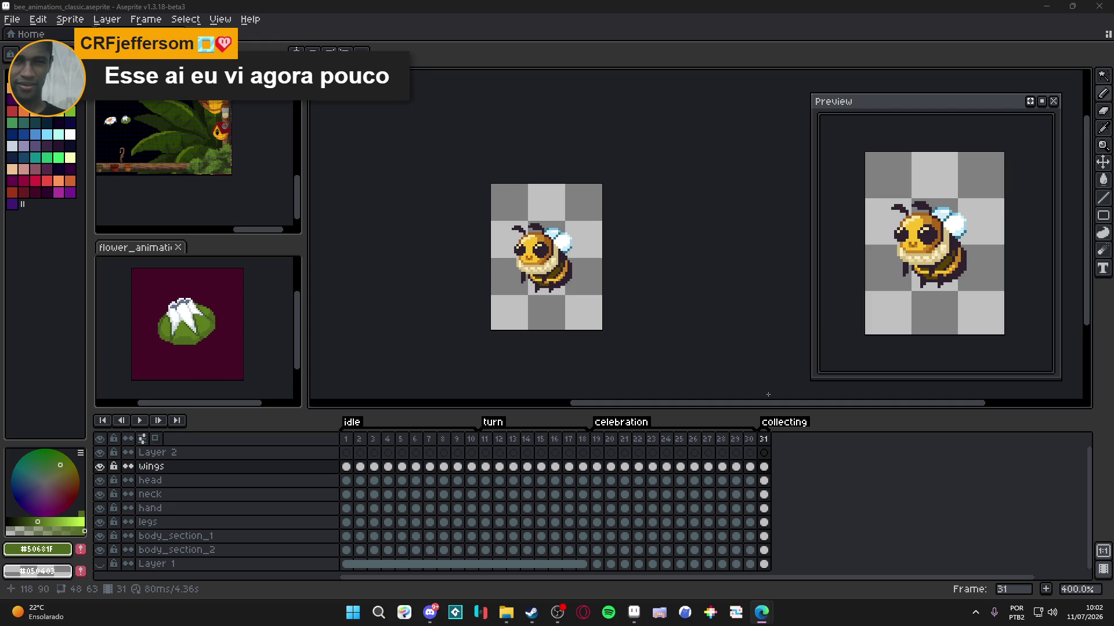
- On frame 31, nudge the bee's head down one pixel and move the neck to follow
{"action": "left_click_drag", "start_coordinate": [634, 290], "coordinate": [648, 294]}
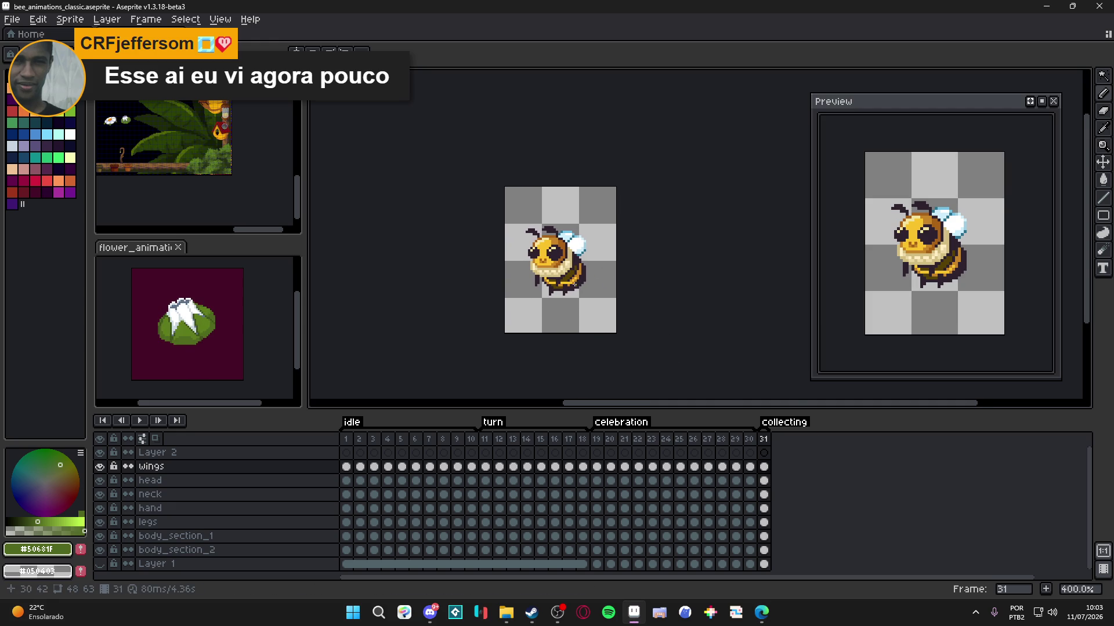
{"action": "scroll", "coordinate": [563, 263], "scroll_direction": "down", "scroll_amount": 2}
{"action": "scroll", "coordinate": [590, 279], "scroll_direction": "up", "scroll_amount": 2}
{"action": "key", "text": "Down"}
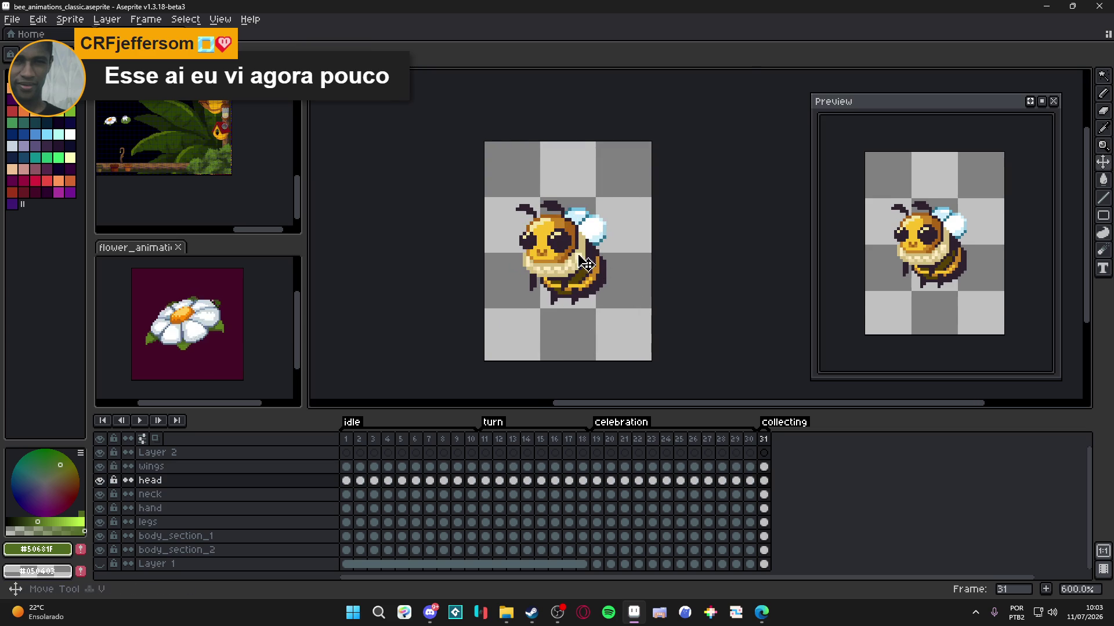
{"action": "scroll", "coordinate": [554, 265], "scroll_direction": "up", "scroll_amount": 3}
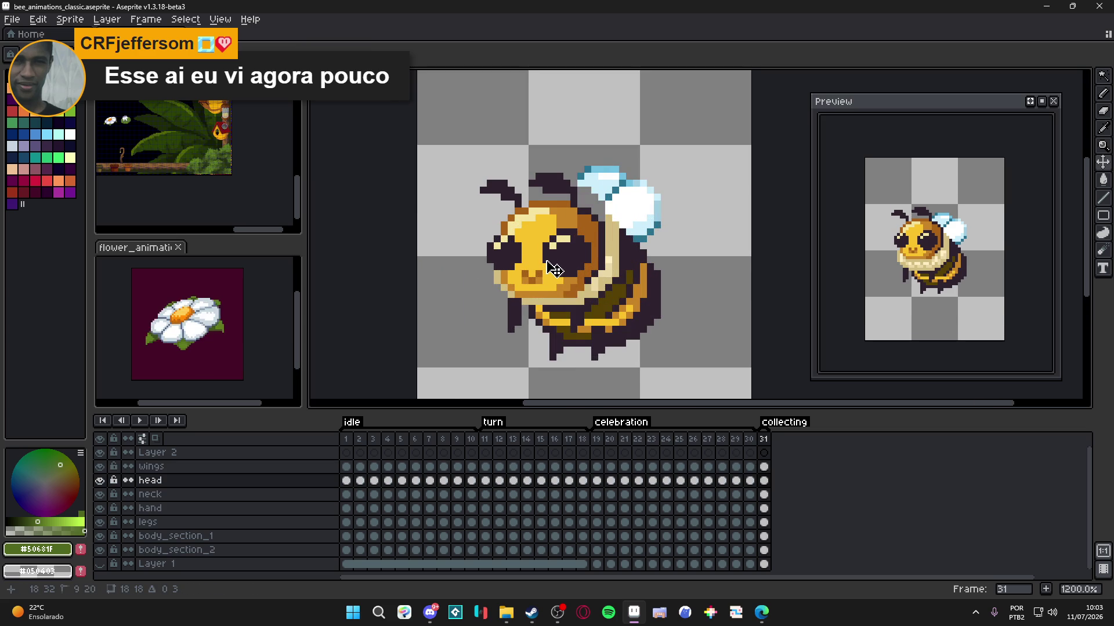
{"action": "left_click_drag", "start_coordinate": [554, 270], "coordinate": [554, 270]}
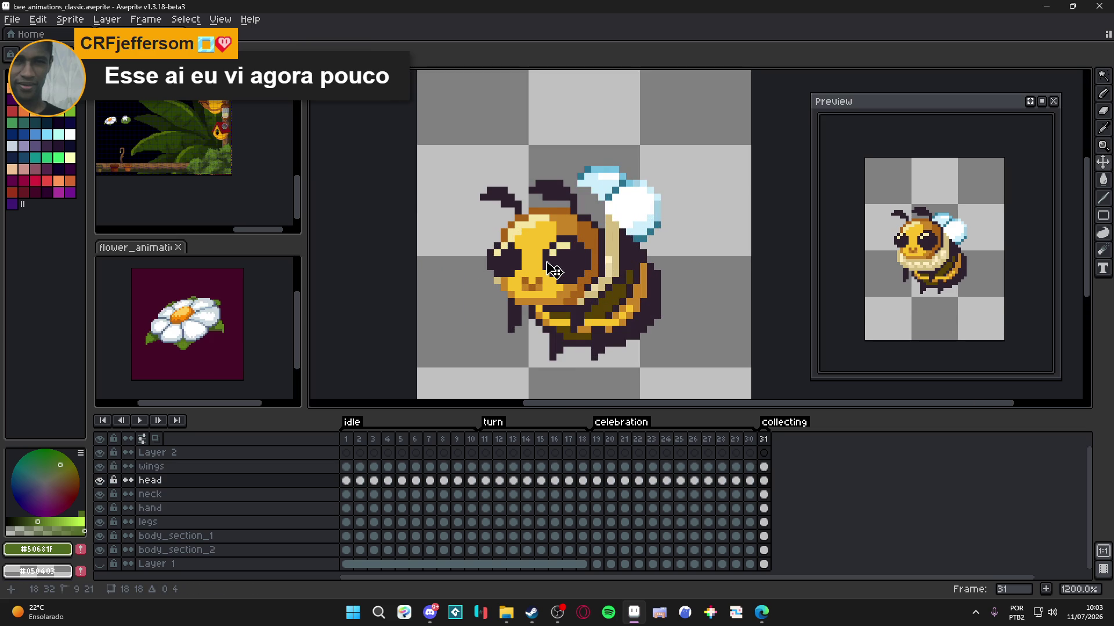
{"action": "left_click", "coordinate": [621, 274], "text": "ctrl"}
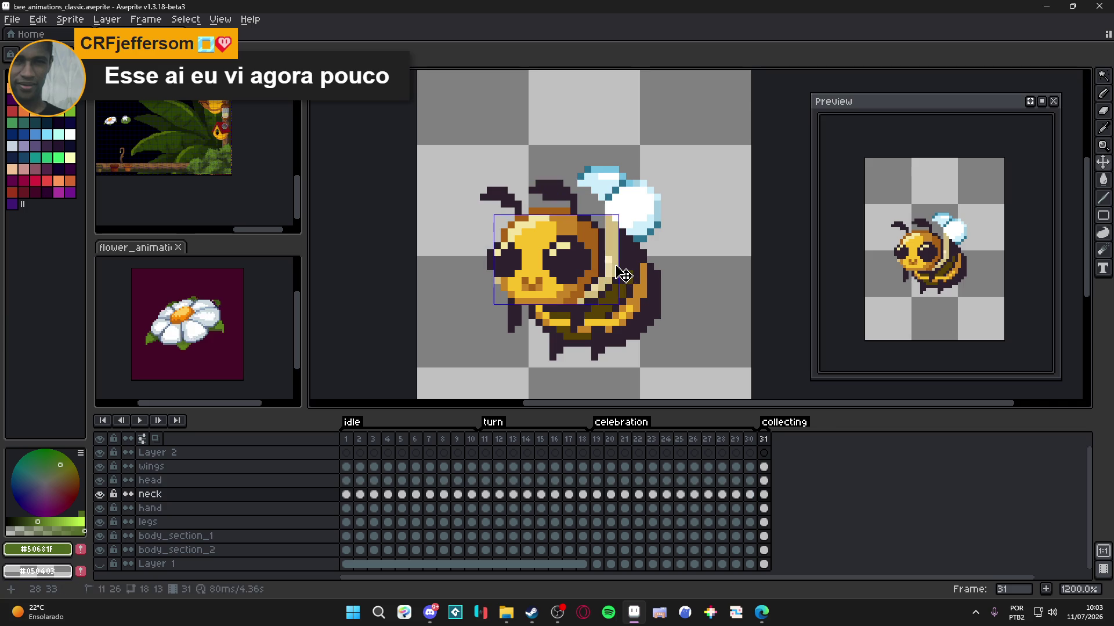
{"action": "left_click_drag", "start_coordinate": [621, 274], "coordinate": [621, 290]}
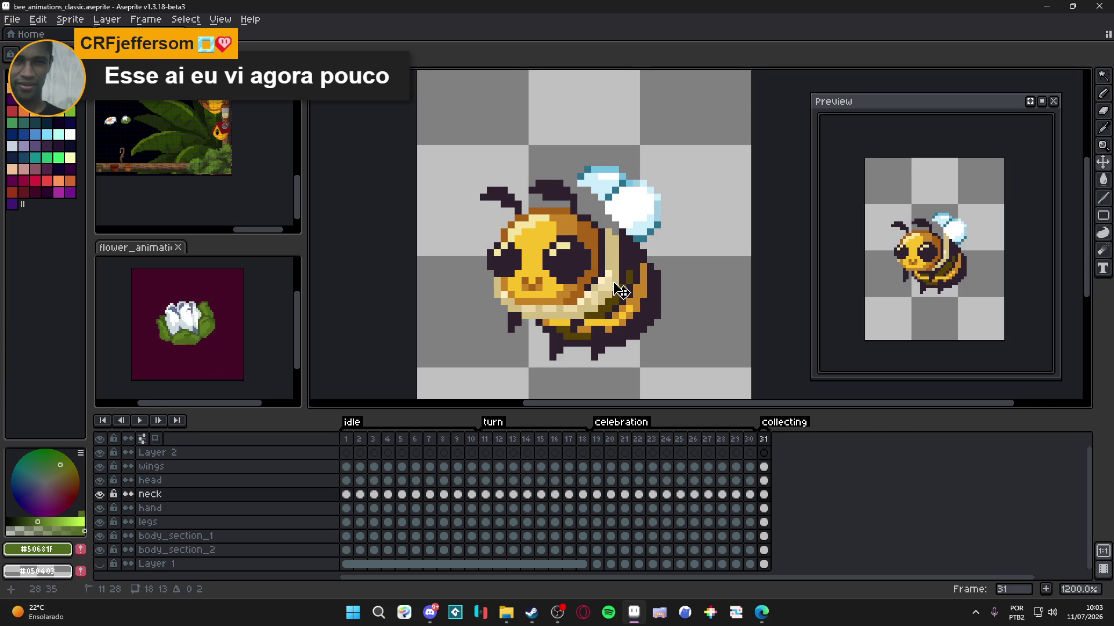
- Shift body_section_2 up two pixels, then select the hand layer for editing
{"action": "left_click", "coordinate": [634, 284], "text": "ctrl"}
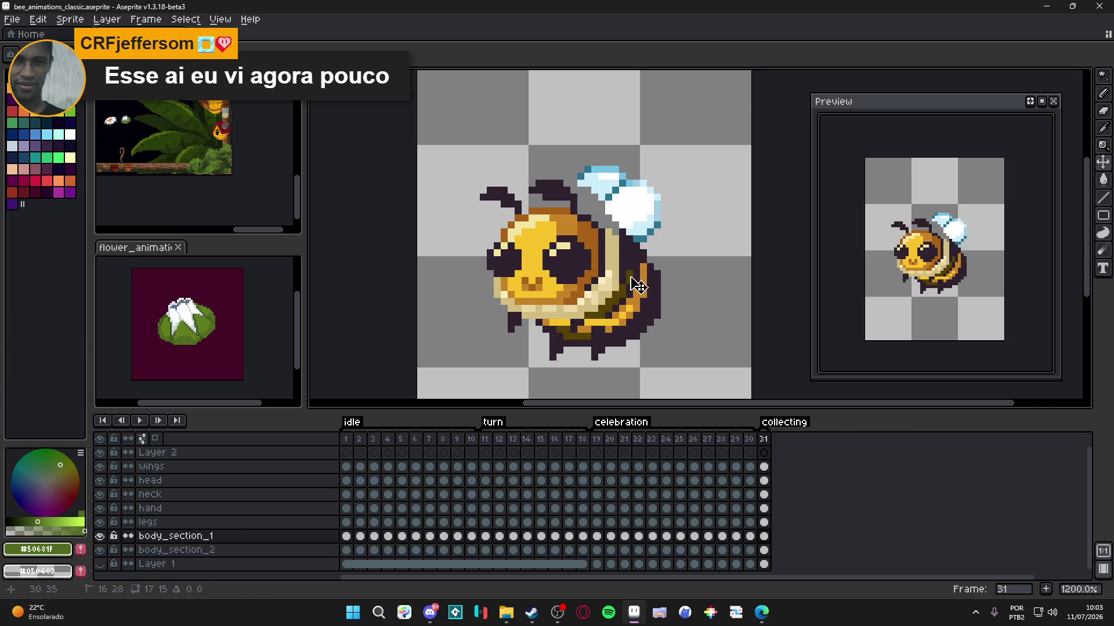
{"action": "left_click", "coordinate": [659, 308], "text": "ctrl"}
{"action": "mouse_move", "coordinate": [659, 308]}
{"action": "left_mouse_down"}
{"action": "mouse_move", "coordinate": [659, 291]}
{"action": "mouse_move", "coordinate": [672, 297]}
{"action": "mouse_move", "coordinate": [637, 267]}
{"action": "left_mouse_up"}
{"action": "left_click", "coordinate": [663, 293], "text": "ctrl"}
{"action": "left_click", "coordinate": [660, 298], "text": "ctrl"}
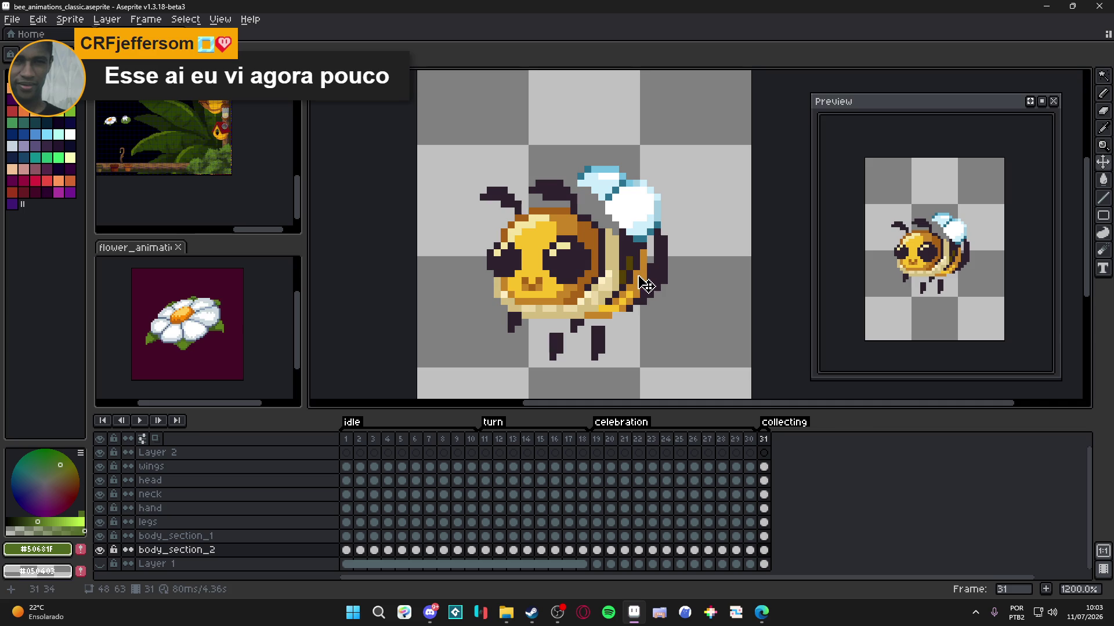
{"action": "left_click", "coordinate": [572, 313], "text": "ctrl"}
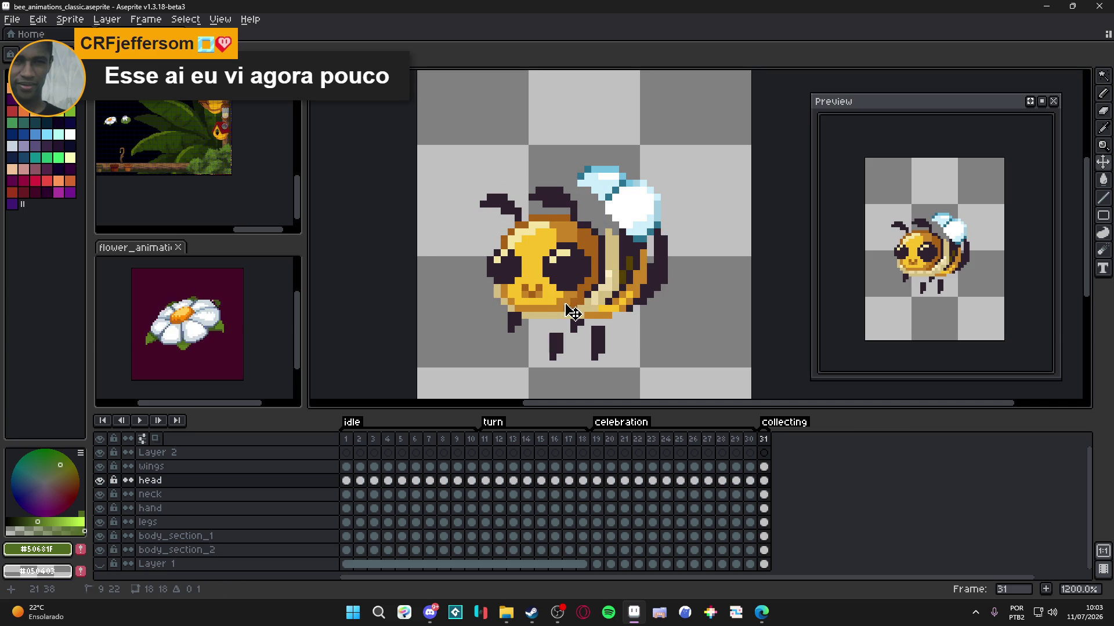
{"action": "left_click", "coordinate": [580, 333], "text": "ctrl"}
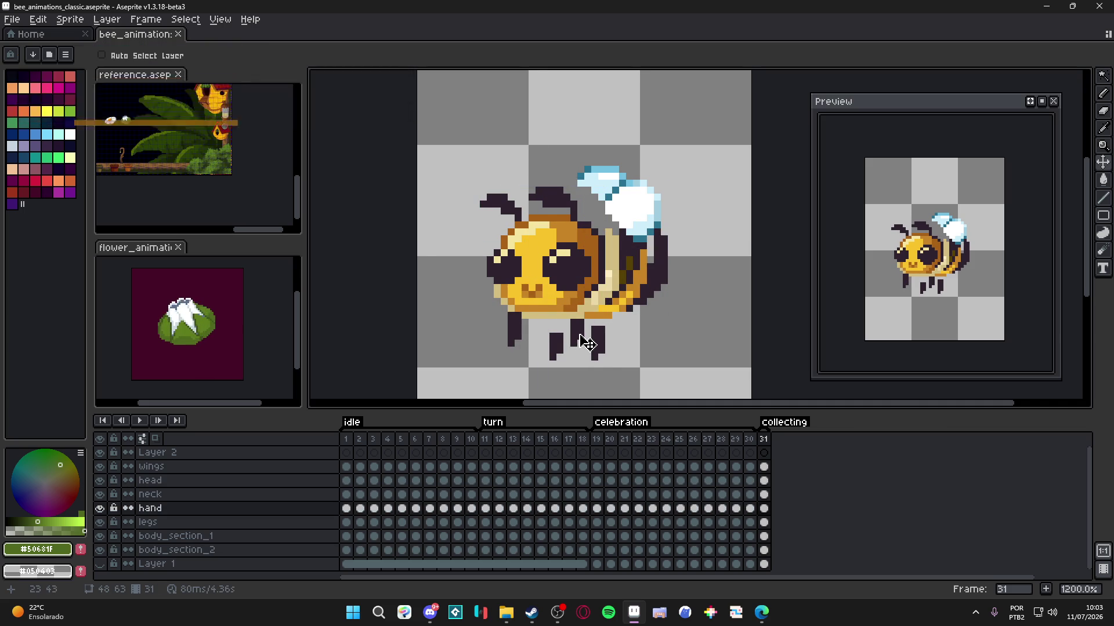
- Rotate the left and middle leg pieces a quarter turn and tuck them against the body
{"action": "scroll", "coordinate": [517, 328], "scroll_direction": "up", "scroll_amount": 1}
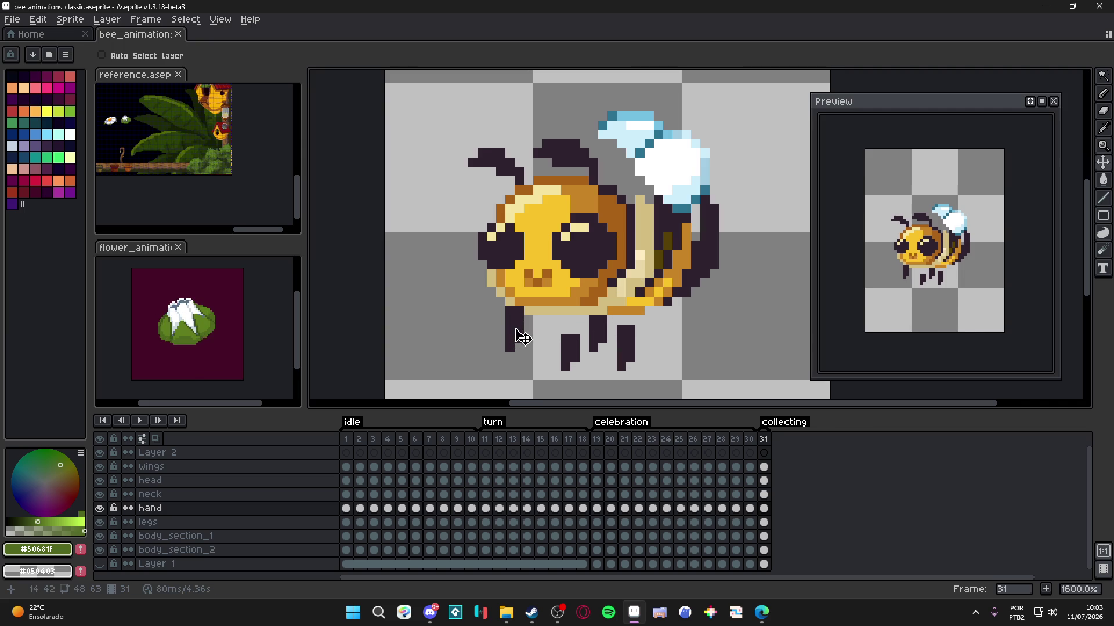
{"action": "key", "text": "b"}
{"action": "key", "text": "ctrl+z"}
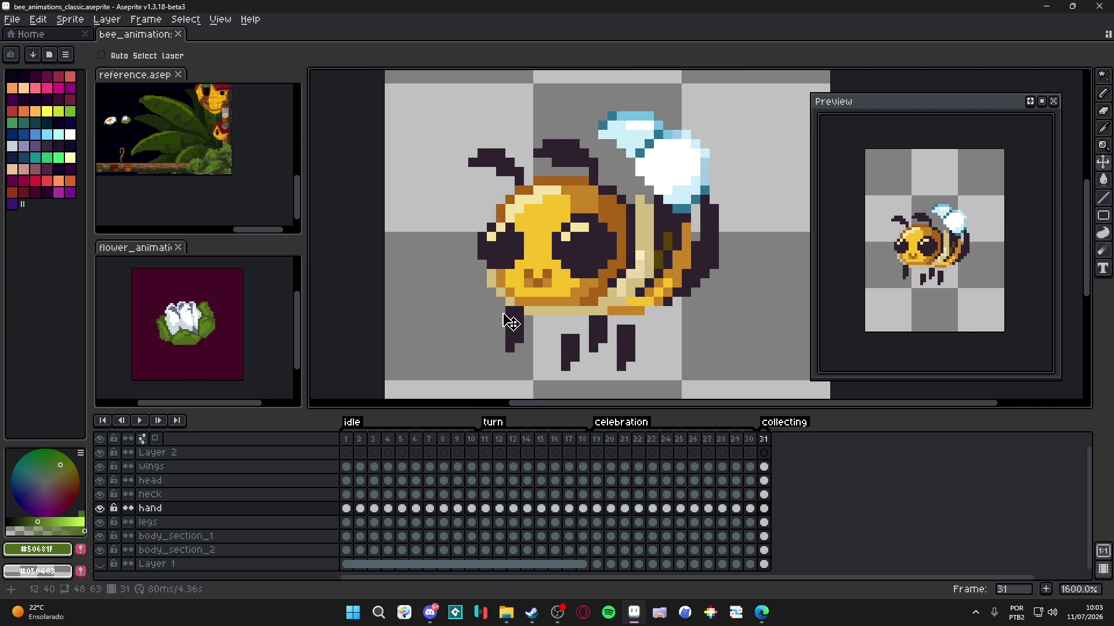
{"action": "key", "text": "m"}
{"action": "mouse_move", "coordinate": [525, 353]}
{"action": "left_mouse_down"}
{"action": "mouse_move", "coordinate": [502, 294]}
{"action": "mouse_move", "coordinate": [516, 313]}
{"action": "mouse_move", "coordinate": [546, 299]}
{"action": "mouse_move", "coordinate": [551, 362]}
{"action": "mouse_move", "coordinate": [555, 351]}
{"action": "mouse_move", "coordinate": [513, 317]}
{"action": "mouse_move", "coordinate": [523, 316]}
{"action": "left_mouse_up"}
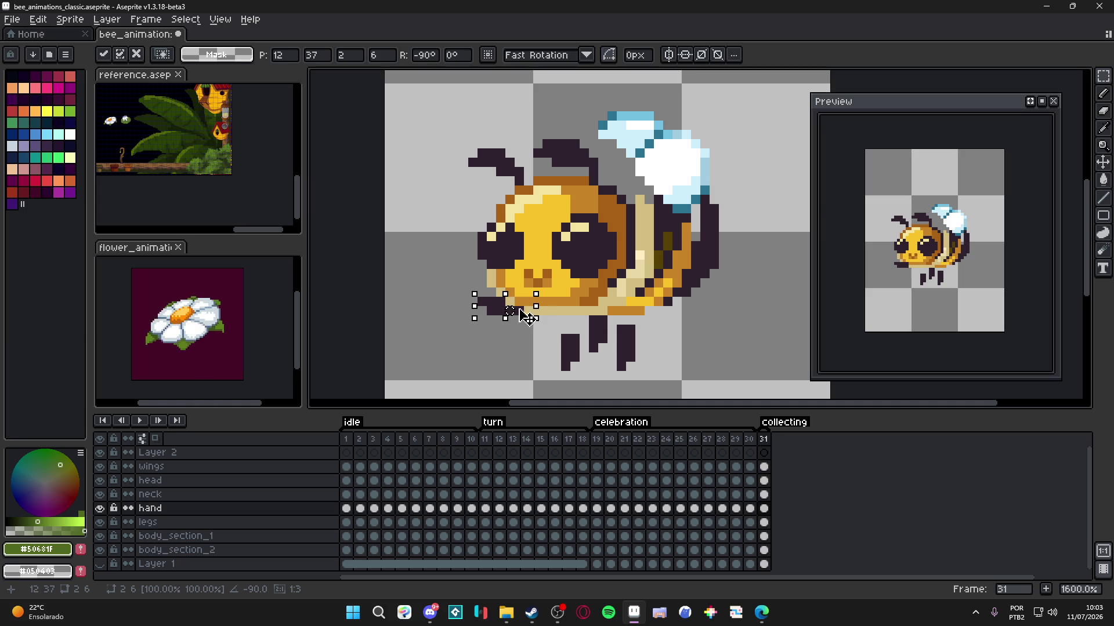
{"action": "key", "text": "Return"}
{"action": "key", "text": "v"}
{"action": "key", "text": "m"}
{"action": "mouse_move", "coordinate": [586, 355]}
{"action": "left_mouse_down"}
{"action": "mouse_move", "coordinate": [611, 285]}
{"action": "mouse_move", "coordinate": [580, 272]}
{"action": "mouse_move", "coordinate": [522, 279]}
{"action": "left_mouse_up"}
{"action": "mouse_move", "coordinate": [620, 331]}
{"action": "left_mouse_down"}
{"action": "mouse_move", "coordinate": [652, 318]}
{"action": "mouse_move", "coordinate": [638, 322]}
{"action": "left_mouse_up"}
{"action": "key", "text": "Return"}
- Pencil two dark #2c222f pixels below the bee's body
{"action": "key", "text": "b"}
{"action": "left_click", "coordinate": [662, 303], "text": "alt"}
{"action": "left_click", "coordinate": [648, 318]}
{"action": "left_click_drag", "start_coordinate": [648, 319], "coordinate": [638, 316]}
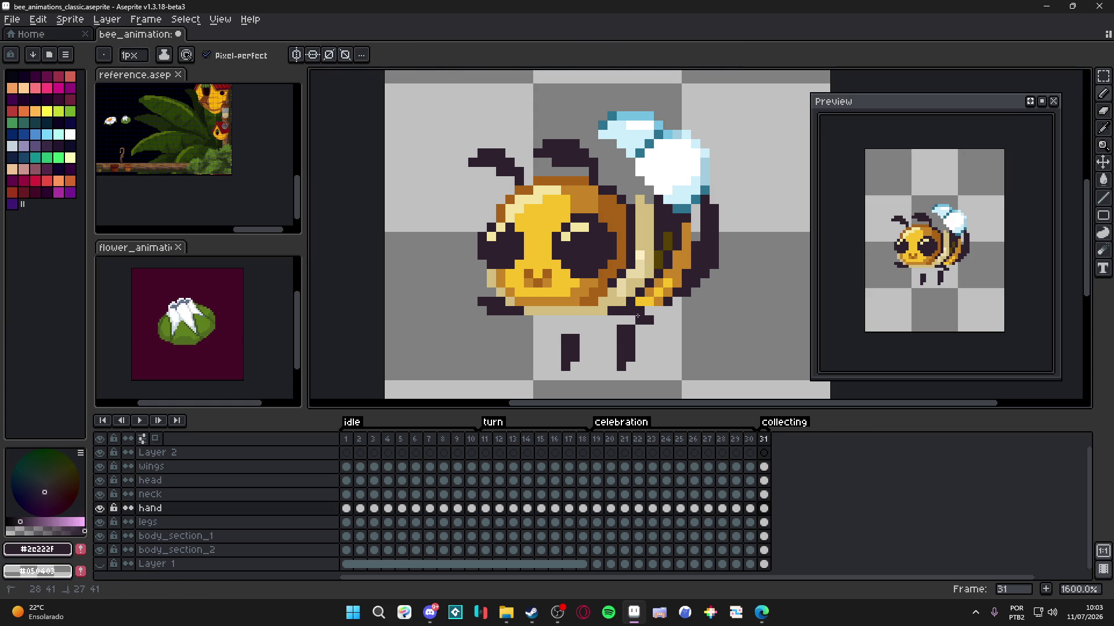
- Move the hand piece forward beneath the front of the bee's head and commit it
{"action": "left_click_drag", "start_coordinate": [510, 308], "coordinate": [545, 338]}
{"action": "key", "text": "m"}
{"action": "left_click", "coordinate": [581, 327]}
{"action": "mouse_move", "coordinate": [666, 328]}
{"action": "left_mouse_down"}
{"action": "mouse_move", "coordinate": [607, 289]}
{"action": "mouse_move", "coordinate": [530, 312]}
{"action": "left_mouse_up"}
{"action": "left_click", "coordinate": [648, 319]}
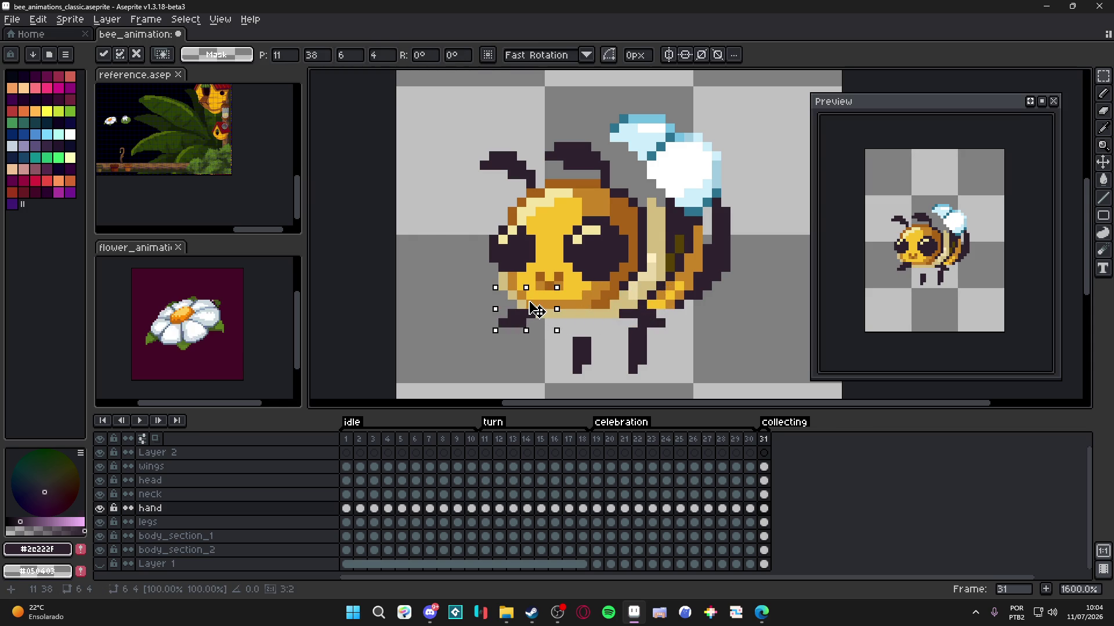
{"action": "key", "text": "Return"}
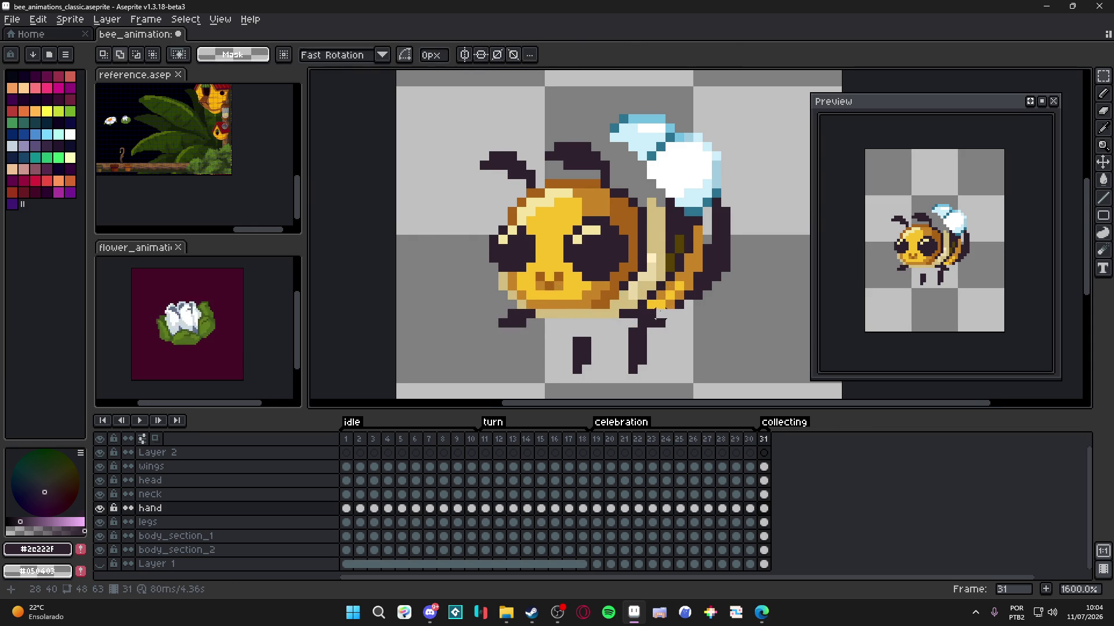
{"action": "key", "text": "v"}
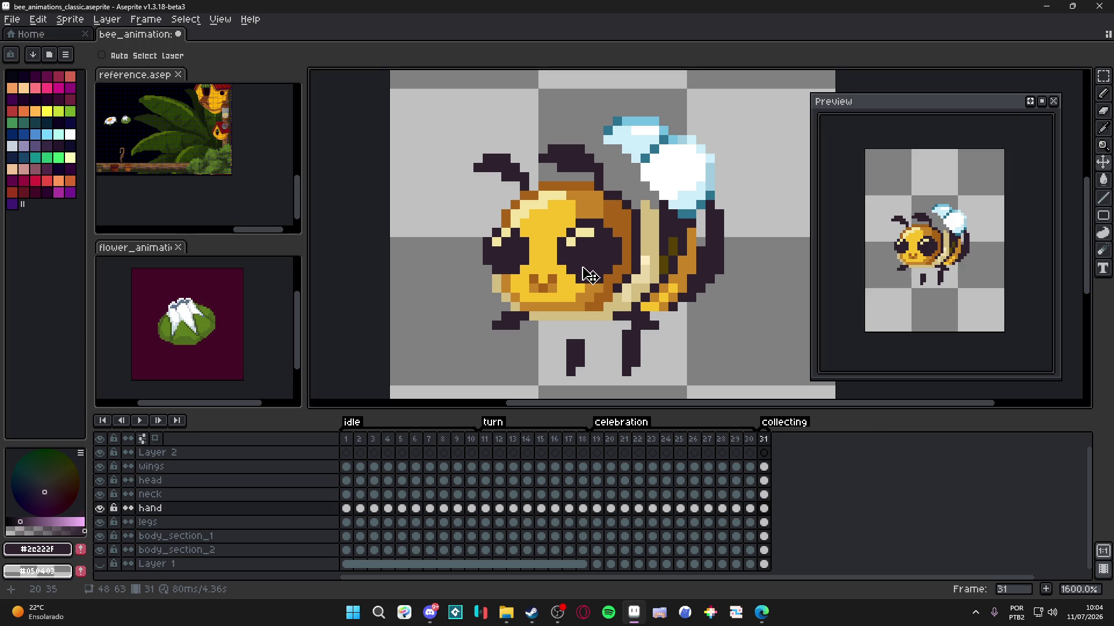
{"action": "left_click", "coordinate": [586, 284], "text": "ctrl"}
- Pick yellow #F9C22B and review frames 18 and 30 before returning to frame 31
{"action": "key", "text": "b"}
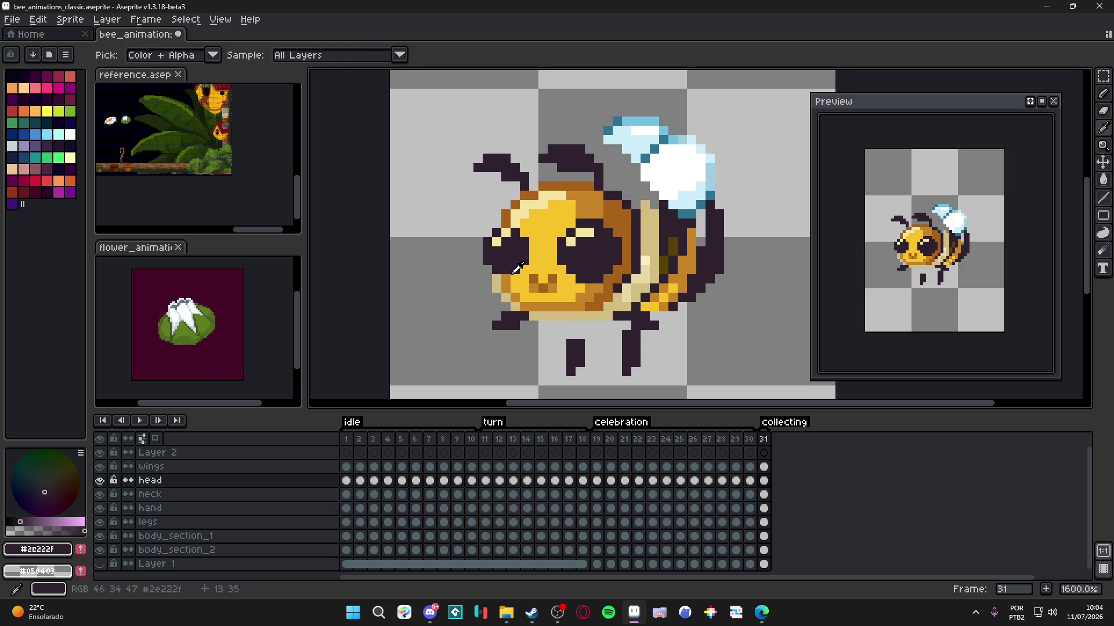
{"action": "left_click", "coordinate": [514, 264], "text": "alt"}
{"action": "left_click", "coordinate": [499, 440]}
{"action": "left_click", "coordinate": [582, 439]}
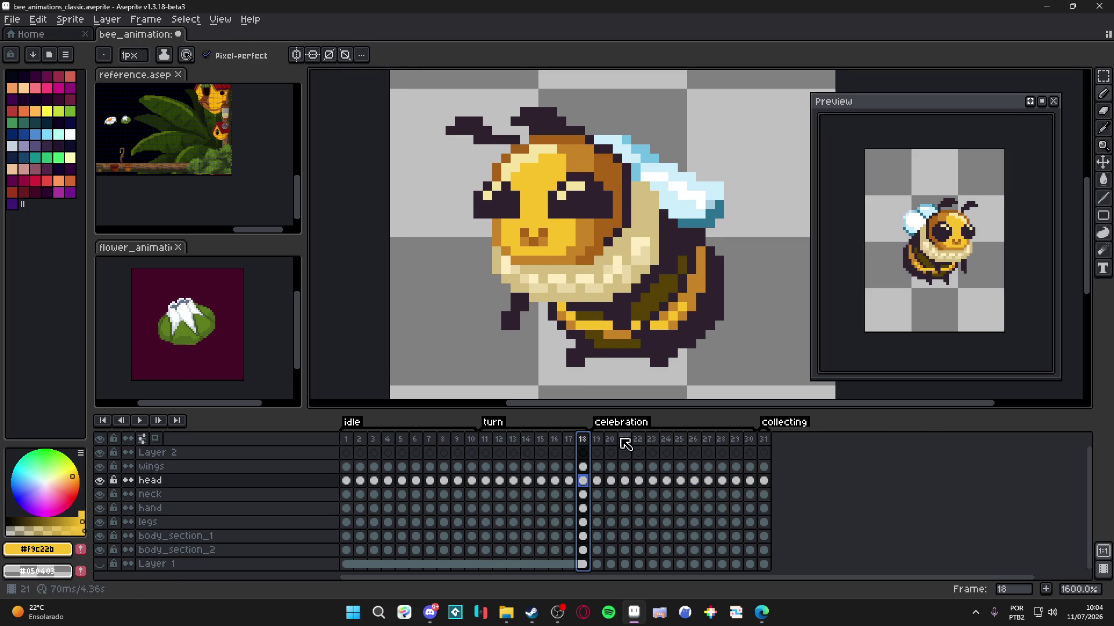
{"action": "left_click", "coordinate": [721, 439]}
{"action": "left_click", "coordinate": [750, 453]}
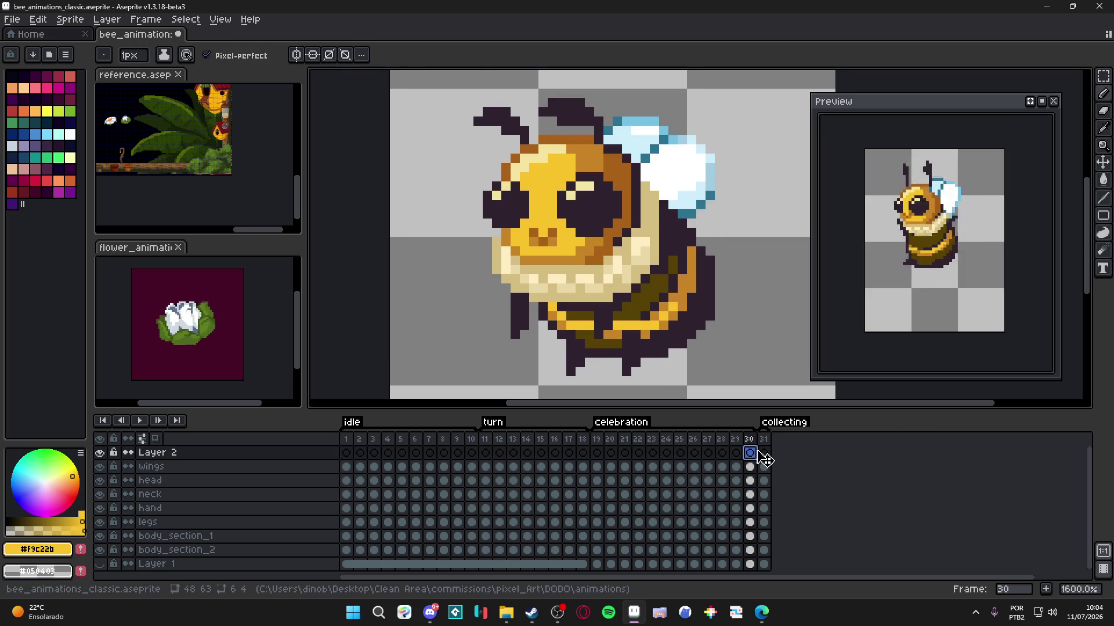
{"action": "left_click", "coordinate": [763, 453]}
- Paint yellow #F9C22B over both of the bee's eyes on Layer 2
{"action": "key", "text": "v"}
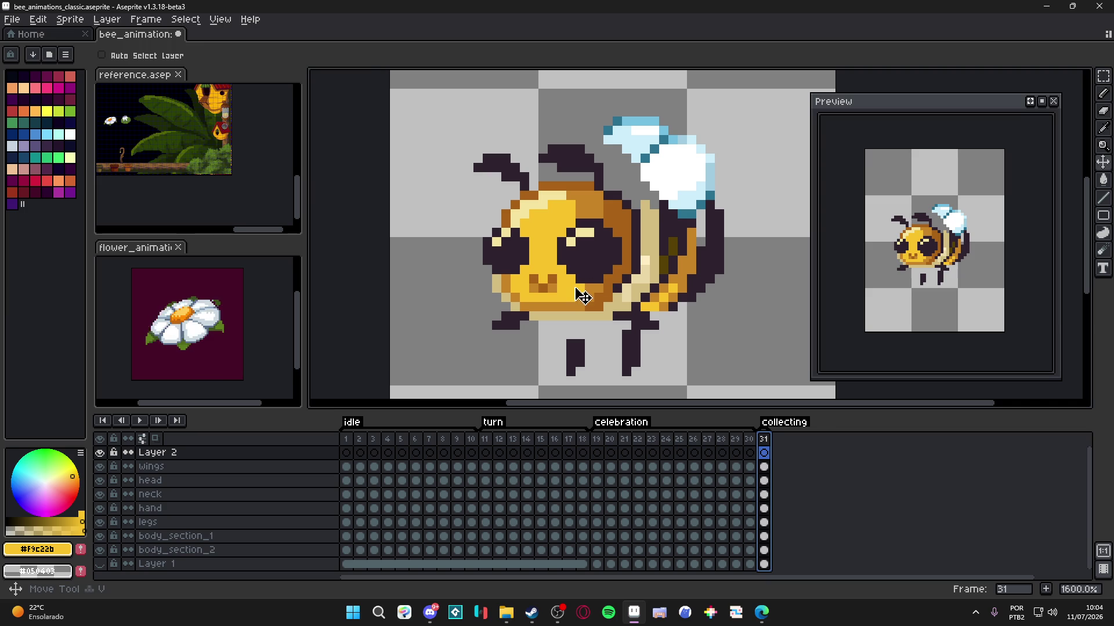
{"action": "key", "text": "b"}
{"action": "mouse_move", "coordinate": [560, 261]}
{"action": "left_mouse_down"}
{"action": "mouse_move", "coordinate": [612, 261]}
{"action": "mouse_move", "coordinate": [602, 256]}
{"action": "left_mouse_up"}
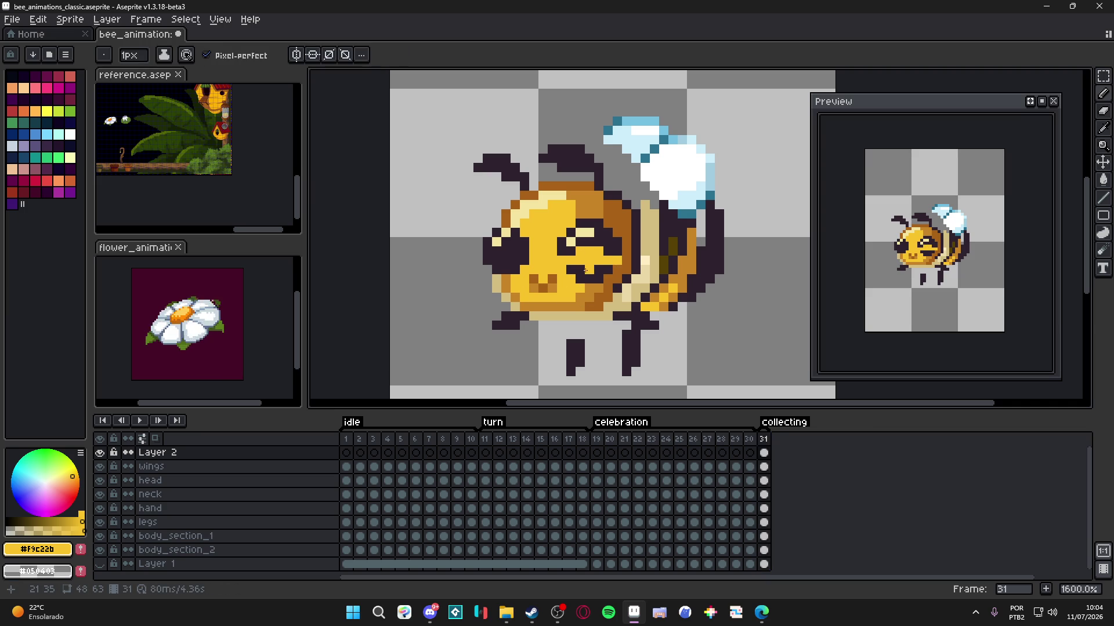
{"action": "left_click", "coordinate": [615, 278], "text": "alt"}
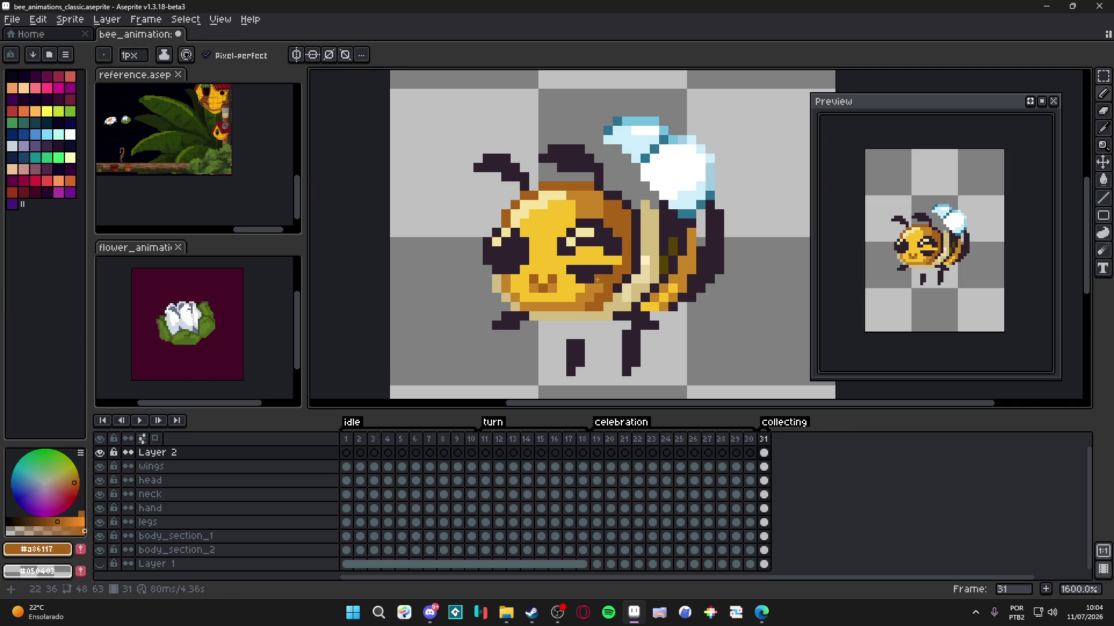
{"action": "left_click", "coordinate": [566, 265], "text": "alt"}
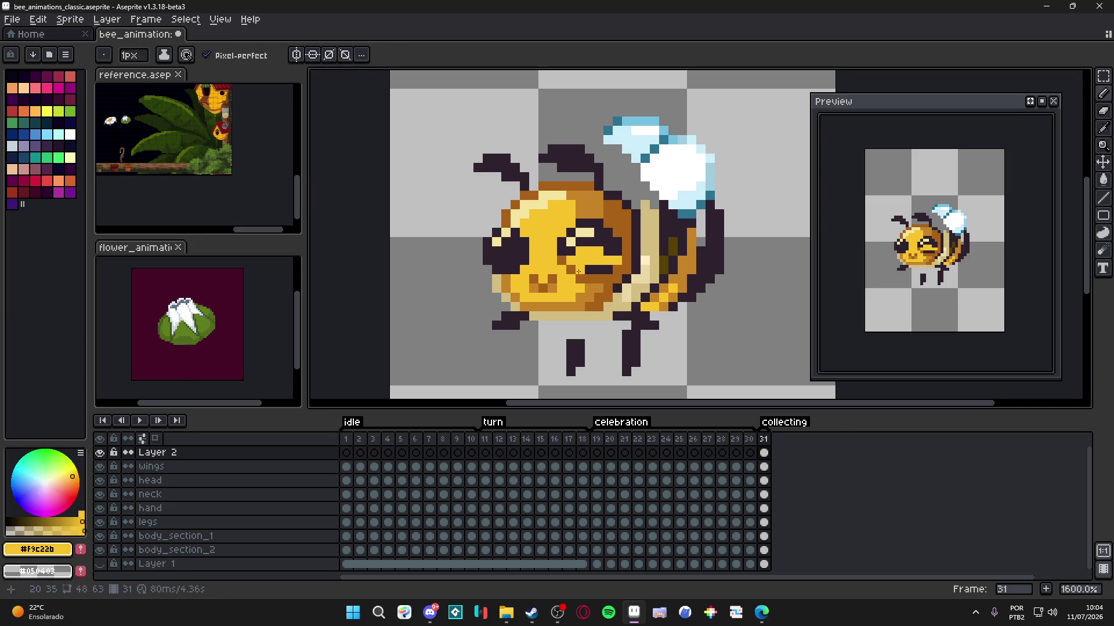
{"action": "left_click_drag", "start_coordinate": [496, 260], "coordinate": [516, 260]}
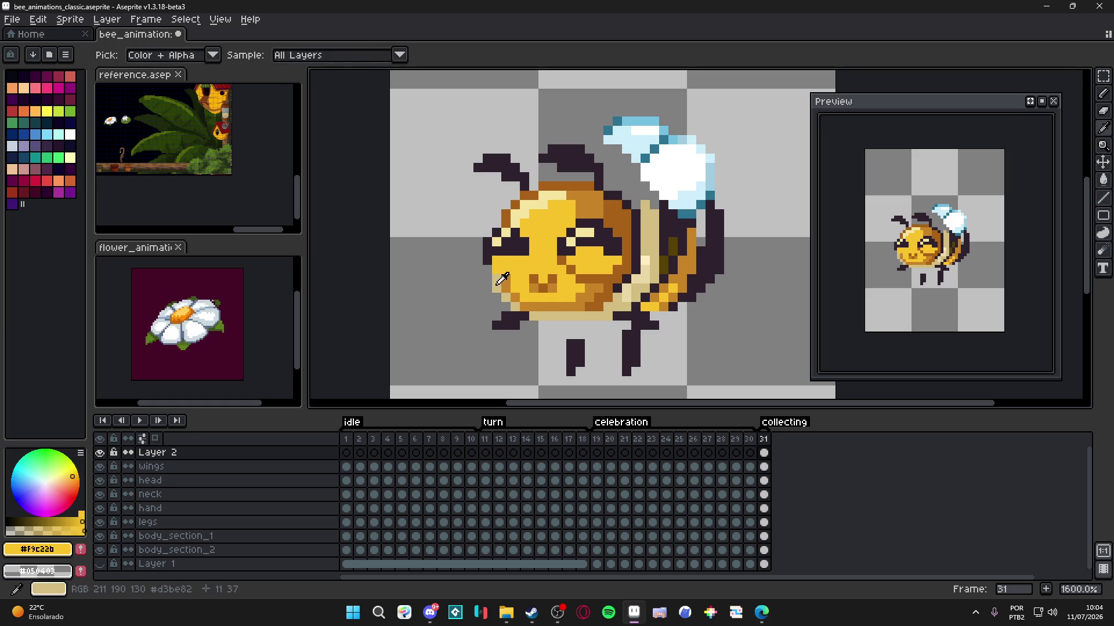
- Add orange #C88427 shading to the face around the closed eyes
{"action": "left_click", "coordinate": [508, 277], "text": "alt"}
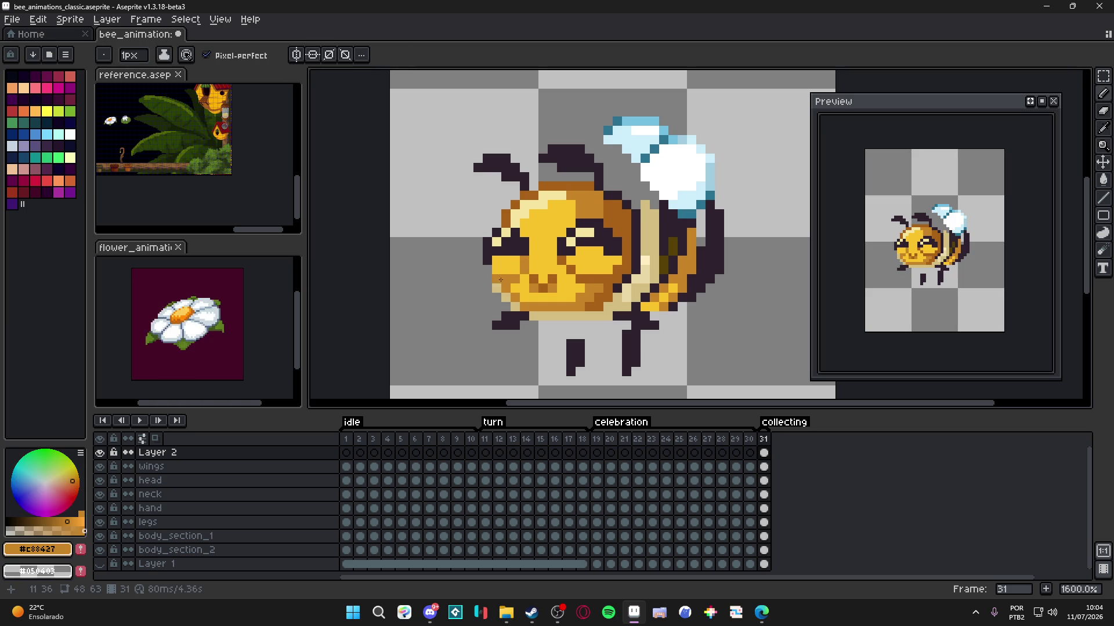
{"action": "left_click", "coordinate": [525, 265], "text": "alt"}
{"action": "left_click", "coordinate": [514, 272], "text": "alt"}
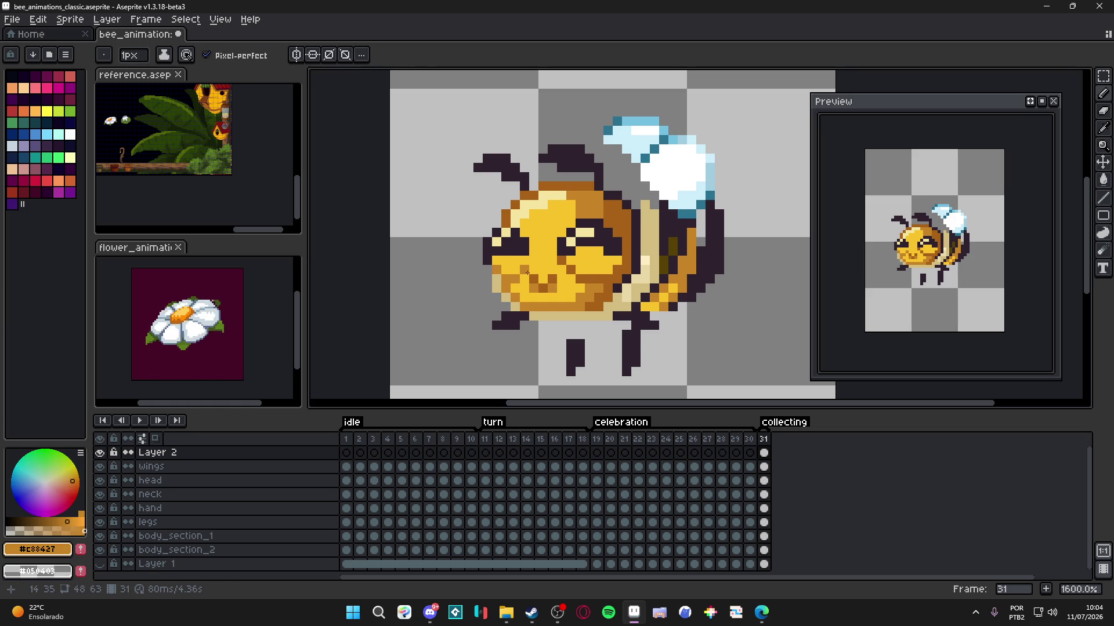
{"action": "scroll", "coordinate": [527, 272], "scroll_direction": "down", "scroll_amount": 2}
{"action": "scroll", "coordinate": [517, 263], "scroll_direction": "up", "scroll_amount": 2}
{"action": "left_click", "coordinate": [515, 260], "text": "alt"}
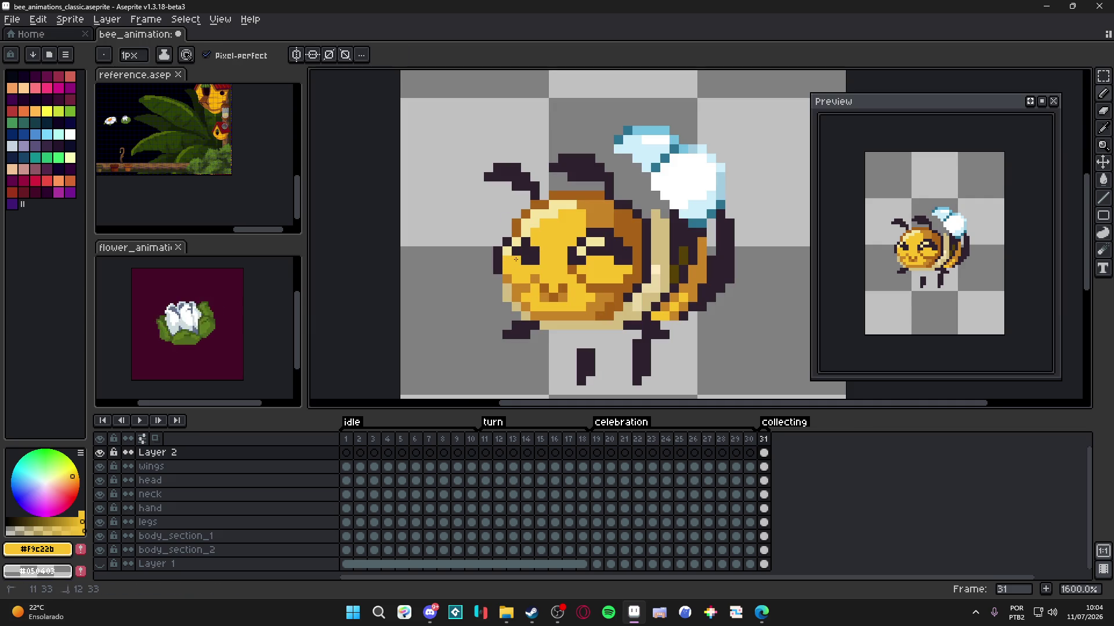
{"action": "scroll", "coordinate": [526, 258], "scroll_direction": "down", "scroll_amount": 2}
{"action": "scroll", "coordinate": [542, 263], "scroll_direction": "up", "scroll_amount": 2}
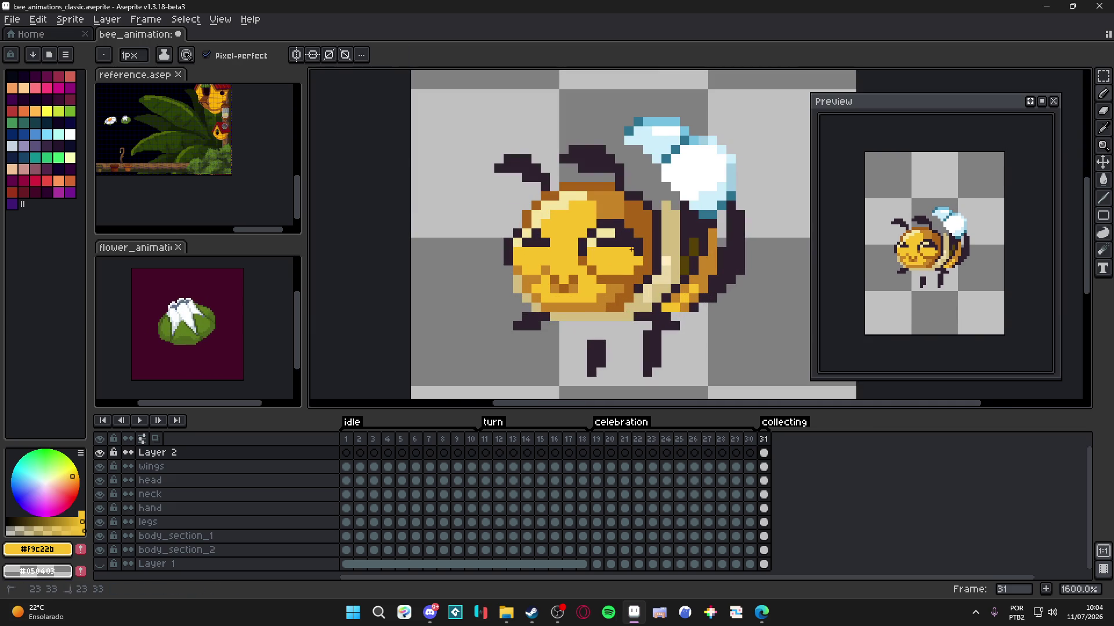
- Alt-pick brown #A86117 and orange #C88427 from the face for further shading
{"action": "key", "text": "alt"}
{"action": "left_click", "coordinate": [593, 256], "text": "alt"}
{"action": "scroll", "coordinate": [650, 255], "scroll_direction": "down", "scroll_amount": 2}
{"action": "scroll", "coordinate": [603, 273], "scroll_direction": "up", "scroll_amount": 2}
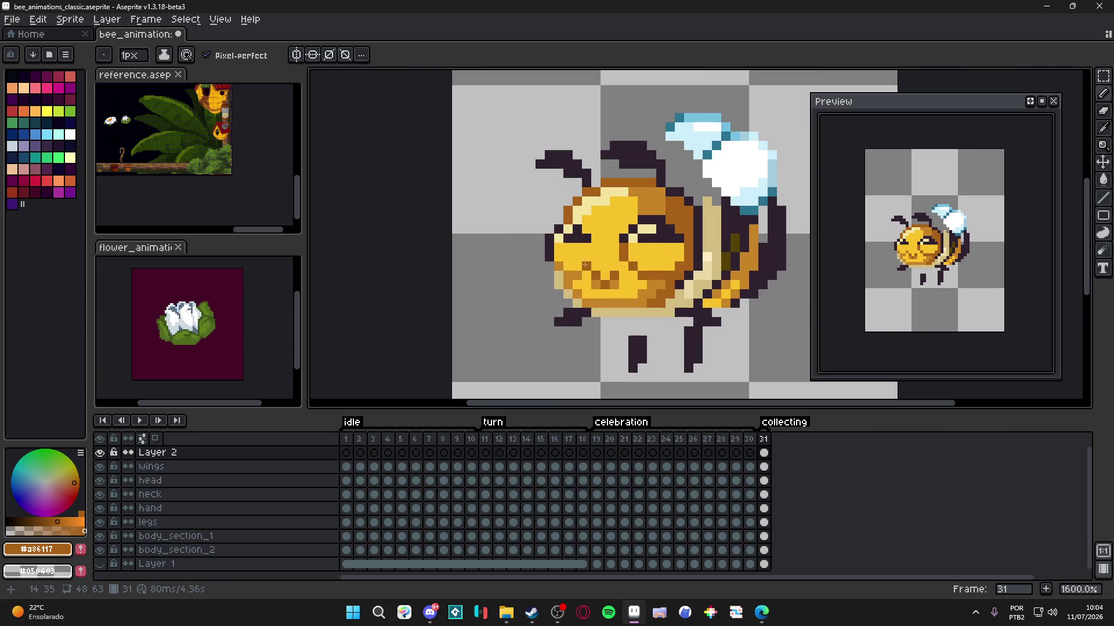
{"action": "left_click", "coordinate": [594, 255], "text": "alt"}
{"action": "scroll", "coordinate": [642, 284], "scroll_direction": "down", "scroll_amount": 4}
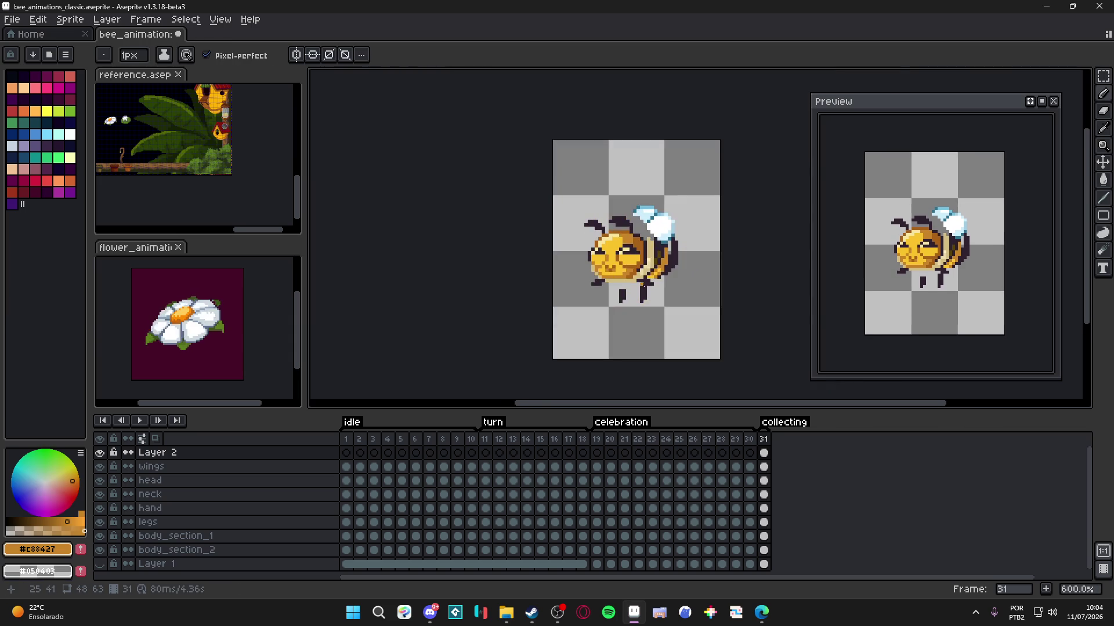
{"action": "scroll", "coordinate": [619, 270], "scroll_direction": "up", "scroll_amount": 6}
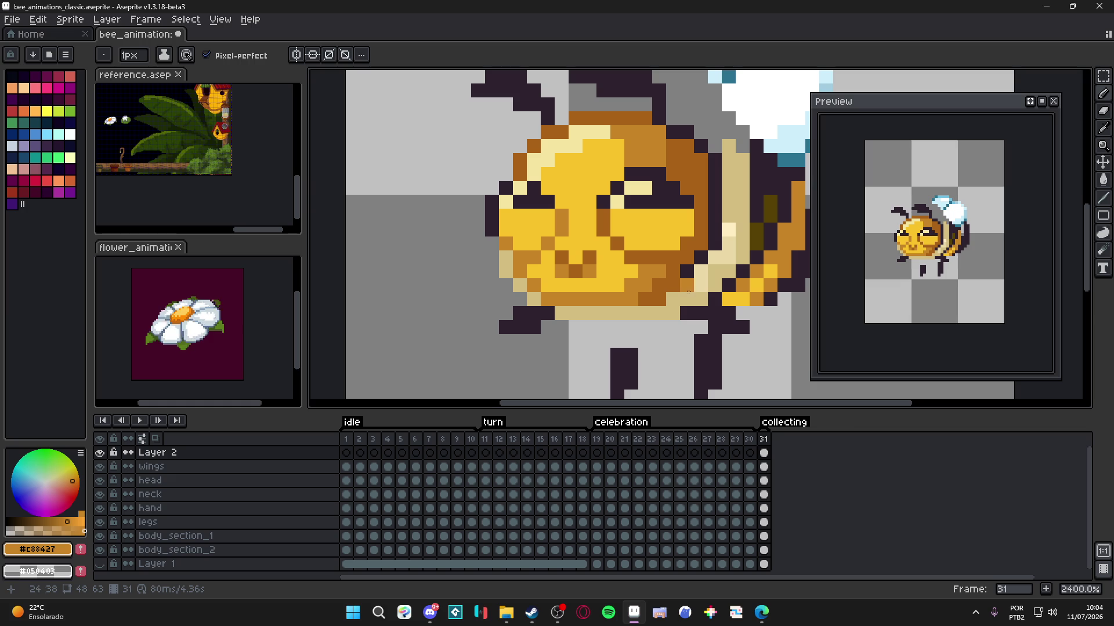
{"action": "scroll", "coordinate": [623, 346], "scroll_direction": "down", "scroll_amount": 3}
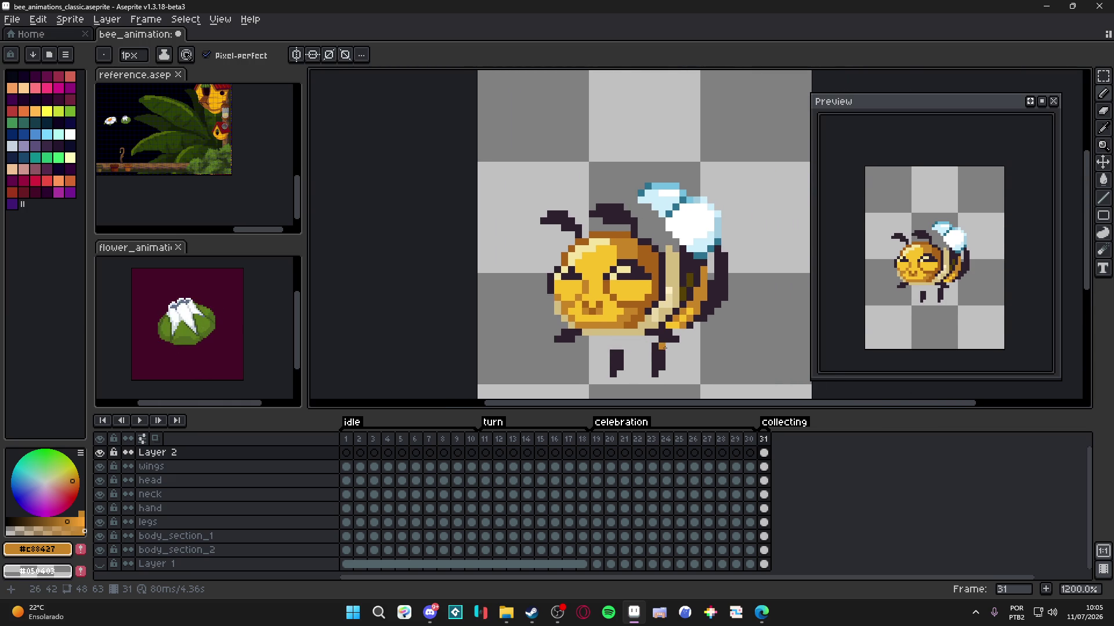
- Remove the dangling leg below the bee on the legs layer
{"action": "left_click", "coordinate": [661, 361], "text": "ctrl"}
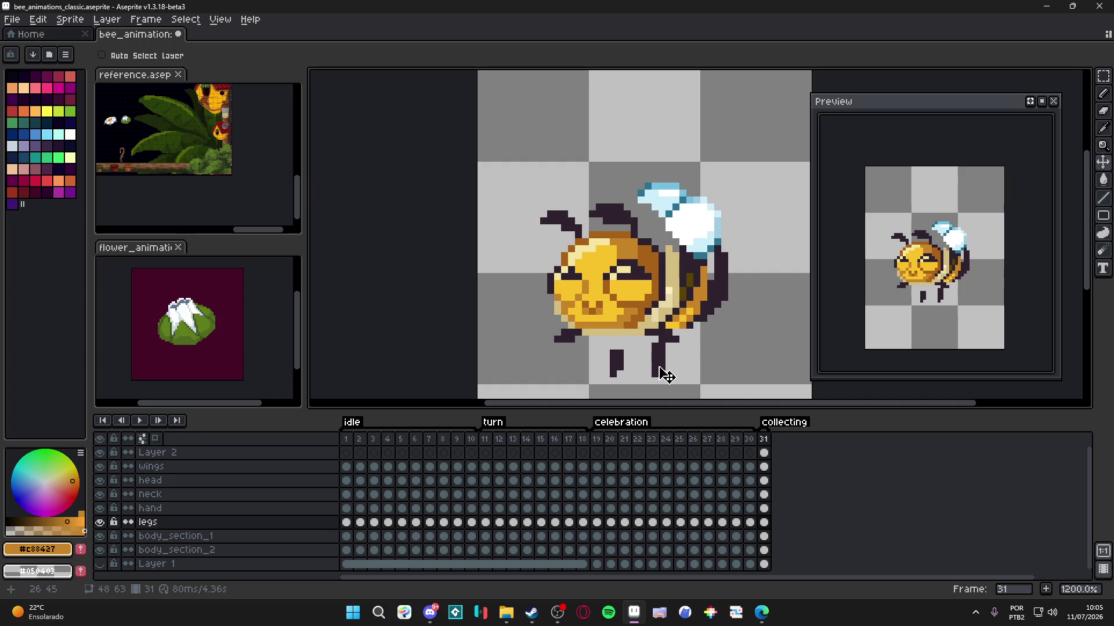
{"action": "mouse_move", "coordinate": [661, 364]}
{"action": "left_mouse_down"}
{"action": "mouse_move", "coordinate": [649, 341]}
{"action": "mouse_move", "coordinate": [690, 355]}
{"action": "mouse_move", "coordinate": [687, 330]}
{"action": "mouse_move", "coordinate": [721, 316]}
{"action": "mouse_move", "coordinate": [726, 343]}
{"action": "mouse_move", "coordinate": [703, 331]}
{"action": "mouse_move", "coordinate": [719, 332]}
{"action": "left_mouse_up"}
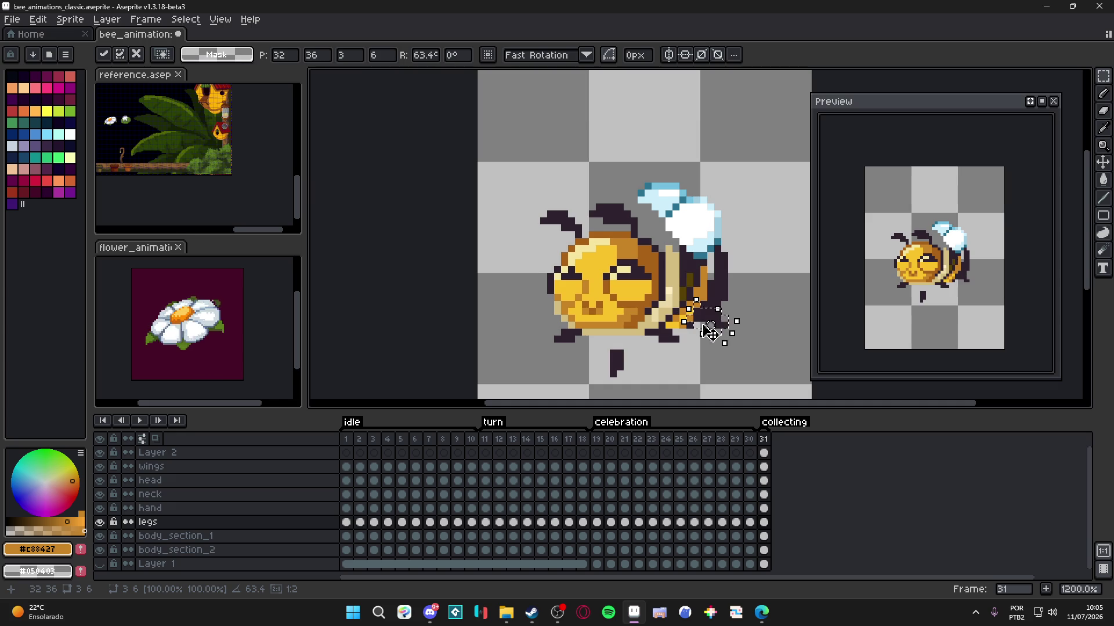
{"action": "left_click", "coordinate": [611, 352]}
{"action": "key", "text": "ctrl+z"}
{"action": "key", "text": "ctrl+z"}
{"action": "key", "text": "ctrl+z"}
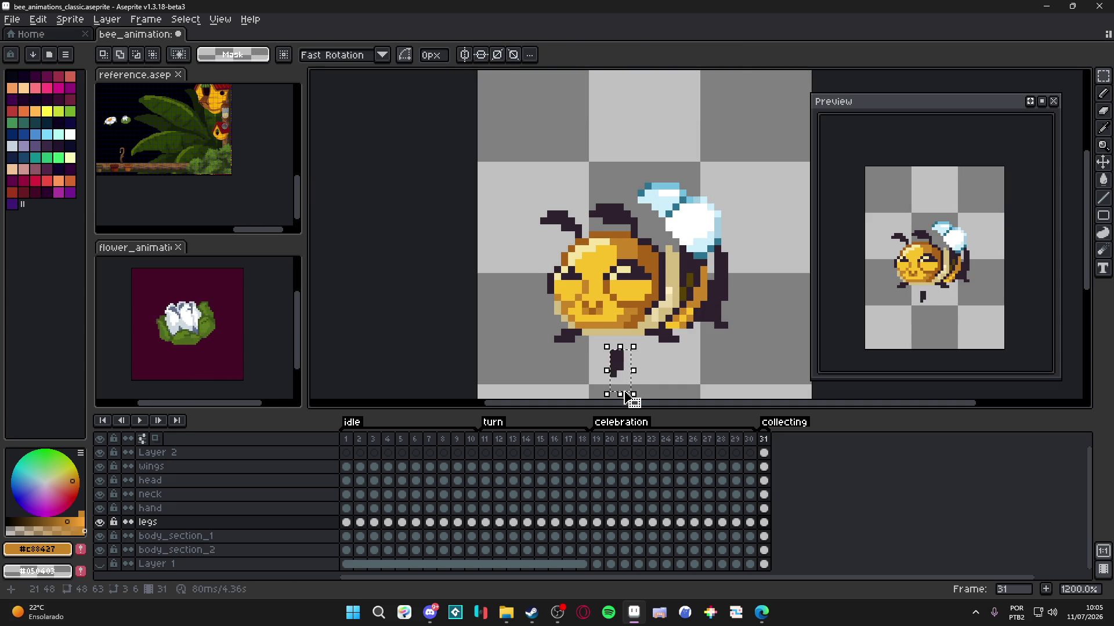
- Undo a trial head move and clear the rectangle over the face on Layer 2
{"action": "key", "text": "v"}
{"action": "left_click_drag", "start_coordinate": [633, 322], "coordinate": [625, 335]}
{"action": "key", "text": "ctrl+z"}
{"action": "key", "text": "ctrl+z"}
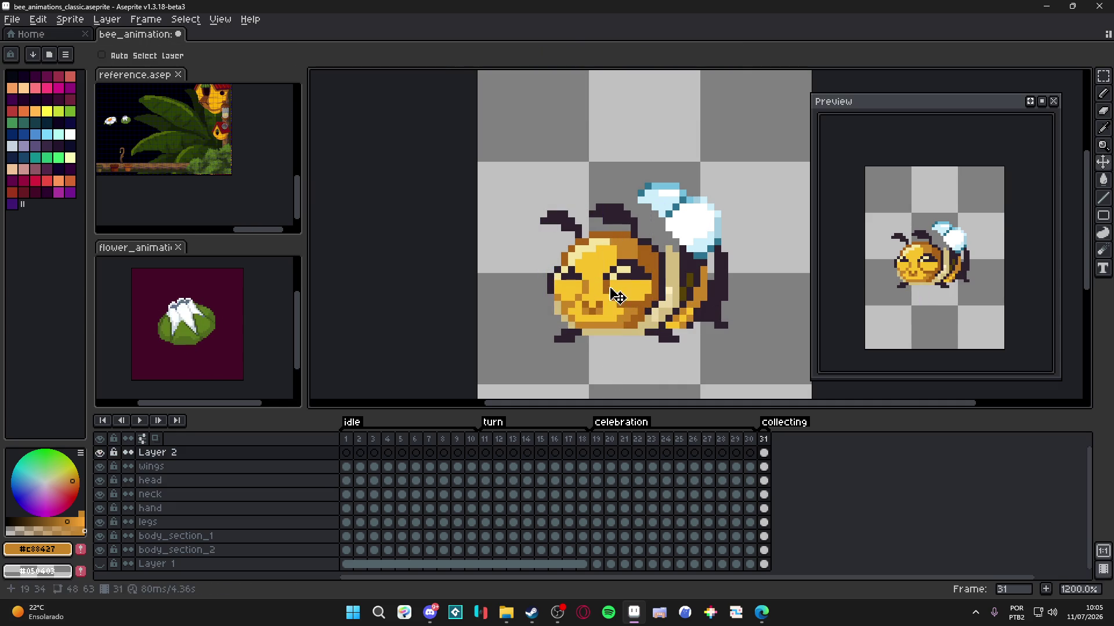
{"action": "key", "text": "m"}
{"action": "left_click_drag", "start_coordinate": [534, 240], "coordinate": [614, 299]}
{"action": "key", "text": "Delete"}
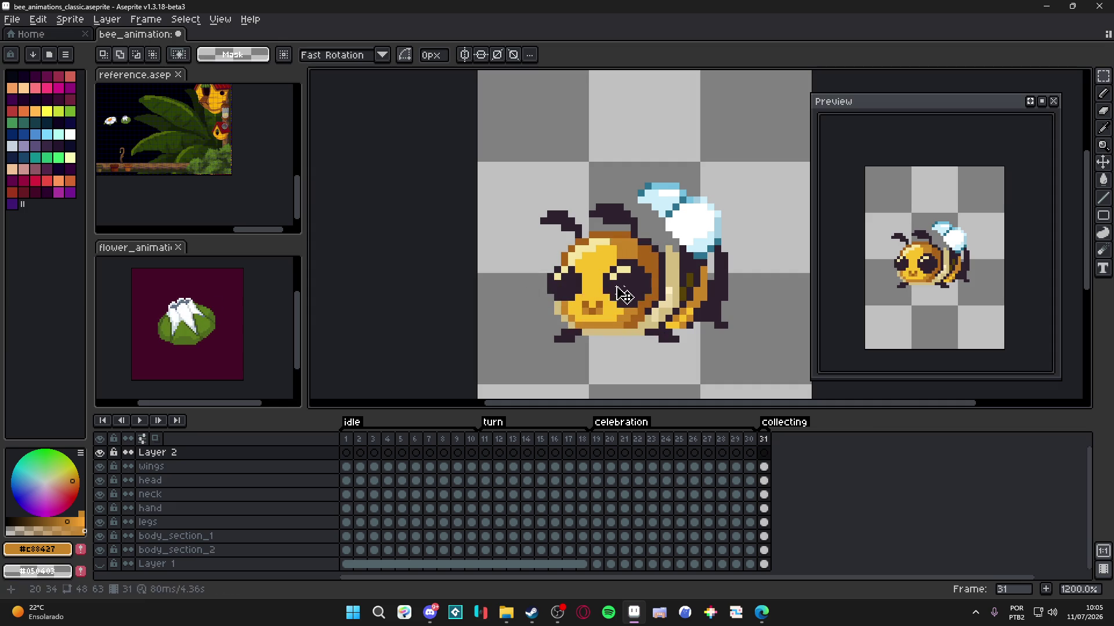
- Move the bee's head layer two pixels down
{"action": "key", "text": "v"}
{"action": "left_click", "coordinate": [621, 294], "text": "ctrl"}
{"action": "left_click_drag", "start_coordinate": [626, 288], "coordinate": [619, 309]}
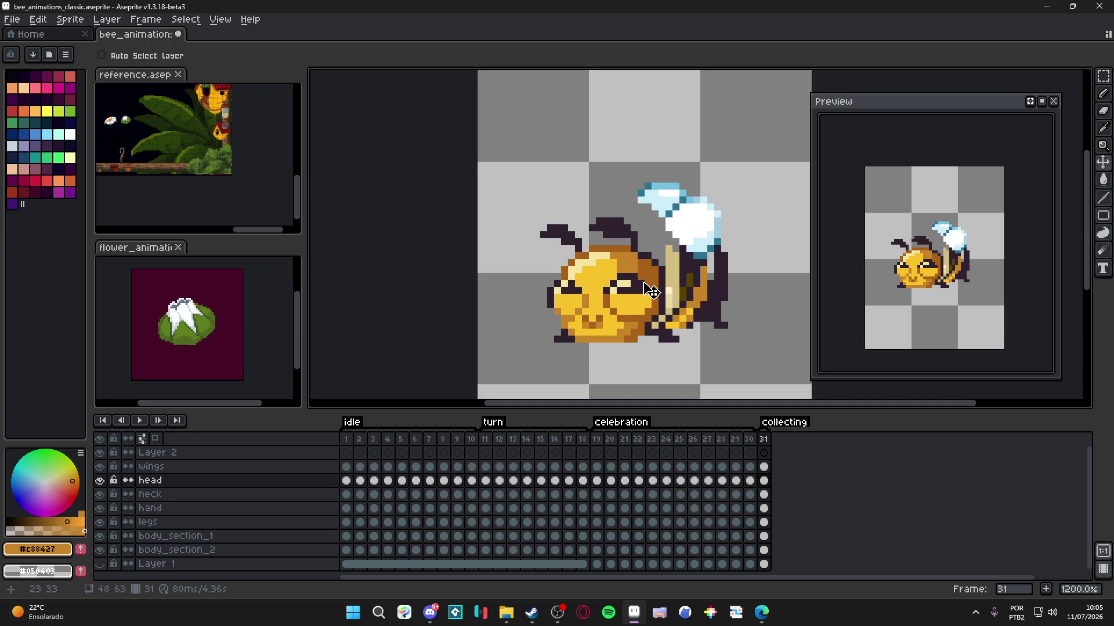
- Paint tan pixels over the grey neck area on the neck layer
{"action": "scroll", "coordinate": [680, 267], "scroll_direction": "up", "scroll_amount": 1}
{"action": "left_click", "coordinate": [669, 262], "text": "alt"}
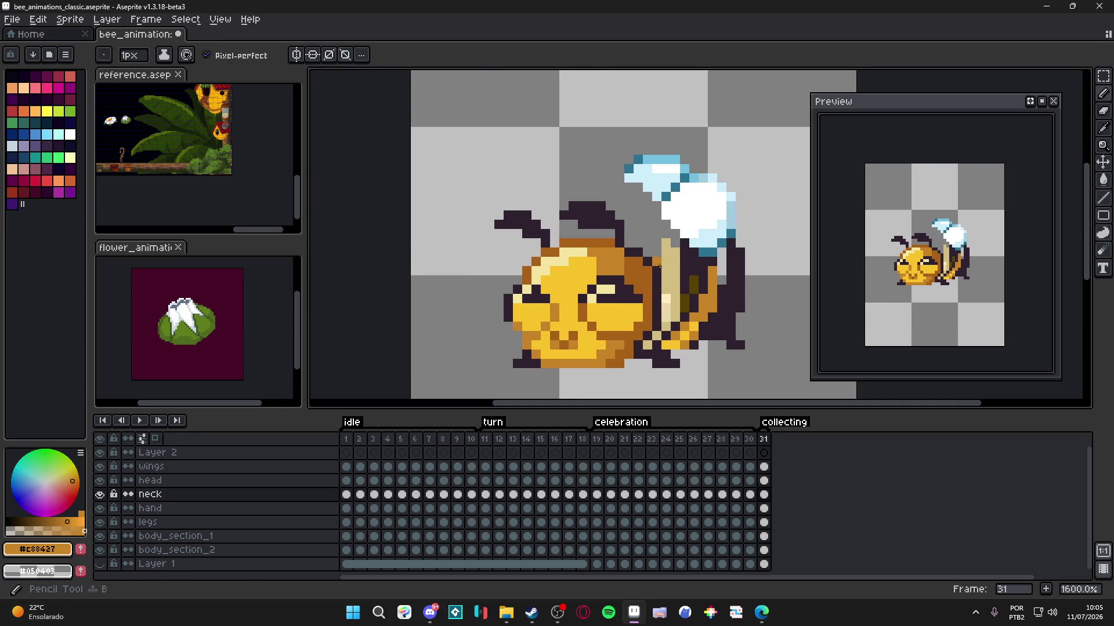
{"action": "key", "text": "b"}
{"action": "left_click", "coordinate": [655, 253]}
{"action": "mouse_move", "coordinate": [629, 242]}
{"action": "left_mouse_down"}
{"action": "mouse_move", "coordinate": [646, 254]}
{"action": "mouse_move", "coordinate": [632, 233]}
{"action": "mouse_move", "coordinate": [648, 234]}
{"action": "left_mouse_up"}
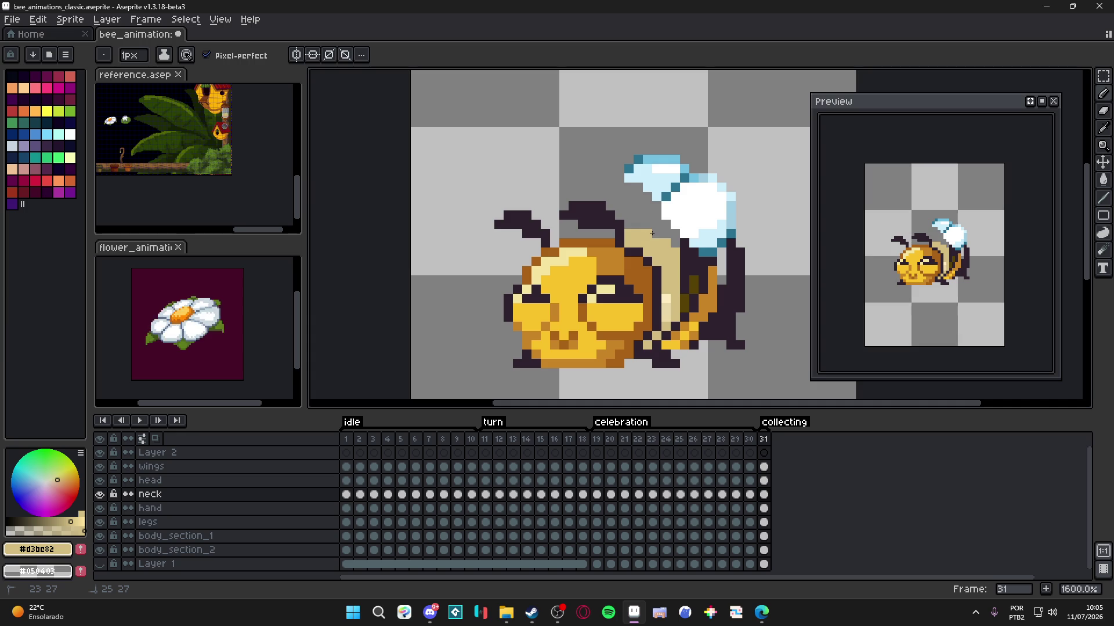
{"action": "left_click", "coordinate": [602, 232]}
{"action": "left_click", "coordinate": [606, 232]}
{"action": "left_click", "coordinate": [592, 233]}
- Check frame 30, then paint a tan #d3bc82 stroke across the neck on frame 31
{"action": "left_click", "coordinate": [683, 261], "text": "alt"}
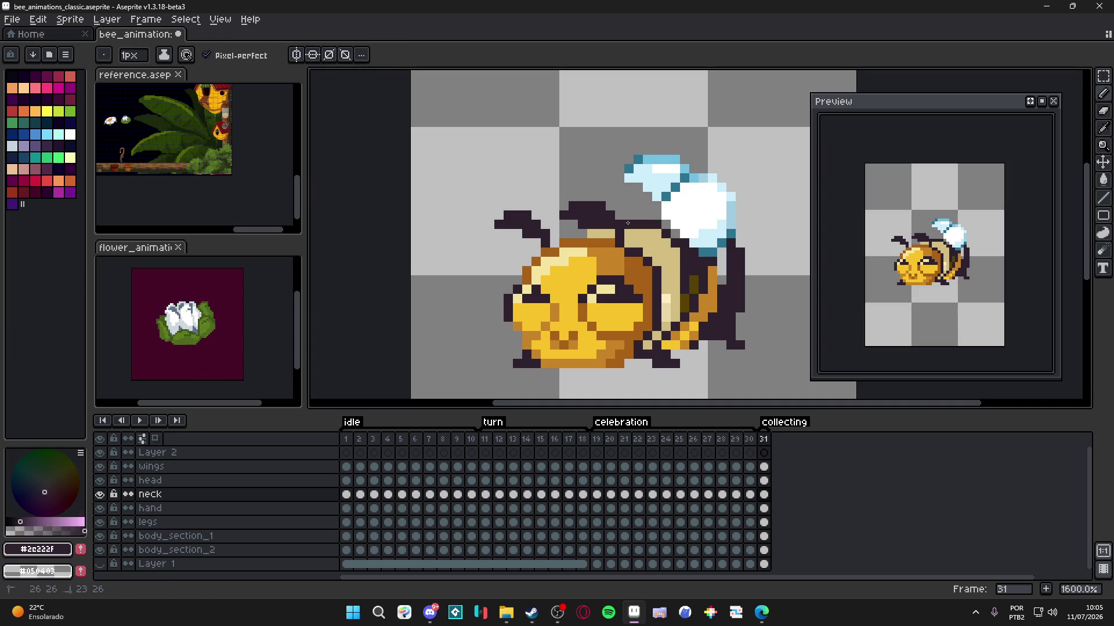
{"action": "scroll", "coordinate": [672, 264], "scroll_direction": "down", "scroll_amount": 4}
{"action": "left_click", "coordinate": [749, 439]}
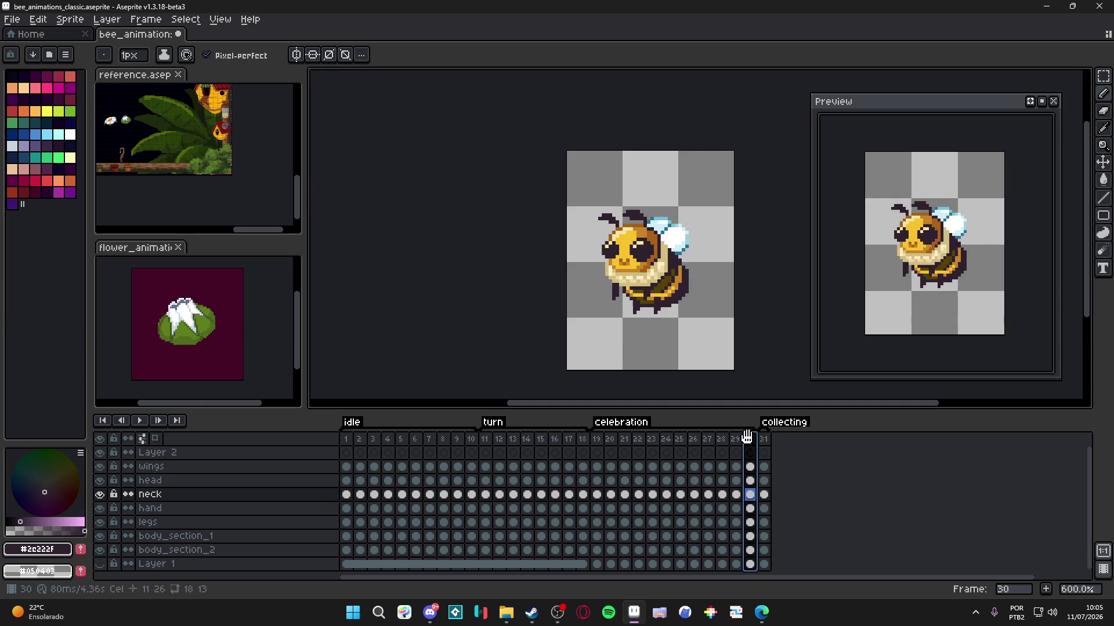
{"action": "scroll", "coordinate": [686, 257], "scroll_direction": "up", "scroll_amount": 3}
{"action": "left_click", "coordinate": [604, 309], "text": "alt"}
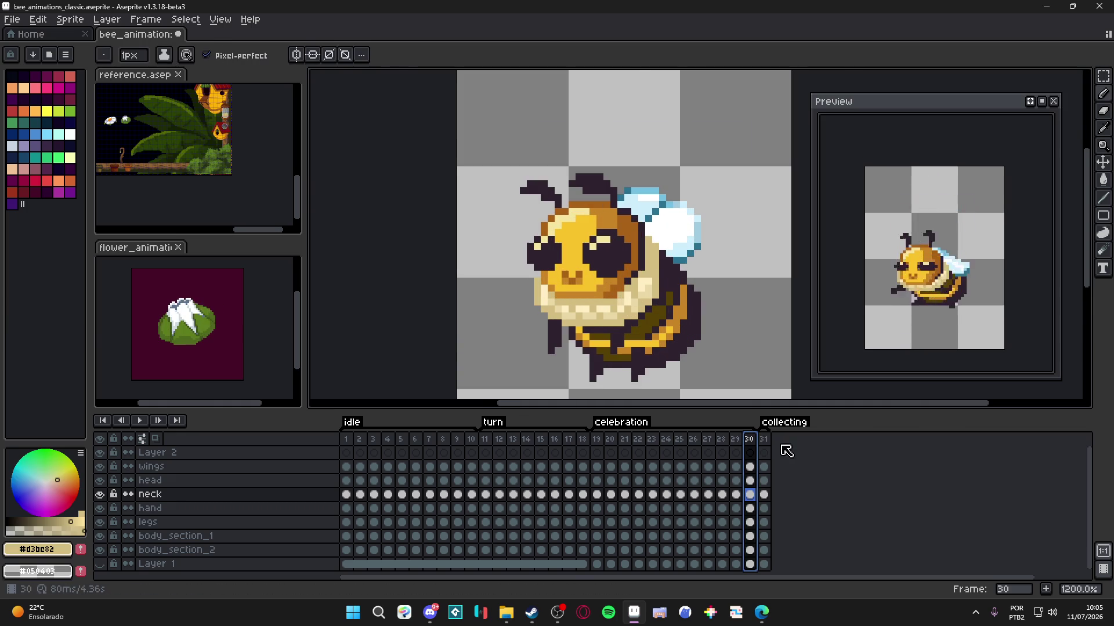
{"action": "left_click", "coordinate": [763, 439]}
{"action": "left_click_drag", "start_coordinate": [616, 238], "coordinate": [664, 257]}
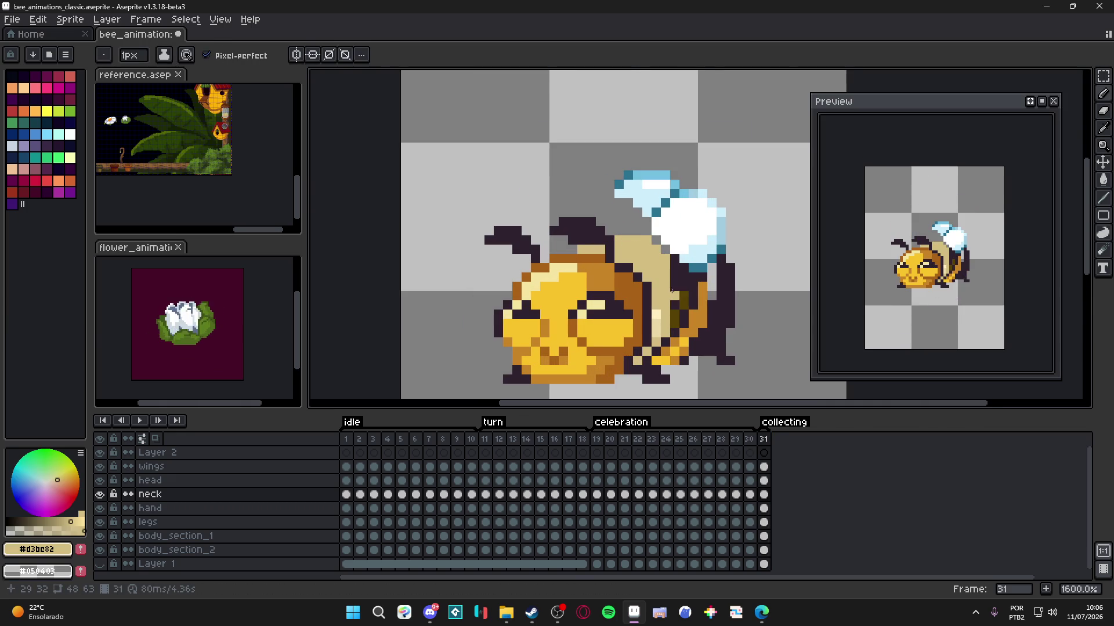
{"action": "scroll", "coordinate": [675, 304], "scroll_direction": "down", "scroll_amount": 2}
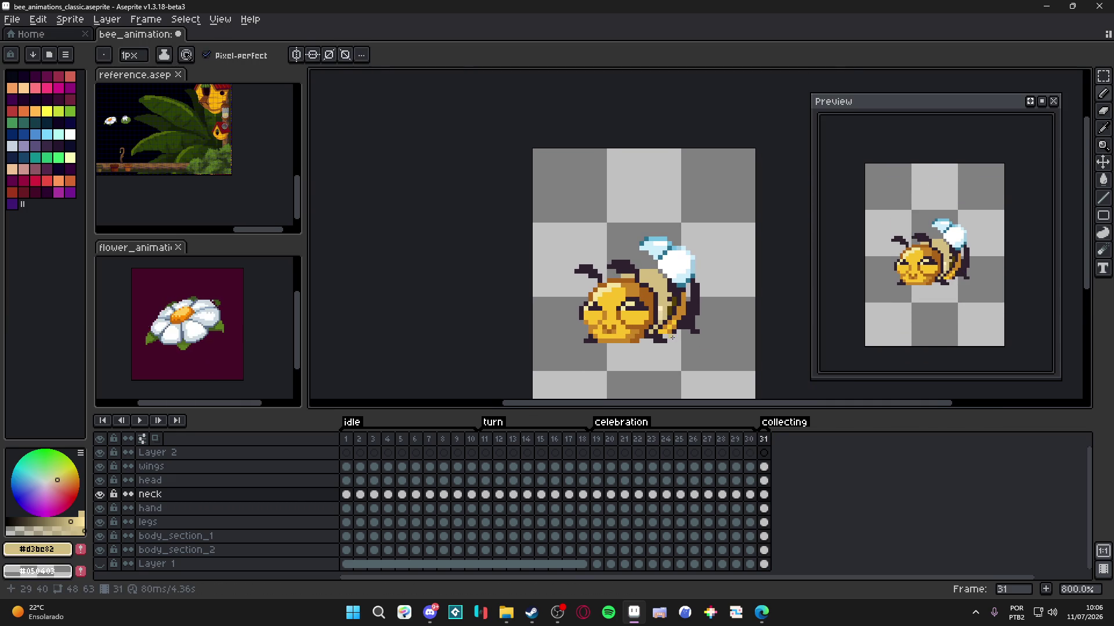
{"action": "scroll", "coordinate": [678, 332], "scroll_direction": "up", "scroll_amount": 3}
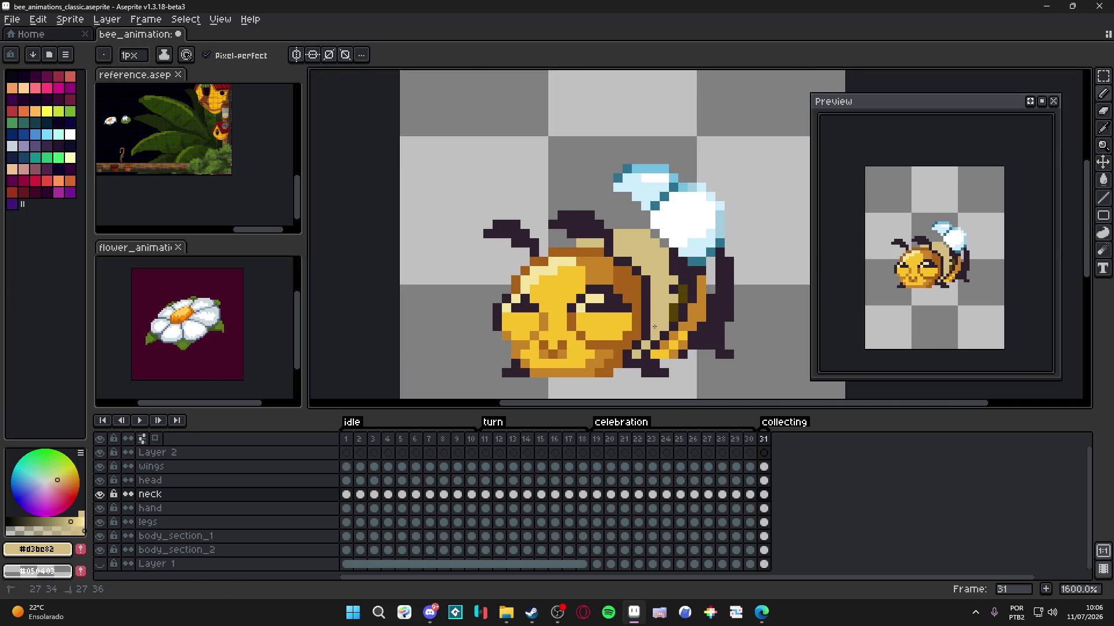
- Select the body_section_2 layer with the pencil ready
{"action": "key", "text": "v"}
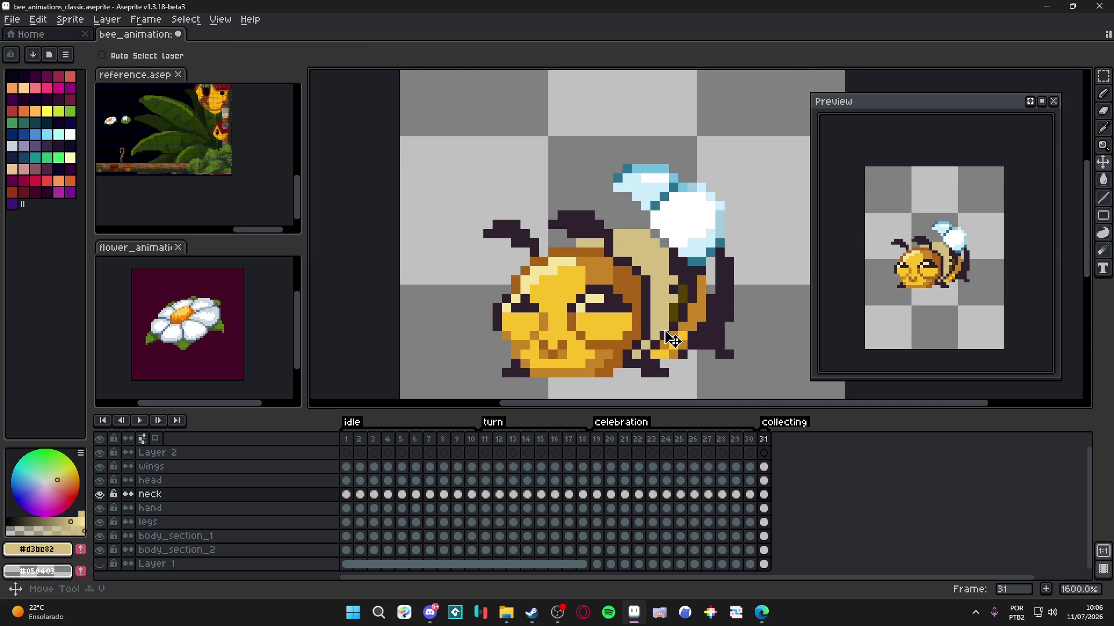
{"action": "scroll", "coordinate": [664, 331], "scroll_direction": "down", "scroll_amount": 2}
{"action": "scroll", "coordinate": [655, 334], "scroll_direction": "right", "scroll_amount": 1}
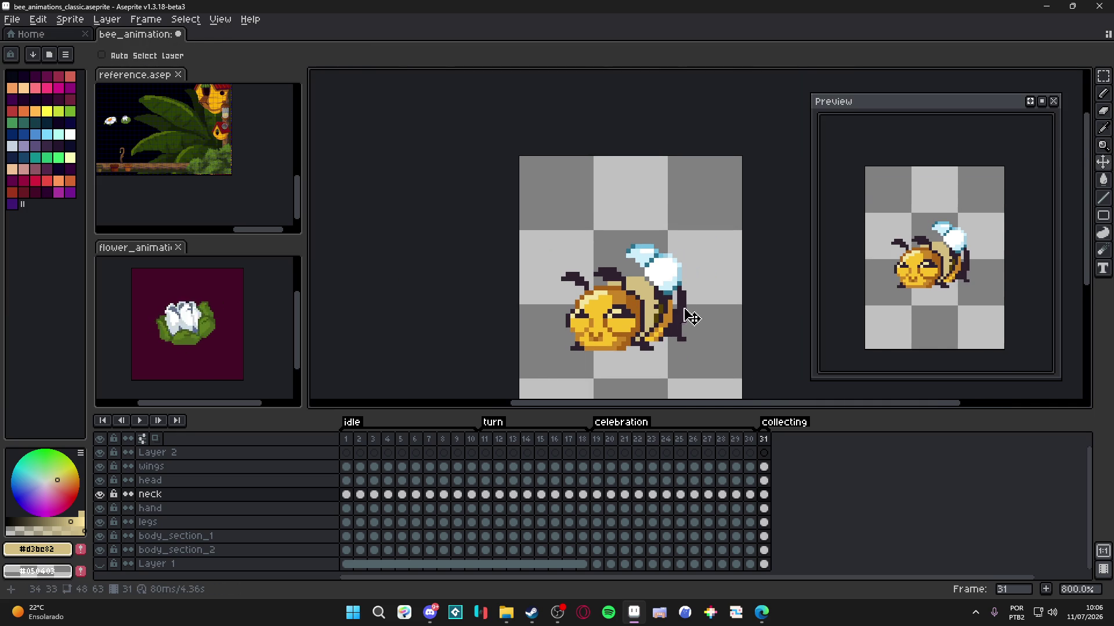
{"action": "scroll", "coordinate": [683, 322], "scroll_direction": "up", "scroll_amount": 3}
{"action": "left_click", "coordinate": [678, 321], "text": "ctrl"}
{"action": "key", "text": "b"}
{"action": "left_click", "coordinate": [678, 320], "text": "alt"}
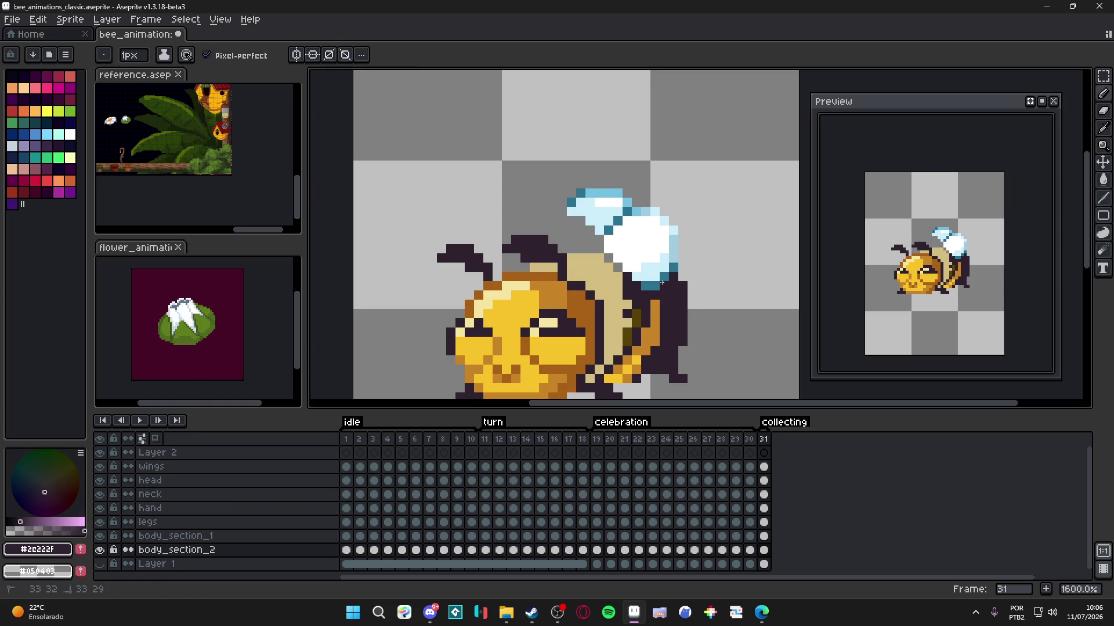
{"action": "key", "text": "v"}
{"action": "left_click", "coordinate": [600, 225]}
{"action": "scroll", "coordinate": [603, 235], "scroll_direction": "up", "scroll_amount": 2}
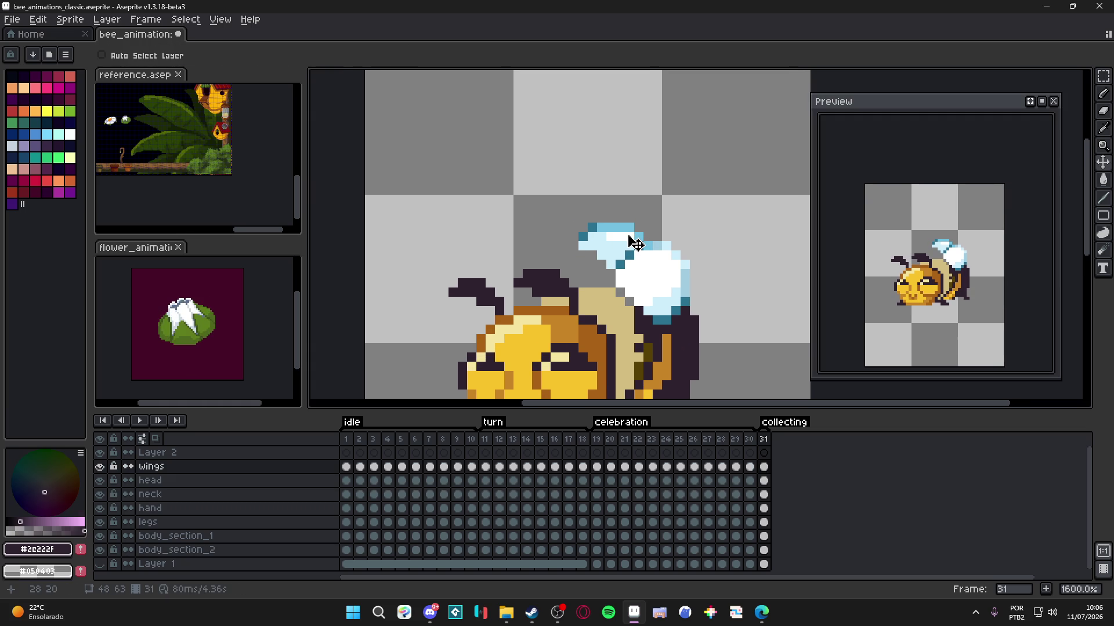
{"action": "scroll", "coordinate": [632, 241], "scroll_direction": "up", "scroll_amount": 2}
{"action": "scroll", "coordinate": [632, 241], "scroll_direction": "down", "scroll_amount": 3}
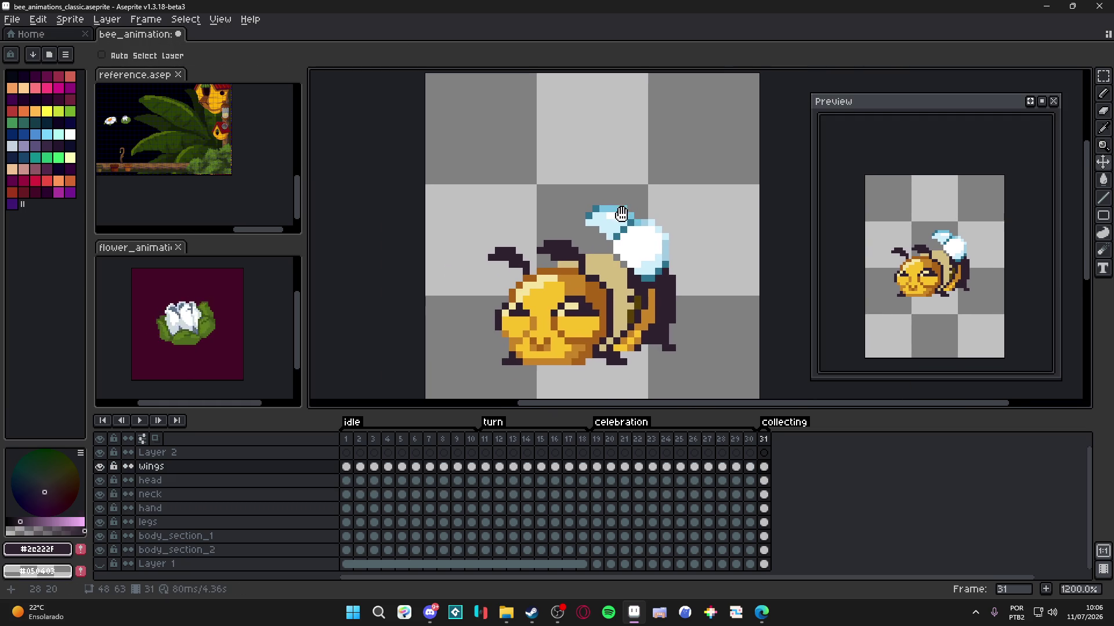
{"action": "scroll", "coordinate": [631, 223], "scroll_direction": "up", "scroll_amount": 3}
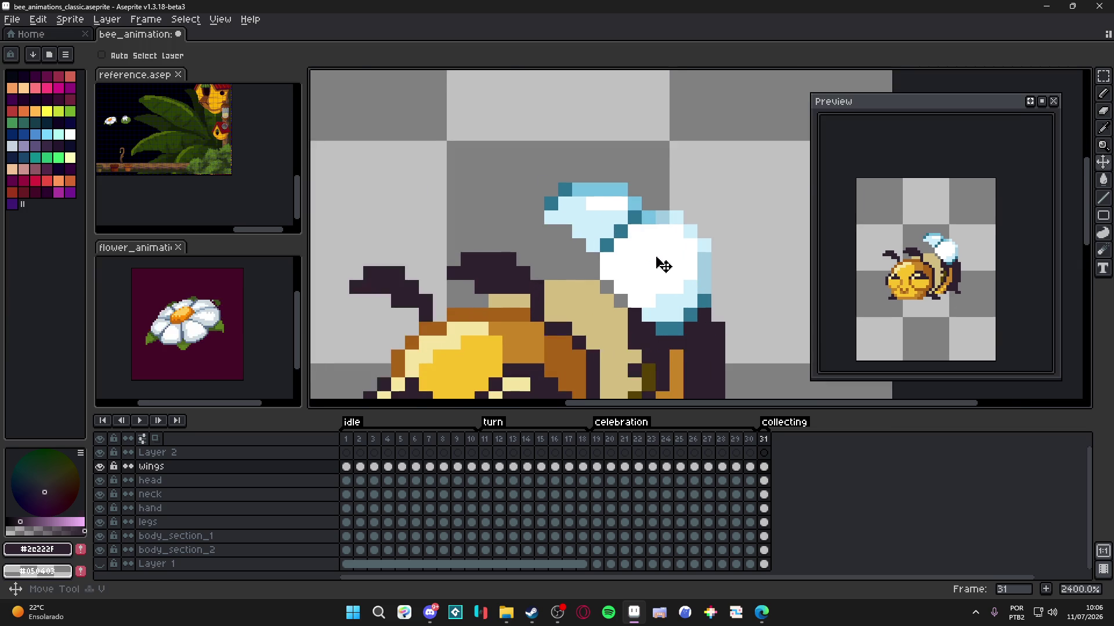
{"action": "scroll", "coordinate": [661, 261], "scroll_direction": "down", "scroll_amount": 3}
{"action": "left_click", "coordinate": [748, 440]}
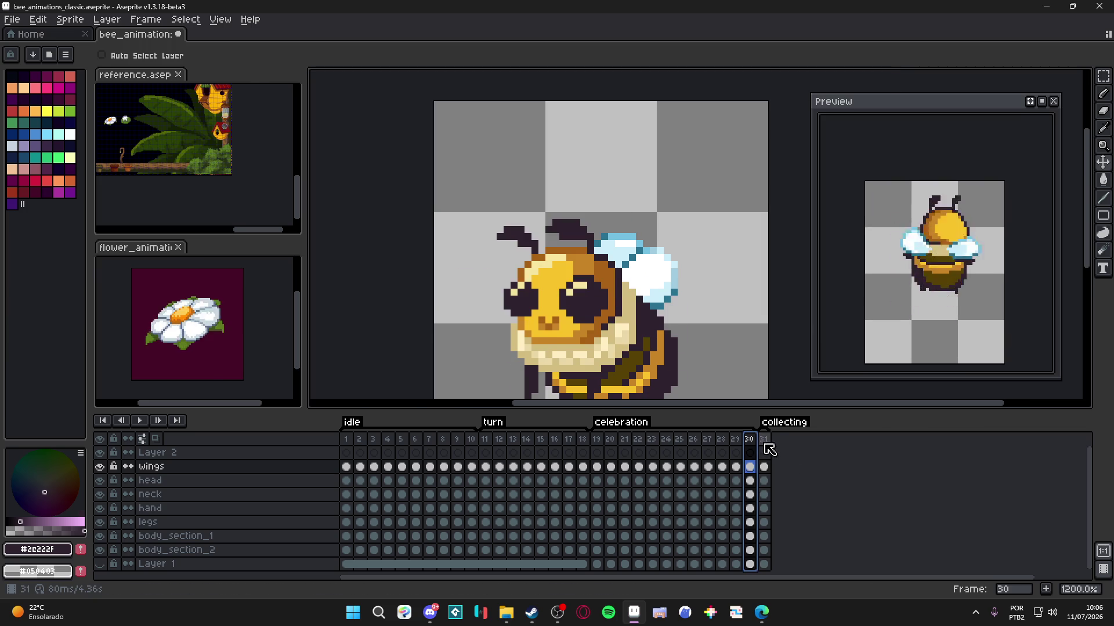
{"action": "left_click", "coordinate": [763, 441]}
{"action": "mouse_move", "coordinate": [657, 283]}
{"action": "left_mouse_down"}
{"action": "mouse_move", "coordinate": [638, 283]}
{"action": "mouse_move", "coordinate": [638, 297]}
{"action": "left_mouse_up"}
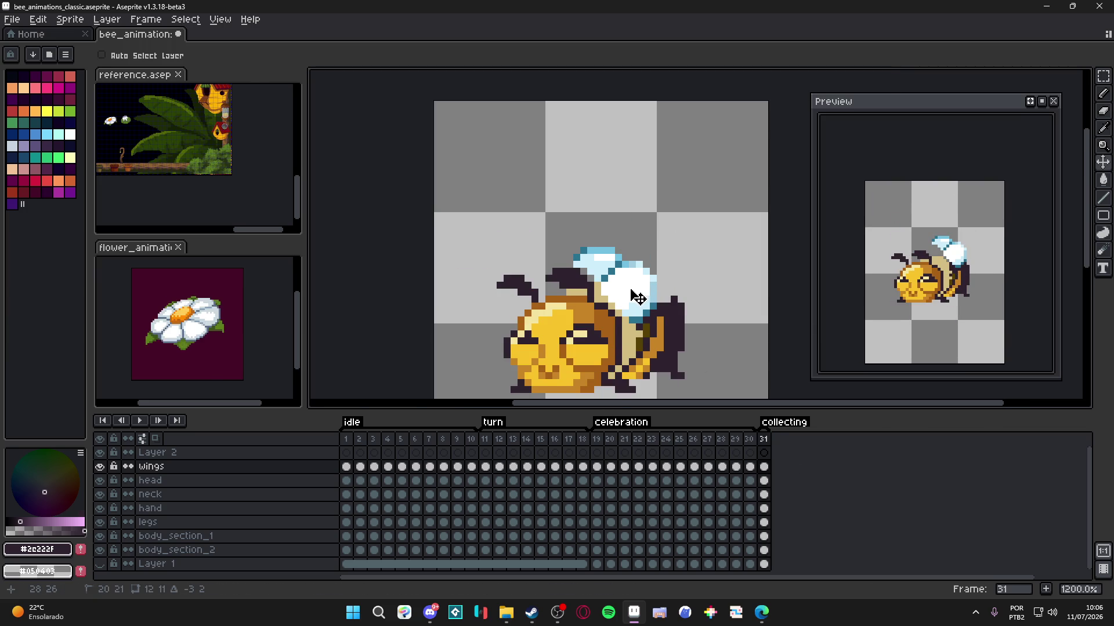
{"action": "key", "text": "b"}
{"action": "scroll", "coordinate": [614, 252], "scroll_direction": "up", "scroll_amount": 3}
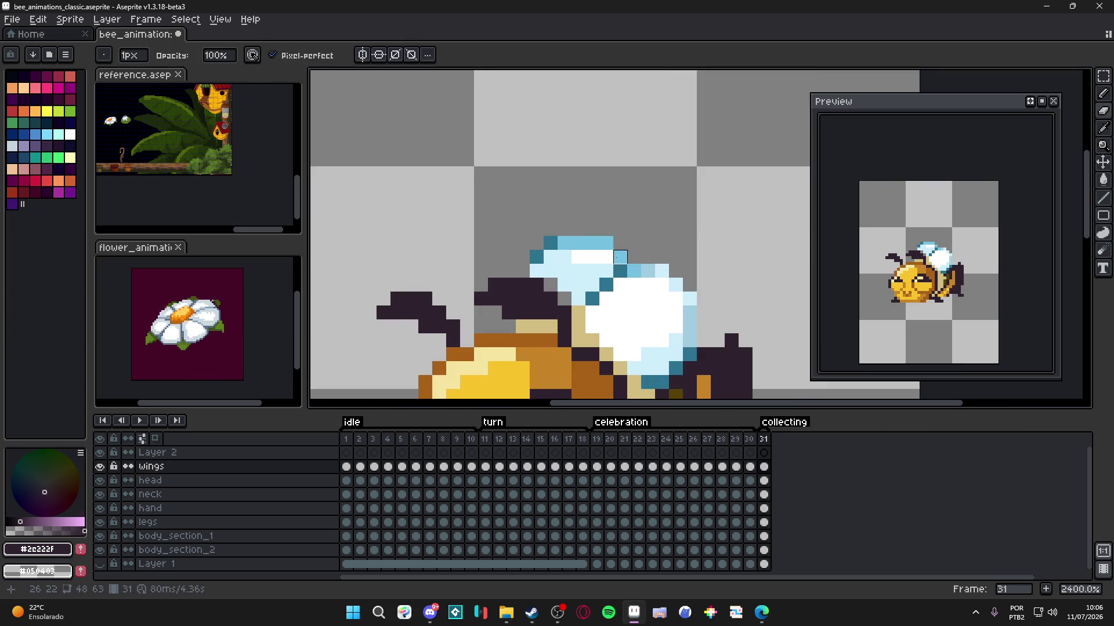
{"action": "mouse_move", "coordinate": [613, 250]}
{"action": "left_mouse_down"}
{"action": "mouse_move", "coordinate": [571, 250]}
{"action": "mouse_move", "coordinate": [557, 264]}
{"action": "mouse_move", "coordinate": [585, 264]}
{"action": "mouse_move", "coordinate": [571, 291]}
{"action": "left_mouse_up"}
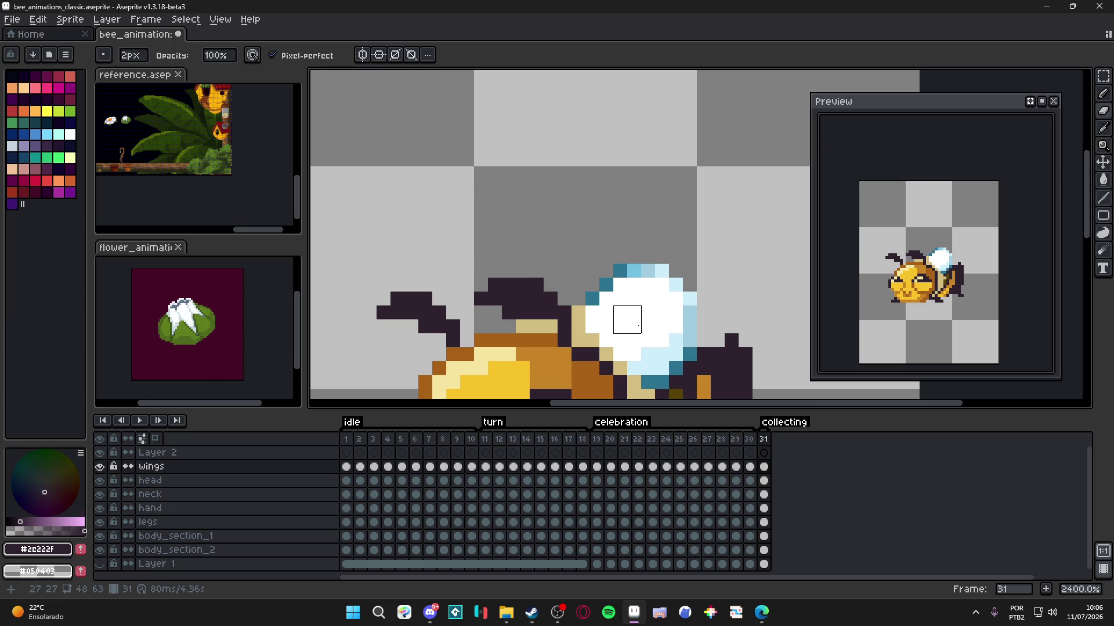
{"action": "key", "text": "b"}
{"action": "left_click", "coordinate": [592, 312], "text": "alt"}
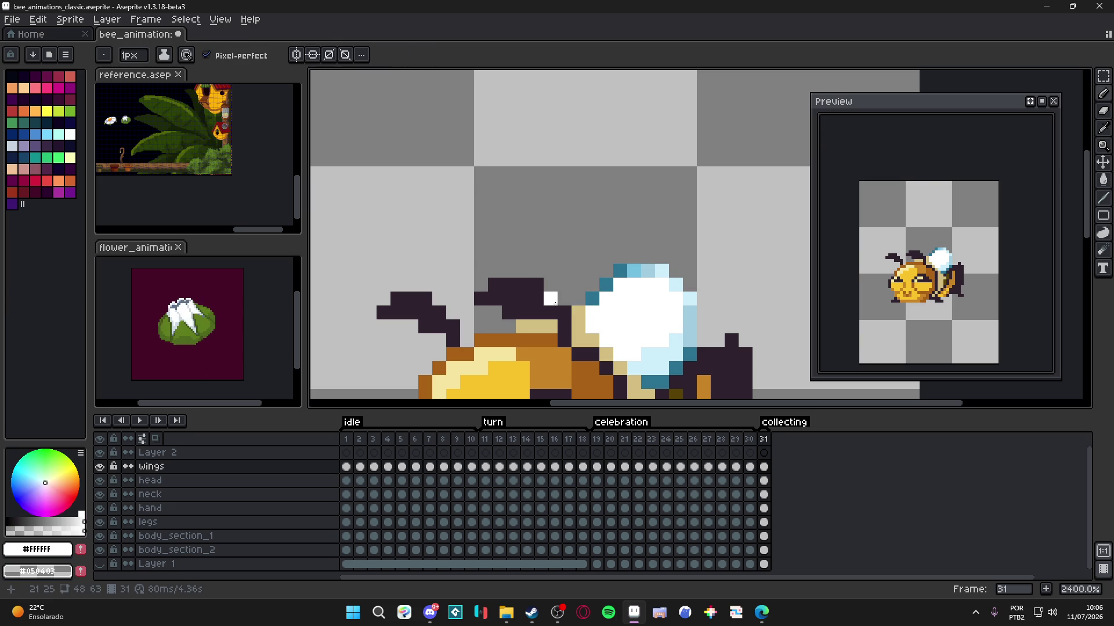
{"action": "mouse_move", "coordinate": [566, 298]}
{"action": "left_mouse_down"}
{"action": "mouse_move", "coordinate": [537, 271]}
{"action": "mouse_move", "coordinate": [548, 271]}
{"action": "mouse_move", "coordinate": [520, 270]}
{"action": "left_mouse_up"}
{"action": "left_click_drag", "start_coordinate": [550, 325], "coordinate": [508, 325]}
{"action": "left_click", "coordinate": [510, 272]}
{"action": "left_click", "coordinate": [605, 284], "text": "alt"}
{"action": "left_click_drag", "start_coordinate": [578, 313], "coordinate": [578, 347]}
{"action": "left_click", "coordinate": [576, 287]}
{"action": "mouse_move", "coordinate": [579, 284]}
{"action": "left_mouse_down"}
{"action": "mouse_move", "coordinate": [509, 256]}
{"action": "mouse_move", "coordinate": [495, 270]}
{"action": "mouse_move", "coordinate": [495, 327]}
{"action": "left_mouse_up"}
{"action": "left_click", "coordinate": [638, 268], "text": "alt"}
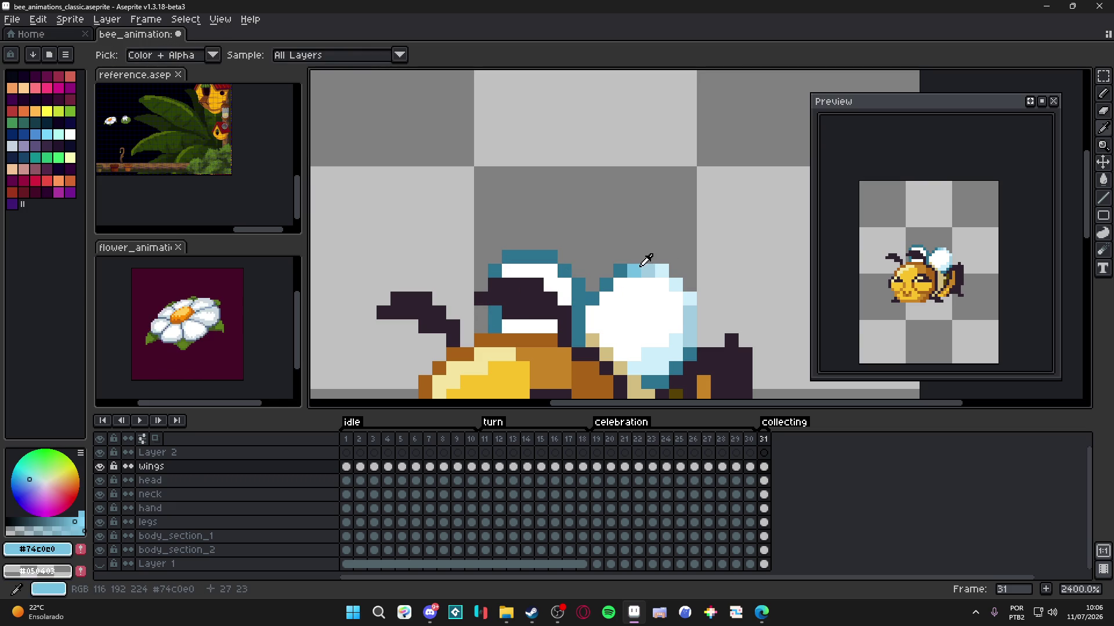
{"action": "mouse_move", "coordinate": [639, 269]}
{"action": "left_mouse_down"}
{"action": "mouse_move", "coordinate": [676, 278]}
{"action": "mouse_move", "coordinate": [690, 298]}
{"action": "mouse_move", "coordinate": [690, 342]}
{"action": "mouse_move", "coordinate": [648, 341]}
{"action": "left_mouse_up"}
{"action": "scroll", "coordinate": [611, 353], "scroll_direction": "down", "scroll_amount": 3}
{"action": "scroll", "coordinate": [611, 353], "scroll_direction": "down", "scroll_amount": 5}
{"action": "scroll", "coordinate": [638, 325], "scroll_direction": "up", "scroll_amount": 6}
{"action": "scroll", "coordinate": [661, 291], "scroll_direction": "up", "scroll_amount": 2}
{"action": "left_click", "coordinate": [661, 291], "text": "alt"}
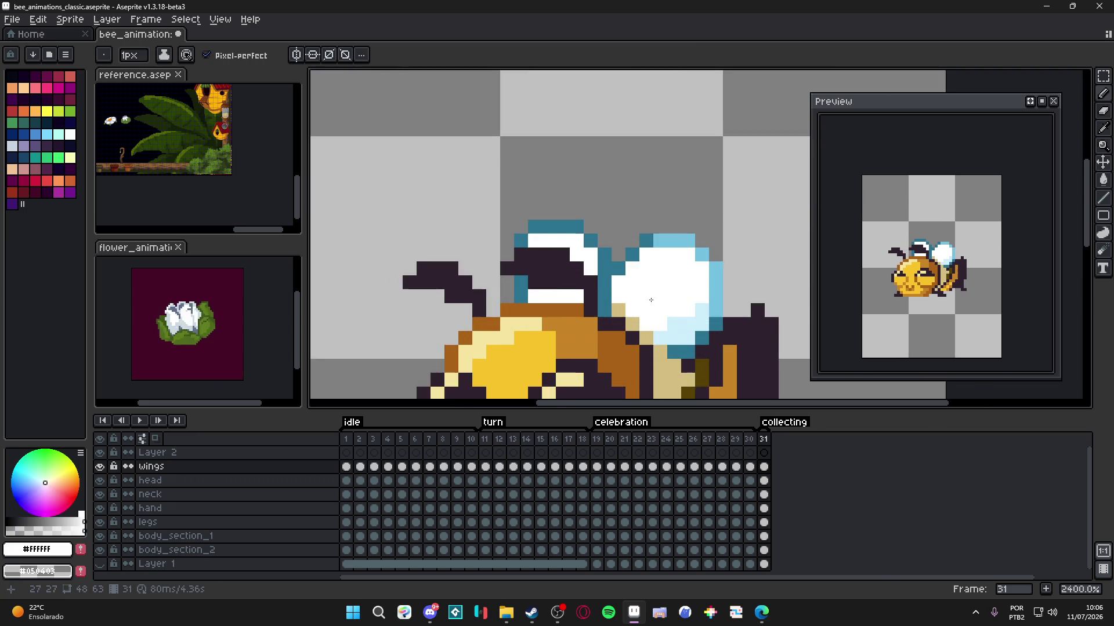
{"action": "scroll", "coordinate": [661, 290], "scroll_direction": "down", "scroll_amount": 5}
{"action": "scroll", "coordinate": [674, 329], "scroll_direction": "up", "scroll_amount": 2}
{"action": "scroll", "coordinate": [649, 304], "scroll_direction": "down", "scroll_amount": 2}
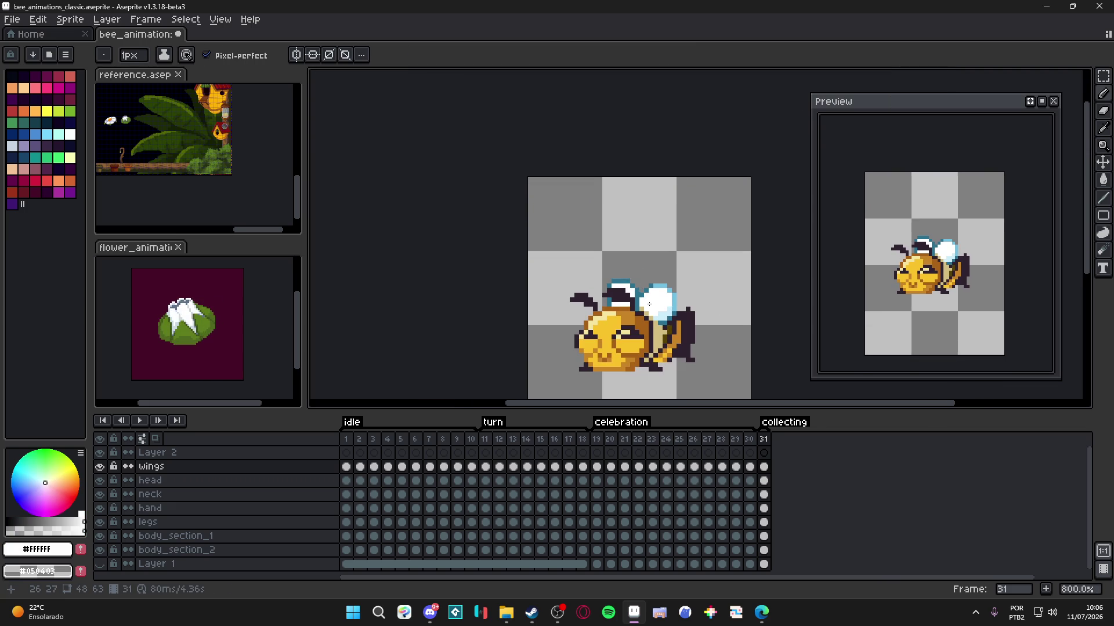
{"action": "left_click_drag", "start_coordinate": [636, 291], "coordinate": [631, 257]}
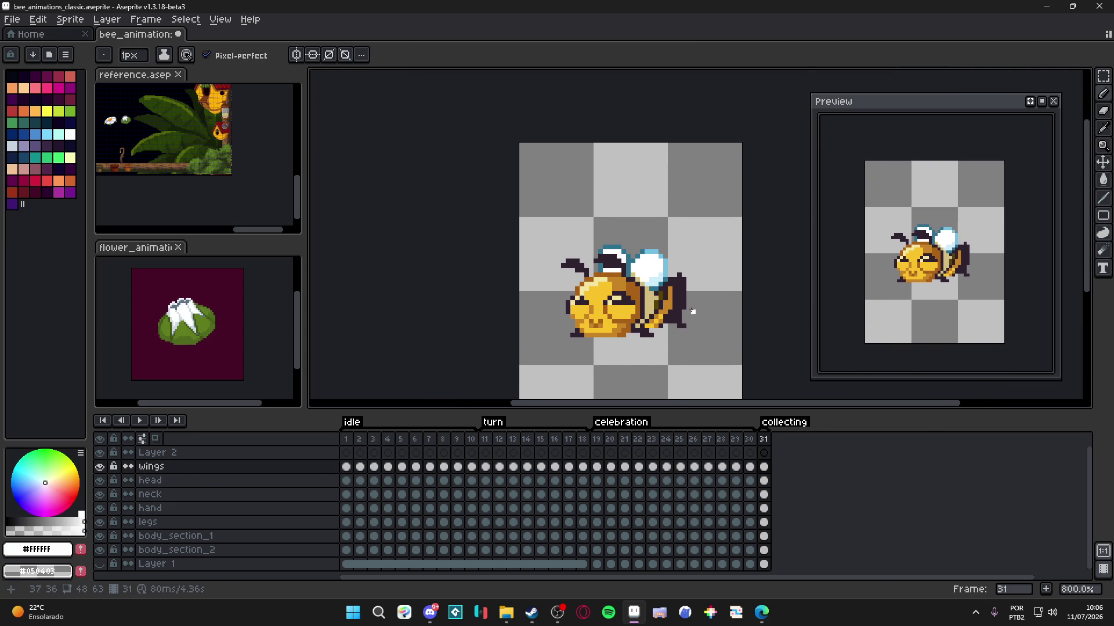
{"action": "scroll", "coordinate": [693, 320], "scroll_direction": "up", "scroll_amount": 2}
{"action": "left_click", "coordinate": [688, 293], "text": "ctrl"}
- Paint two dark outline pixels above the bee's back on body_section_2
{"action": "left_click", "coordinate": [688, 294], "text": "alt"}
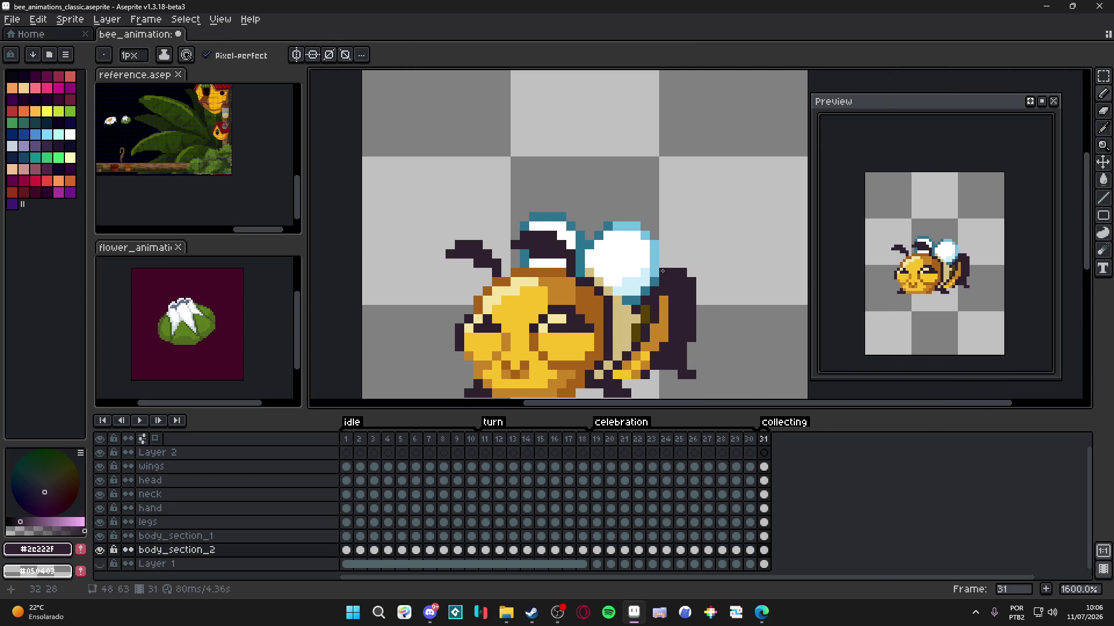
{"action": "left_click_drag", "start_coordinate": [663, 262], "coordinate": [673, 264]}
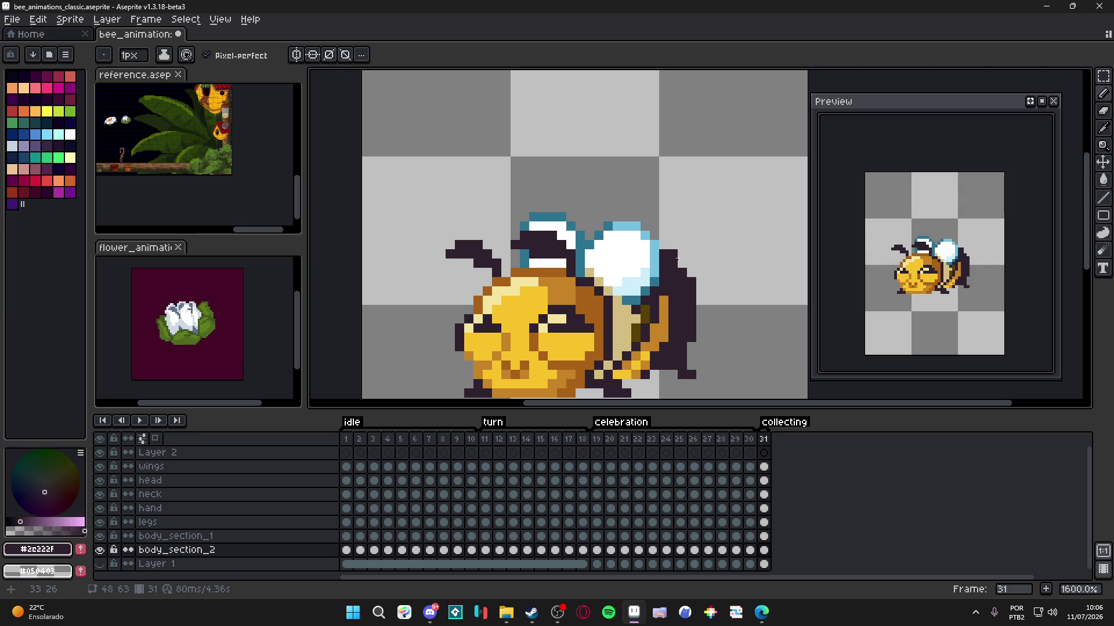
{"action": "scroll", "coordinate": [689, 275], "scroll_direction": "down", "scroll_amount": 2}
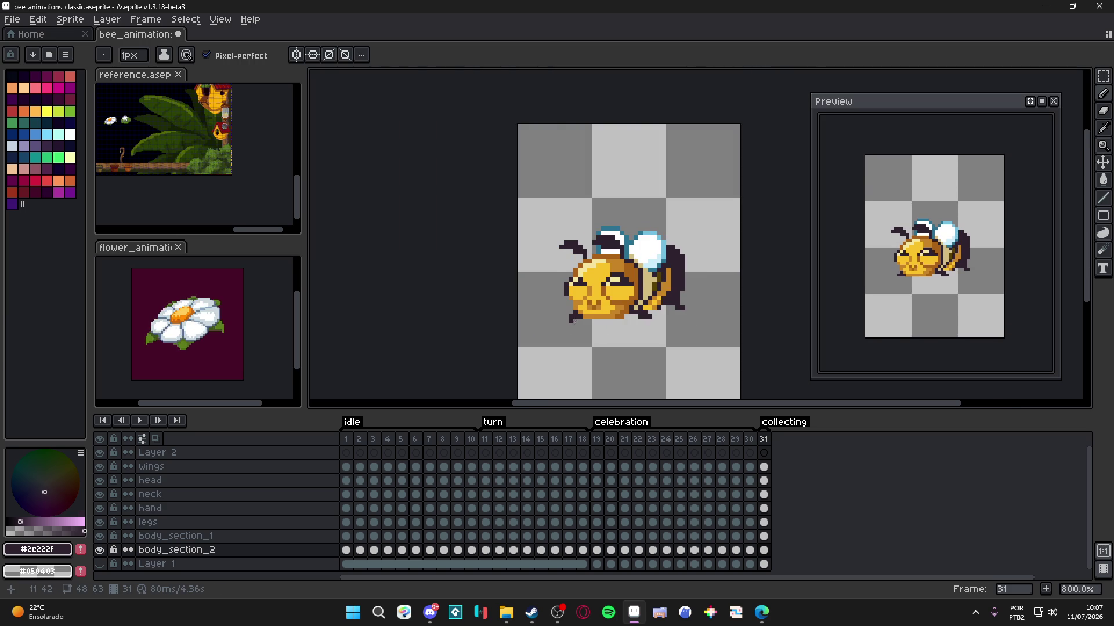
{"action": "scroll", "coordinate": [585, 308], "scroll_direction": "up", "scroll_amount": 3}
- Shift the bee's mouth pixels on the head layer with a rectangular selection
{"action": "left_click", "coordinate": [602, 298], "text": "ctrl"}
{"action": "key", "text": "m"}
{"action": "mouse_move", "coordinate": [586, 293]}
{"action": "left_mouse_down"}
{"action": "mouse_move", "coordinate": [609, 319]}
{"action": "mouse_move", "coordinate": [604, 309]}
{"action": "left_mouse_up"}
{"action": "key", "text": "Return"}
{"action": "key", "text": "b"}
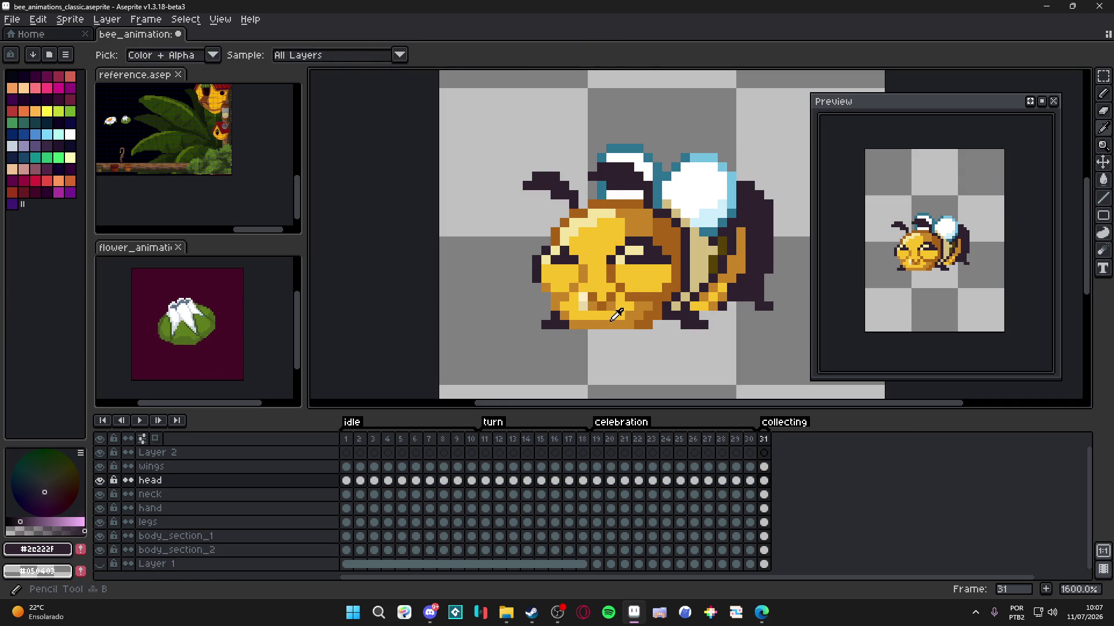
- Compare with frame 30, then shade the bee's cheek in darker orange
{"action": "left_click", "coordinate": [583, 300], "text": "alt"}
{"action": "scroll", "coordinate": [583, 300], "scroll_direction": "down", "scroll_amount": 4}
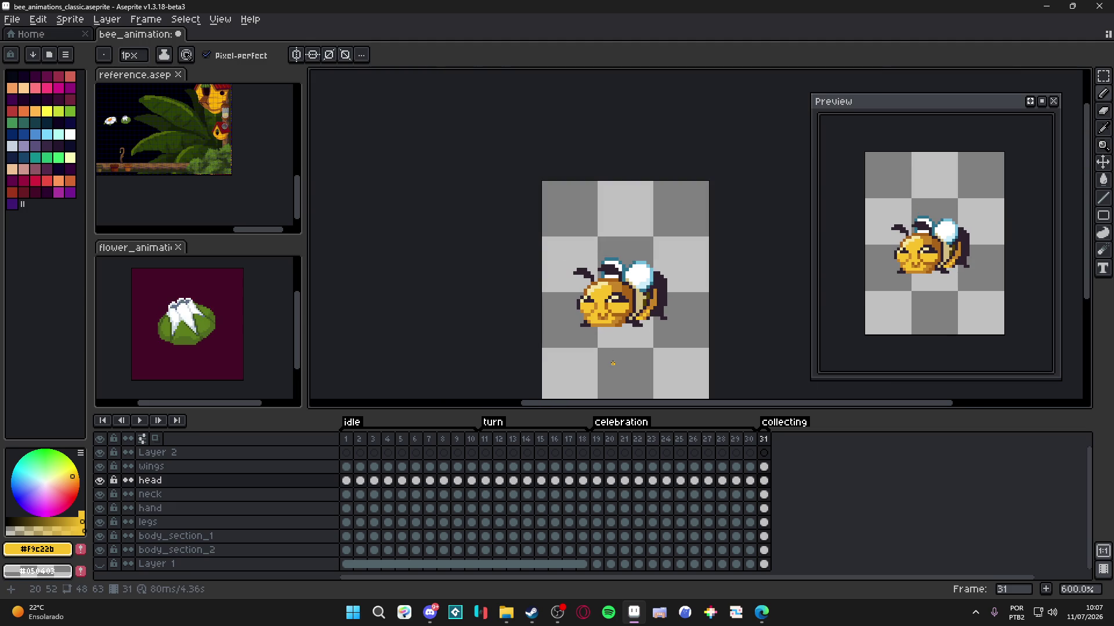
{"action": "left_click", "coordinate": [749, 441]}
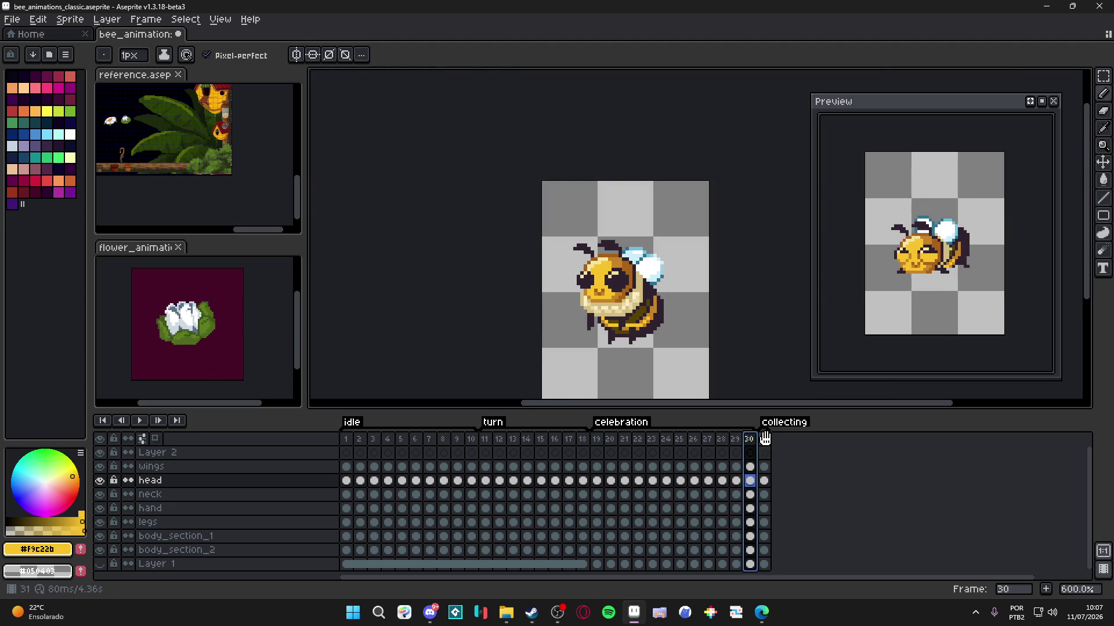
{"action": "left_click", "coordinate": [764, 441]}
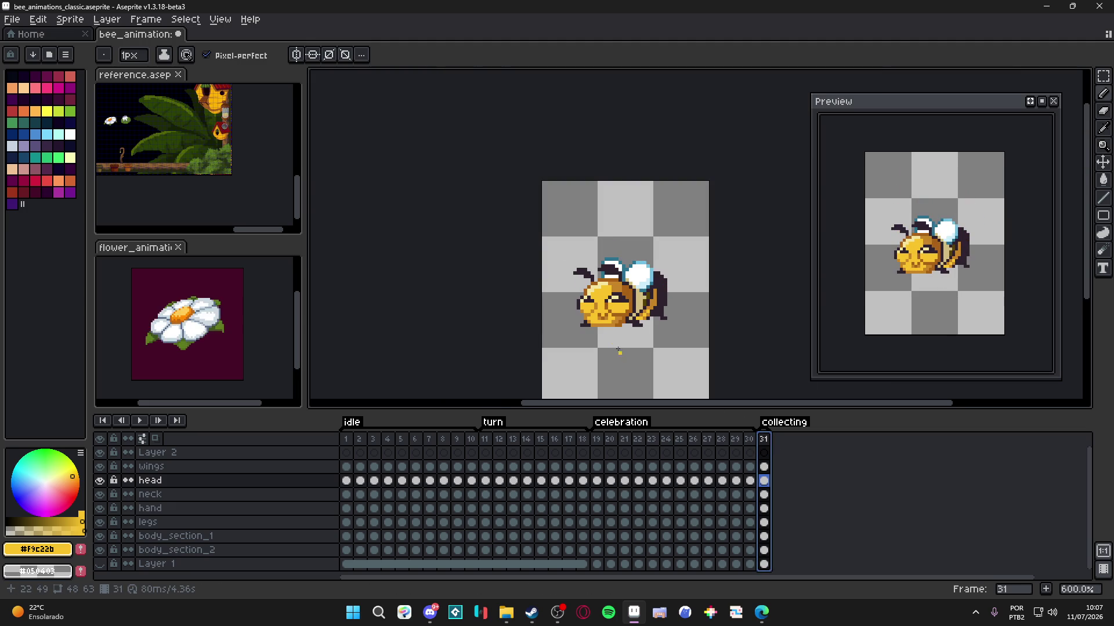
{"action": "scroll", "coordinate": [619, 352], "scroll_direction": "up", "scroll_amount": 4}
{"action": "left_click", "coordinate": [644, 276], "text": "alt"}
{"action": "mouse_move", "coordinate": [645, 277]}
{"action": "left_mouse_down"}
{"action": "mouse_move", "coordinate": [649, 266]}
{"action": "mouse_move", "coordinate": [620, 277]}
{"action": "left_mouse_up"}
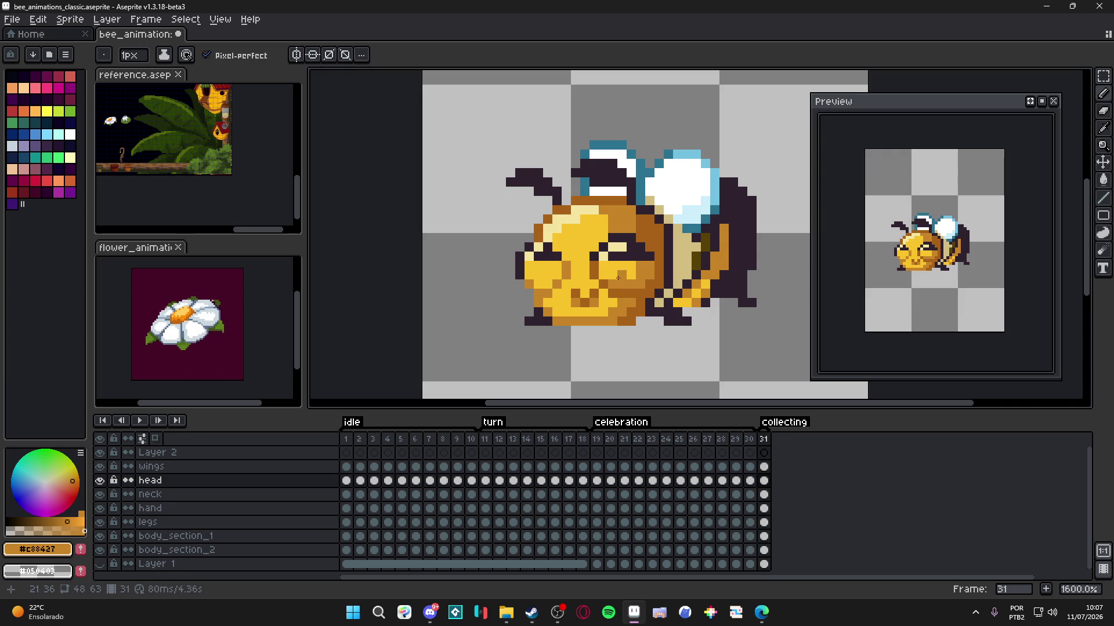
- Alt-pick oranges #a86117 and #c88427 and add more face shading
{"action": "key", "text": "alt"}
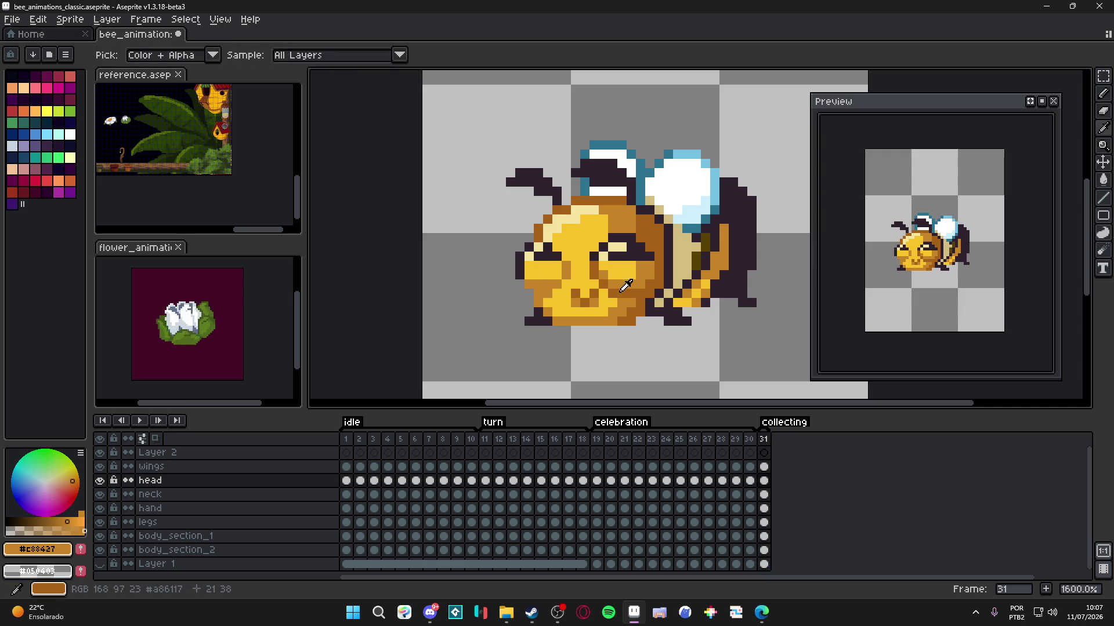
{"action": "left_click", "coordinate": [619, 290], "text": "alt"}
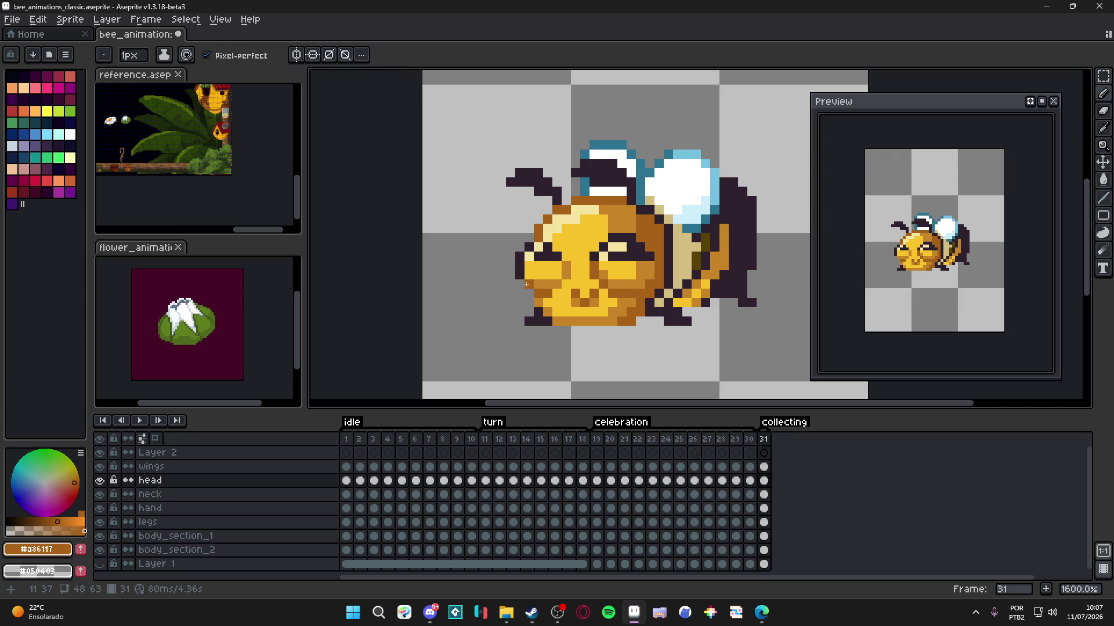
{"action": "left_click", "coordinate": [536, 277], "text": "alt"}
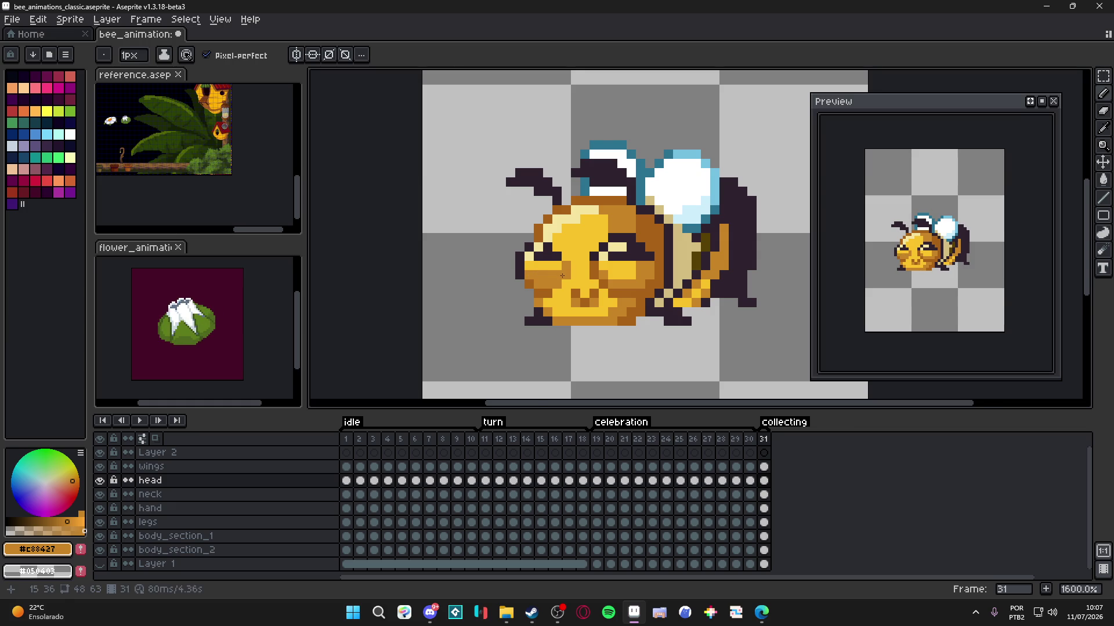
{"action": "scroll", "coordinate": [539, 274], "scroll_direction": "down", "scroll_amount": 3}
{"action": "scroll", "coordinate": [575, 293], "scroll_direction": "up", "scroll_amount": 2}
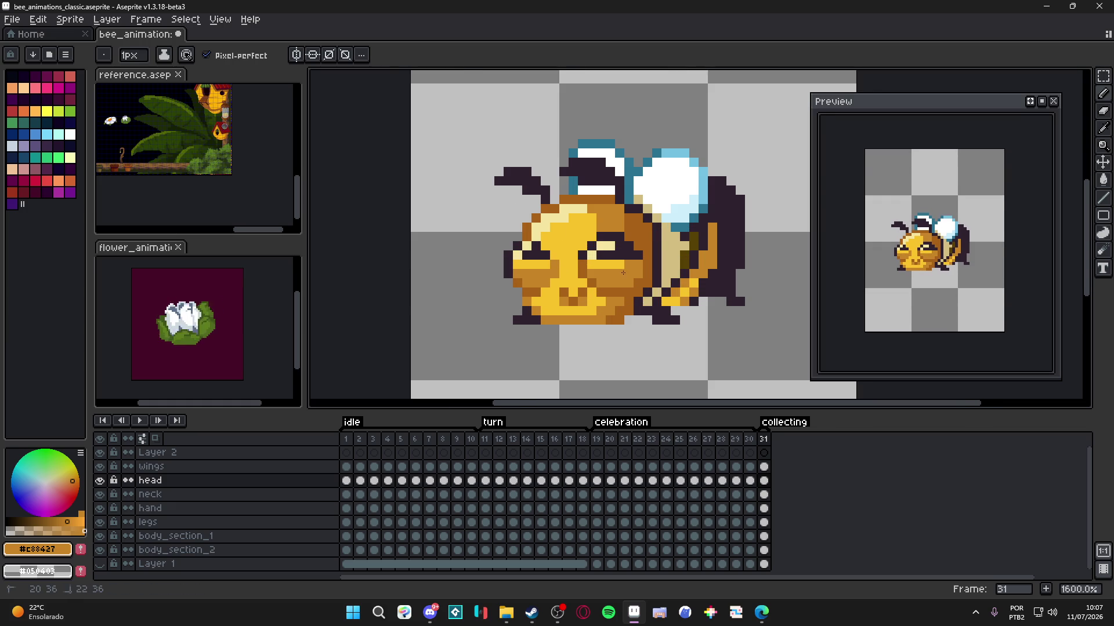
{"action": "scroll", "coordinate": [644, 321], "scroll_direction": "down", "scroll_amount": 4}
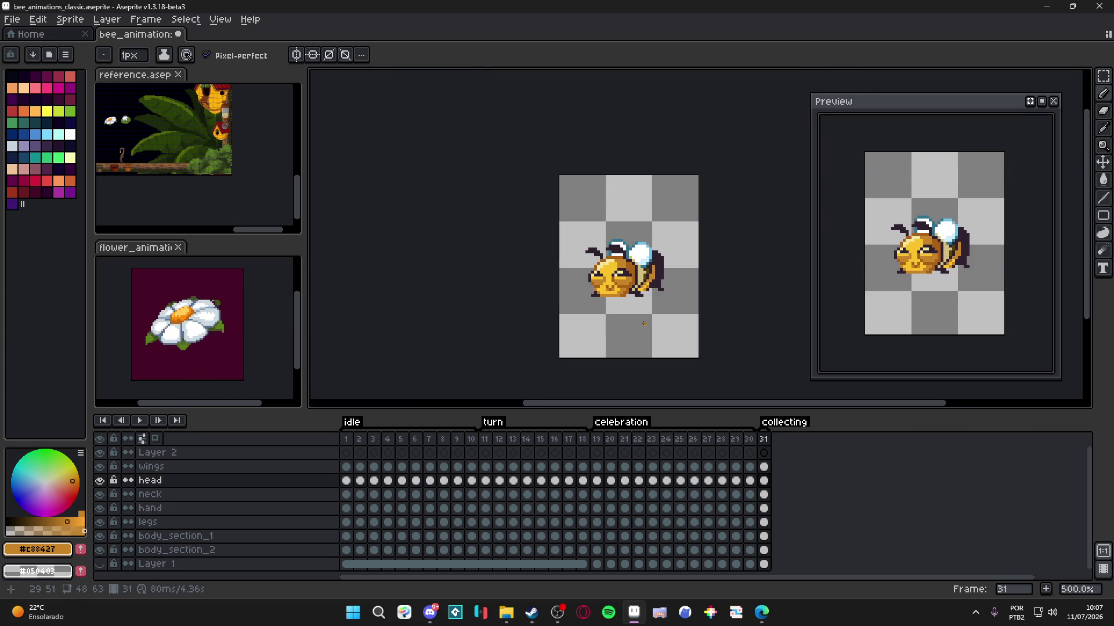
{"action": "left_click_drag", "start_coordinate": [643, 323], "coordinate": [609, 317]}
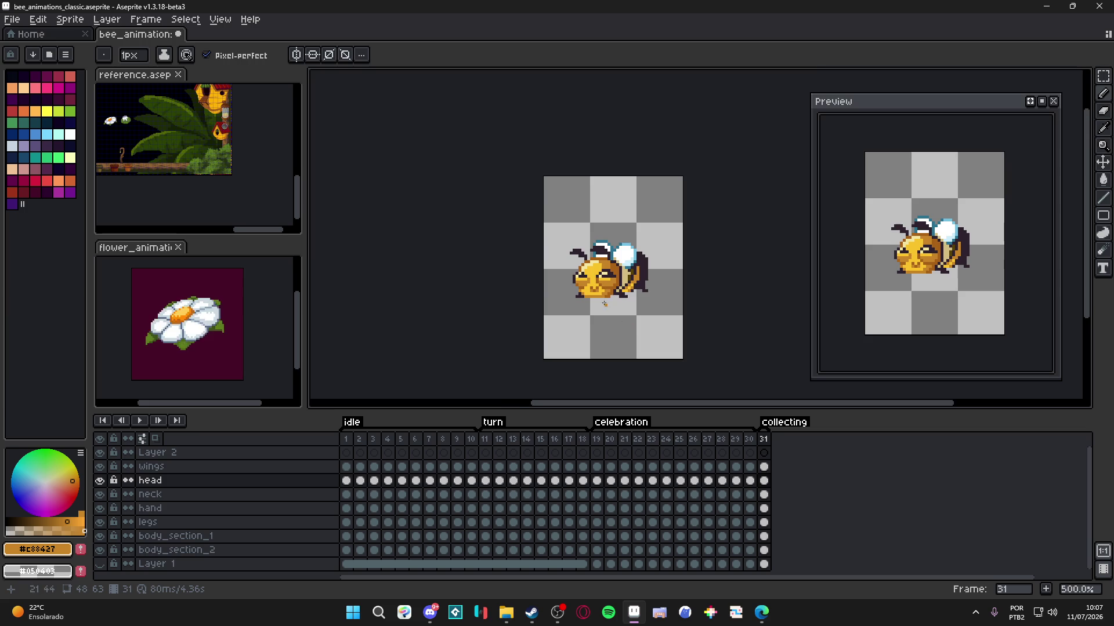
{"action": "scroll", "coordinate": [606, 305], "scroll_direction": "up", "scroll_amount": 4}
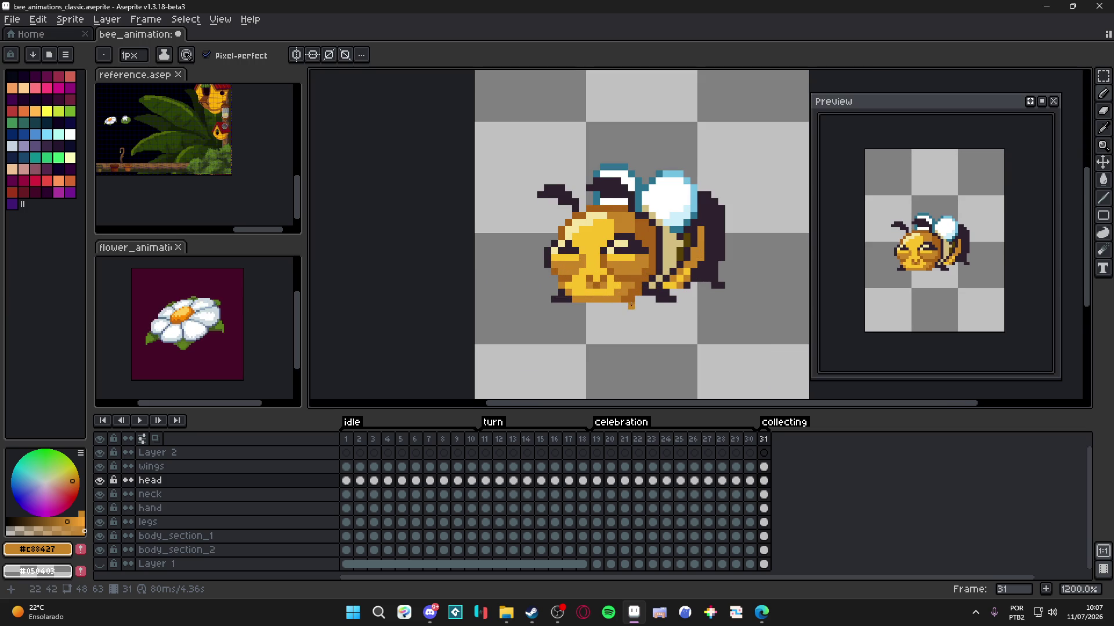
{"action": "scroll", "coordinate": [631, 304], "scroll_direction": "up", "scroll_amount": 3}
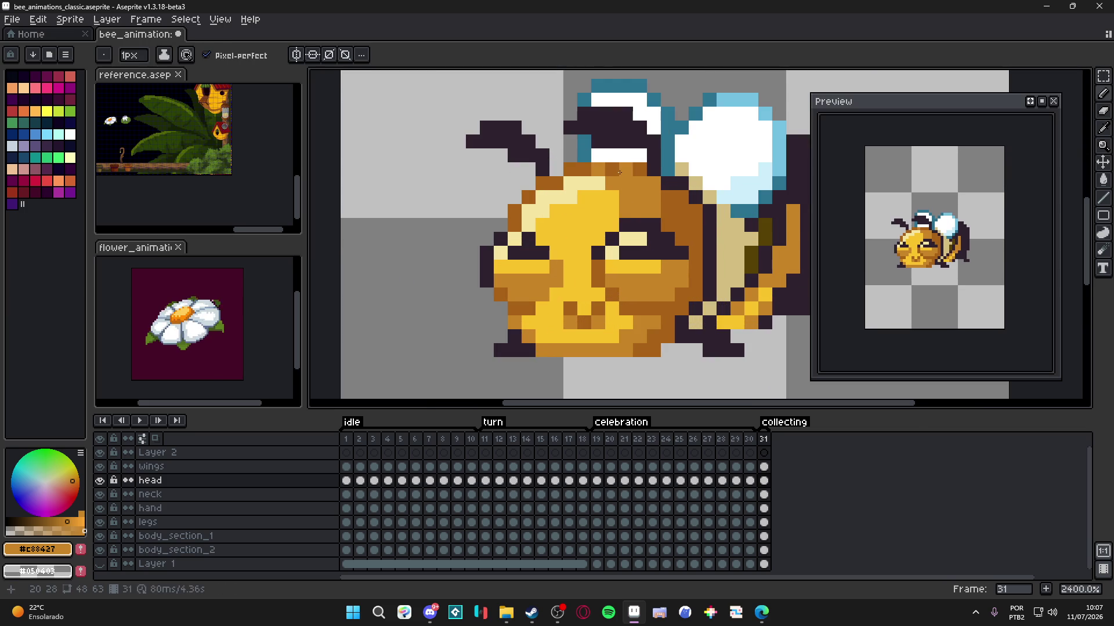
{"action": "scroll", "coordinate": [619, 172], "scroll_direction": "down", "scroll_amount": 5}
- Pan the reference.aseprite scene to show the bee and gems area
{"action": "key", "text": "b"}
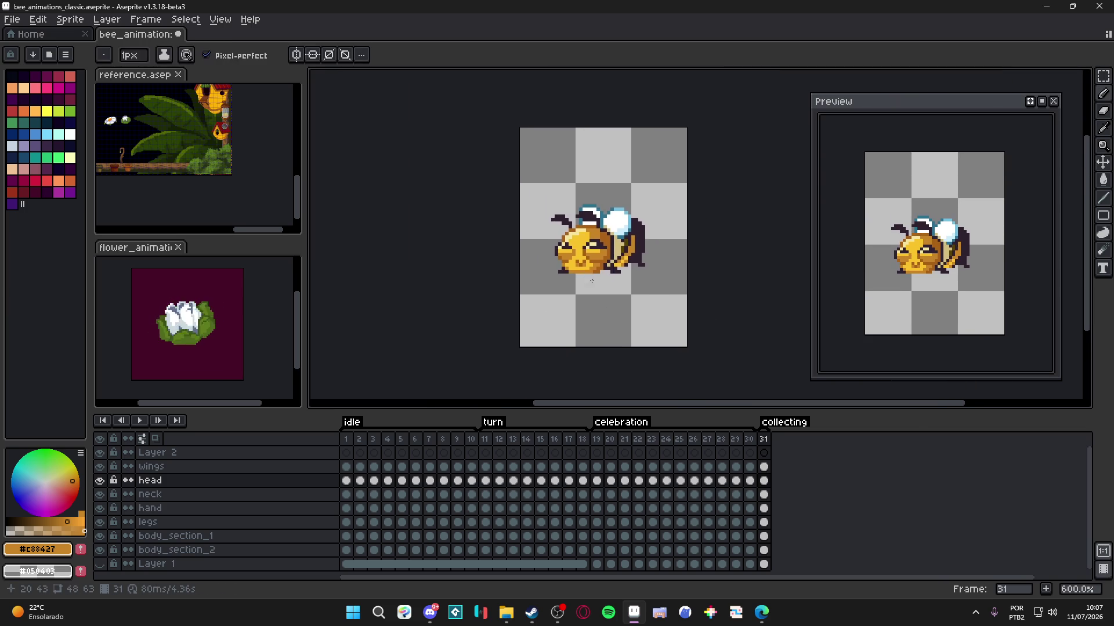
{"action": "key", "text": "v"}
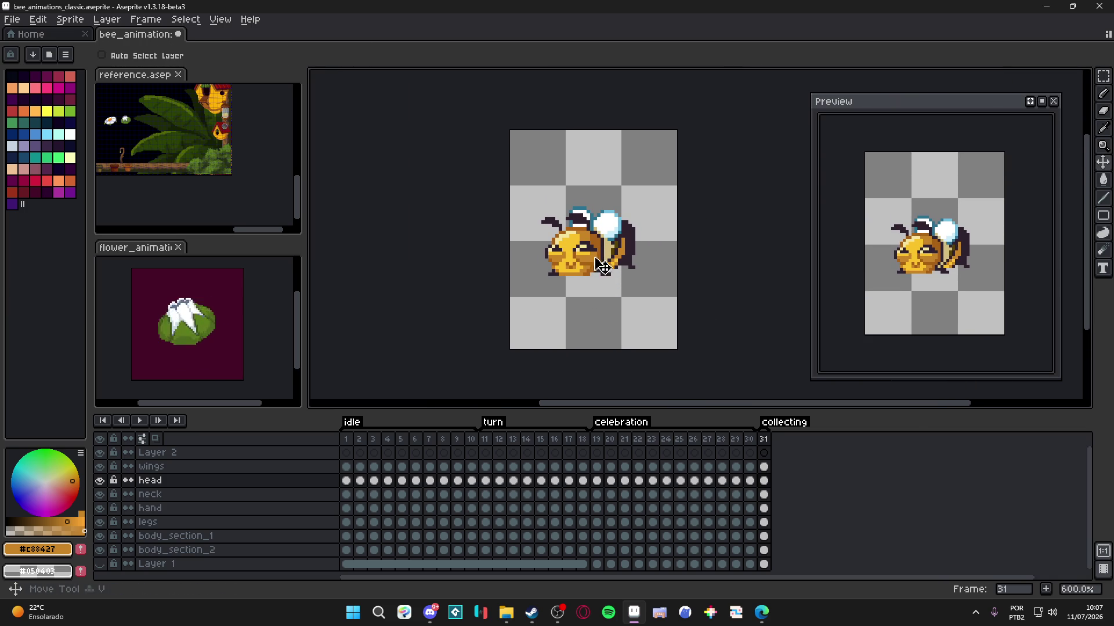
{"action": "scroll", "coordinate": [625, 296], "scroll_direction": "up", "scroll_amount": 4}
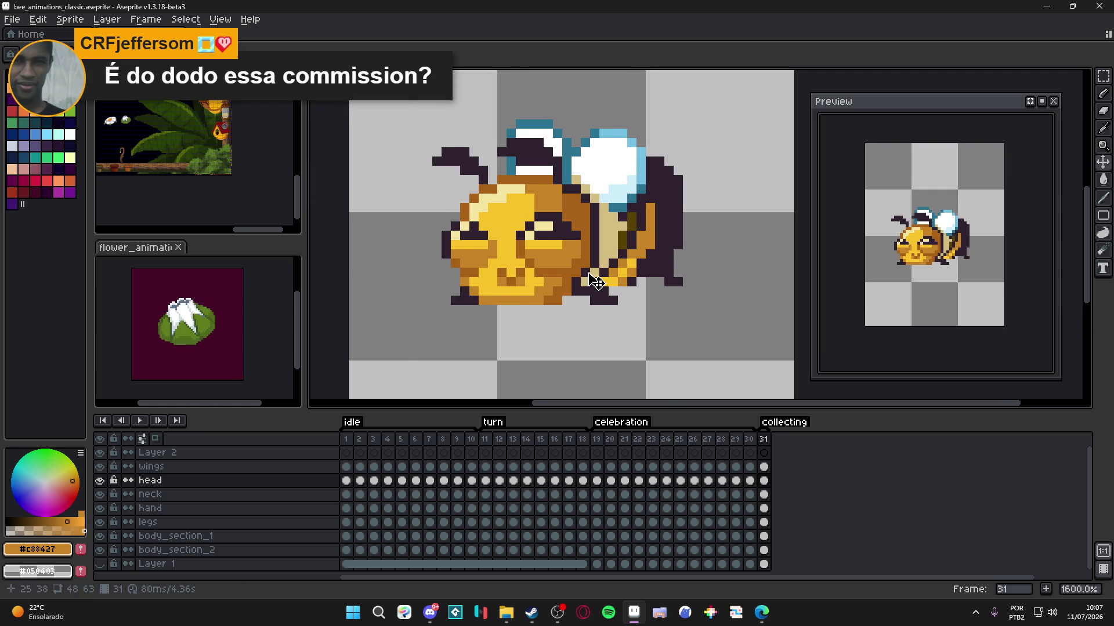
{"action": "scroll", "coordinate": [597, 282], "scroll_direction": "down", "scroll_amount": 1}
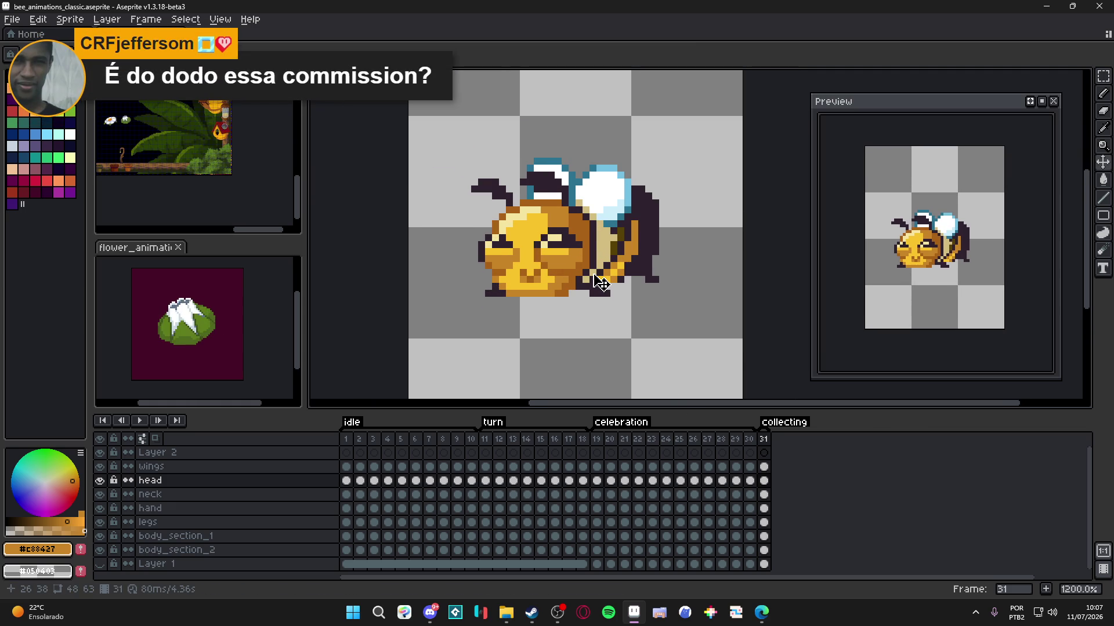
{"action": "scroll", "coordinate": [600, 283], "scroll_direction": "down", "scroll_amount": 2}
{"action": "left_click", "coordinate": [168, 151]}
{"action": "left_click_drag", "start_coordinate": [168, 151], "coordinate": [238, 191]}
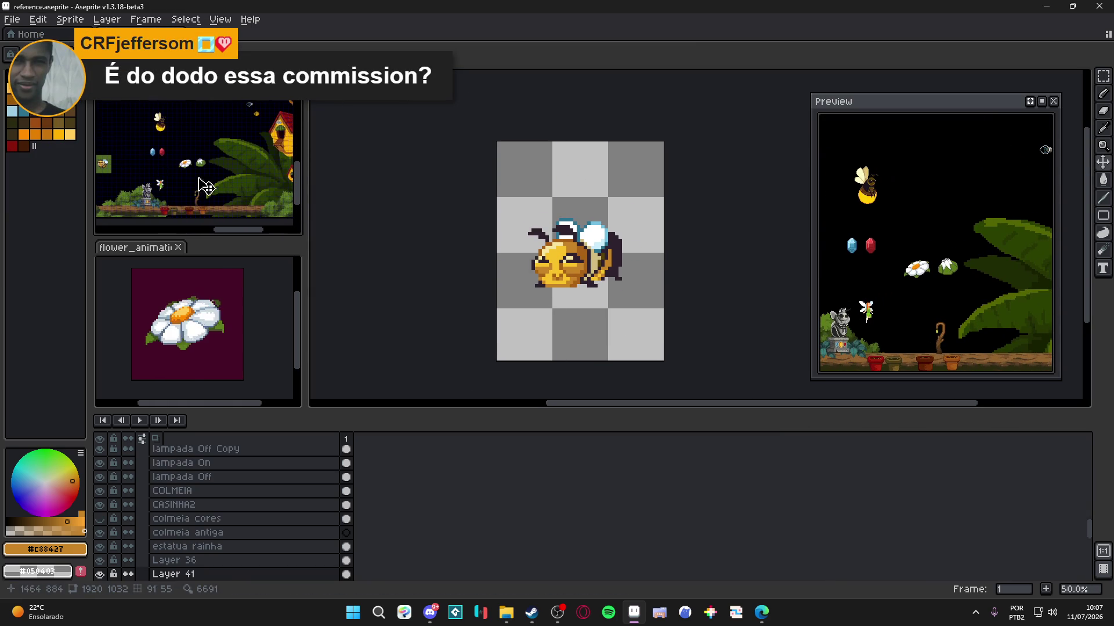
- Save bee_animations_classic.aseprite, compare frame 30, and save again on frame 31
{"action": "left_click", "coordinate": [530, 250]}
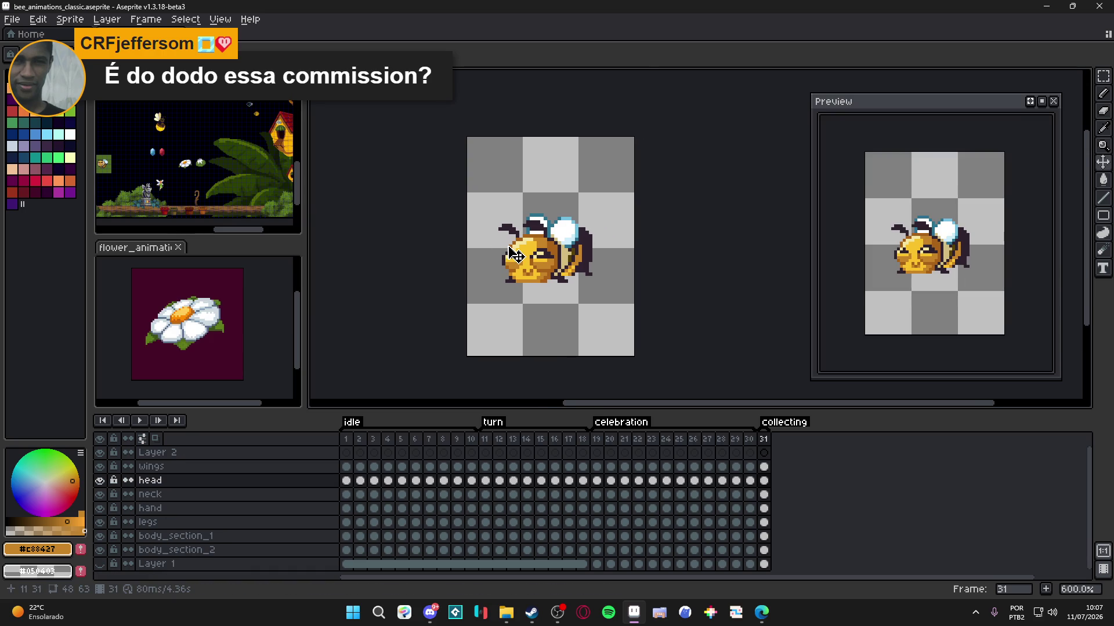
{"action": "scroll", "coordinate": [511, 256], "scroll_direction": "up", "scroll_amount": 3}
{"action": "key", "text": "ctrl+s"}
{"action": "scroll", "coordinate": [609, 336], "scroll_direction": "down", "scroll_amount": 2}
{"action": "scroll", "coordinate": [609, 337], "scroll_direction": "down", "scroll_amount": 1}
{"action": "left_click", "coordinate": [754, 445]}
{"action": "left_click", "coordinate": [763, 439]}
{"action": "key", "text": "ctrl+s"}
- Pick the pale #d3bc82 on the neck layer and save the file
{"action": "scroll", "coordinate": [585, 296], "scroll_direction": "up", "scroll_amount": 4}
{"action": "key", "text": "Down"}
{"action": "key", "text": "b"}
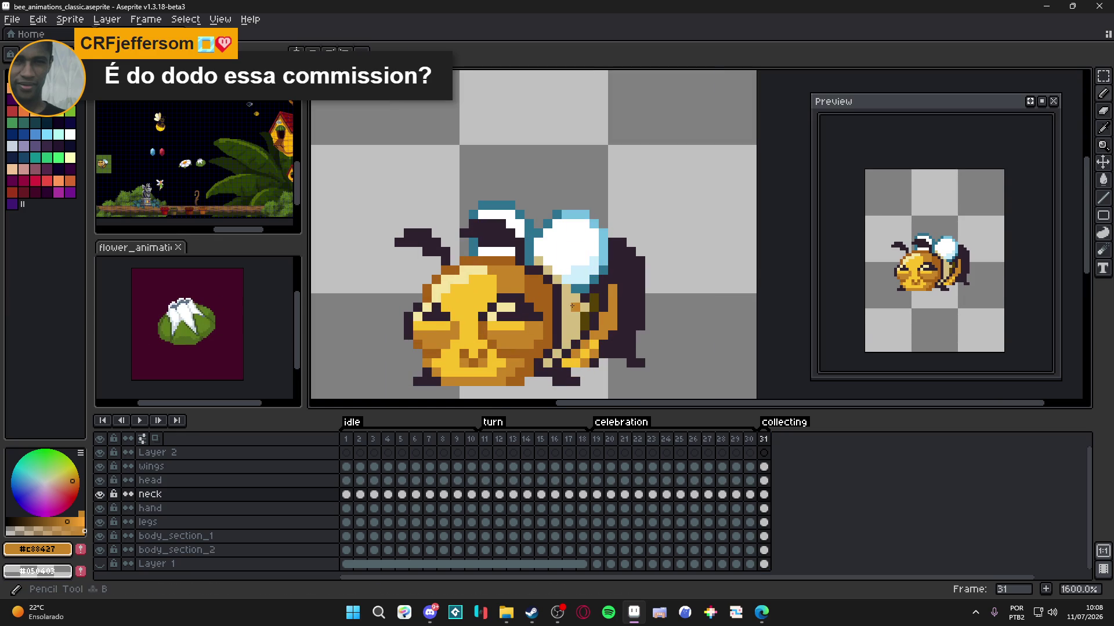
{"action": "left_click", "coordinate": [572, 306], "text": "alt"}
{"action": "scroll", "coordinate": [573, 306], "scroll_direction": "down", "scroll_amount": 1}
{"action": "key", "text": "ctrl+s"}
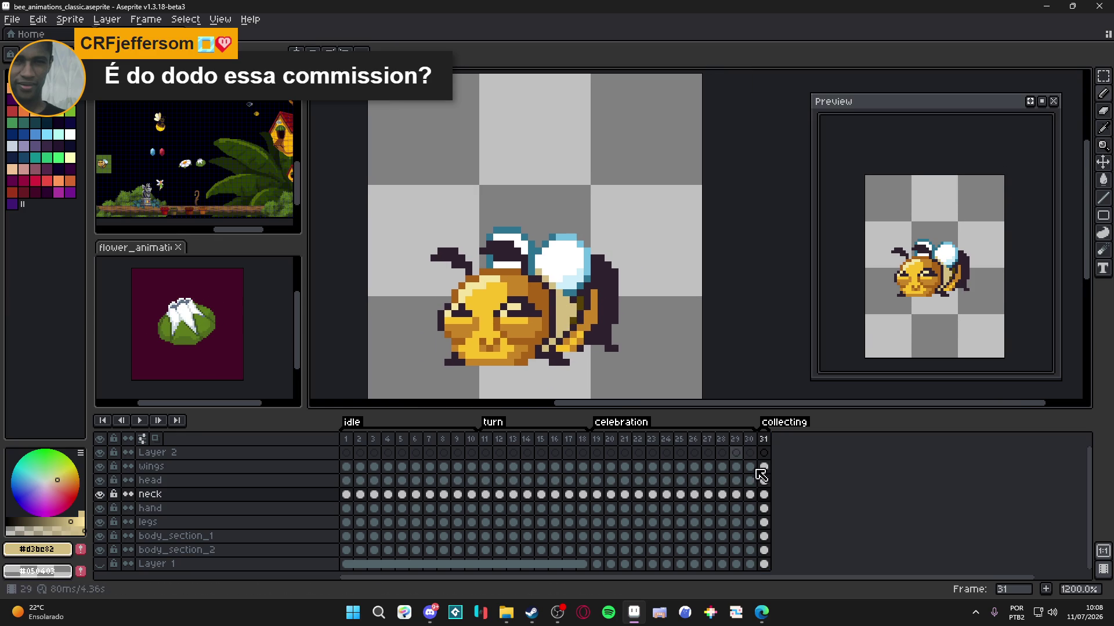
- Nudge the wings on collecting frame 31 by one pixel
{"action": "left_click", "coordinate": [749, 440]}
{"action": "left_click", "coordinate": [763, 441]}
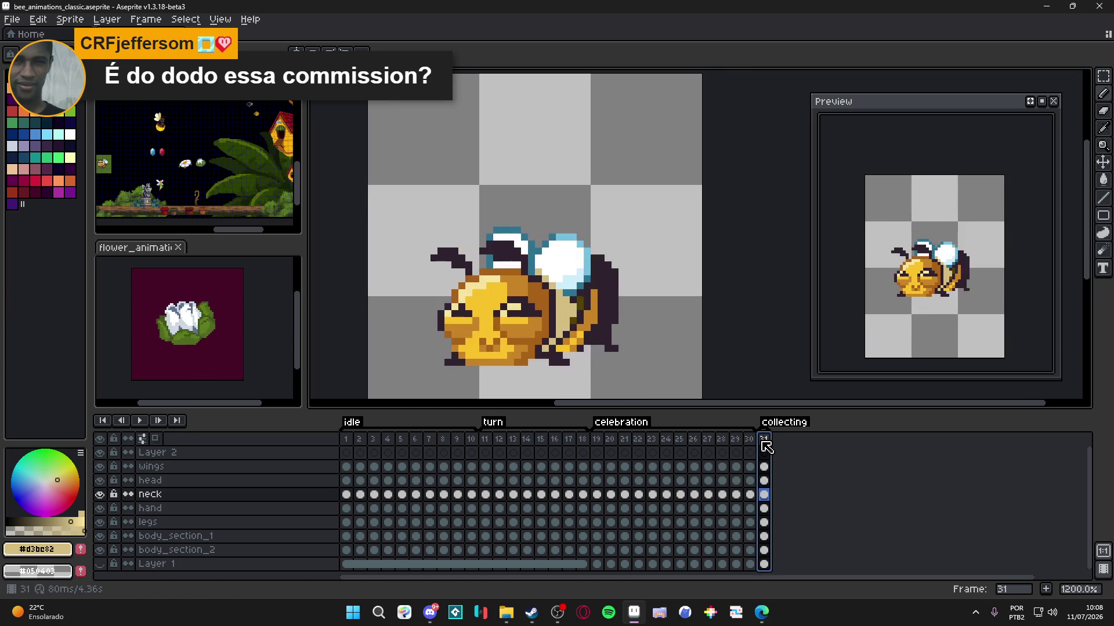
{"action": "mouse_move", "coordinate": [568, 279]}
{"action": "left_mouse_down"}
{"action": "mouse_move", "coordinate": [571, 266]}
{"action": "mouse_move", "coordinate": [579, 276]}
{"action": "left_mouse_up"}
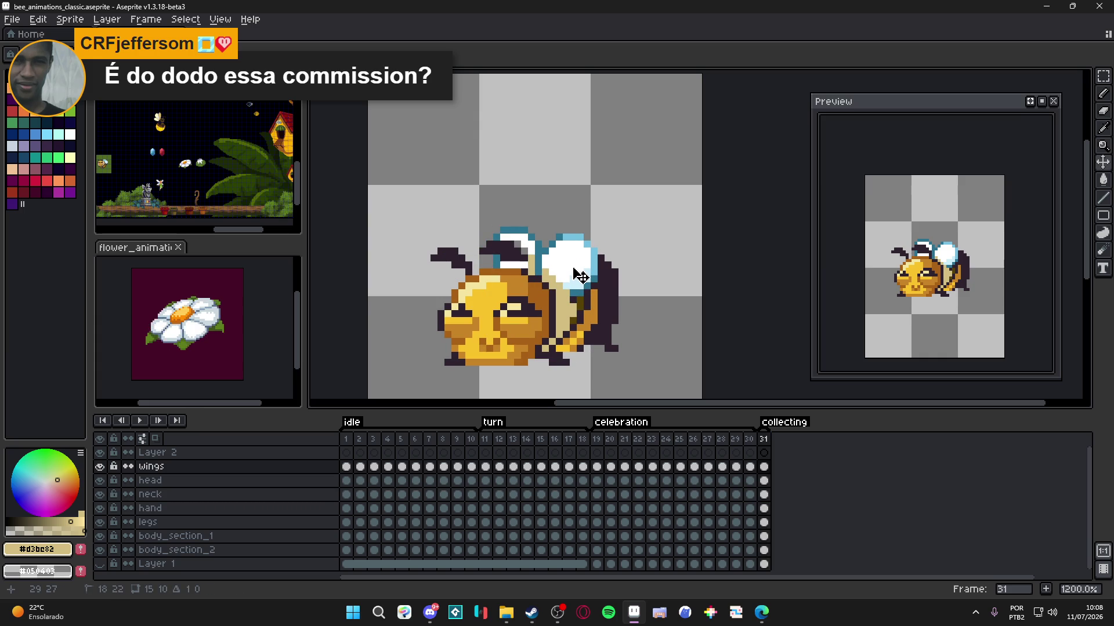
- Compare with frame 11 and raise frame 31's wings by one pixel
{"action": "left_click", "coordinate": [484, 438]}
{"action": "left_click", "coordinate": [763, 438]}
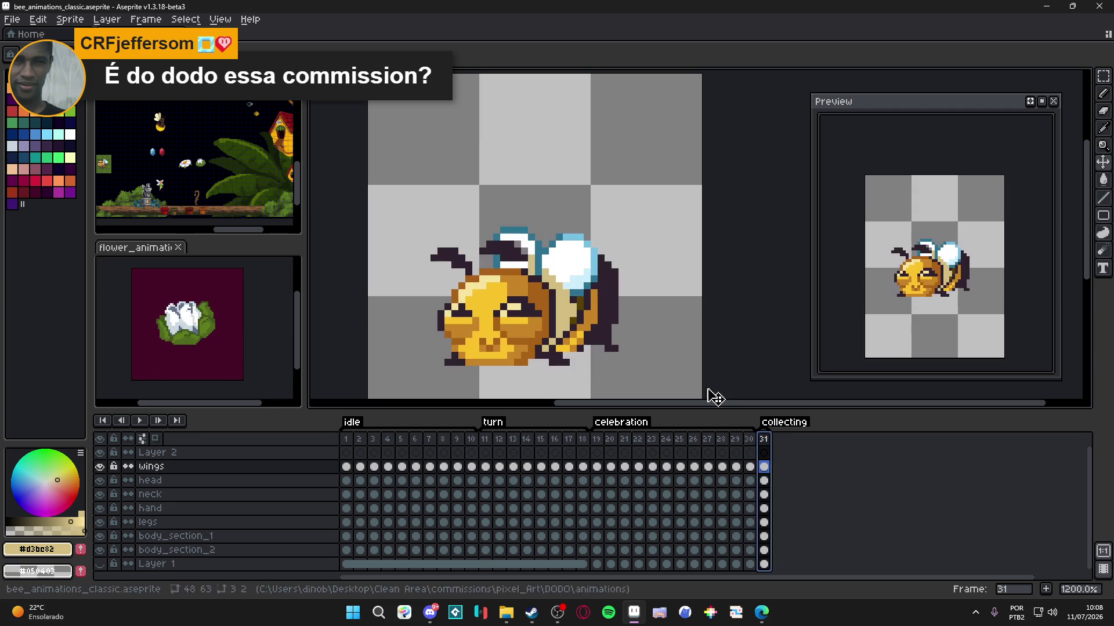
{"action": "mouse_move", "coordinate": [571, 271]}
{"action": "left_mouse_down"}
{"action": "mouse_move", "coordinate": [578, 243]}
{"action": "mouse_move", "coordinate": [574, 261]}
{"action": "left_mouse_up"}
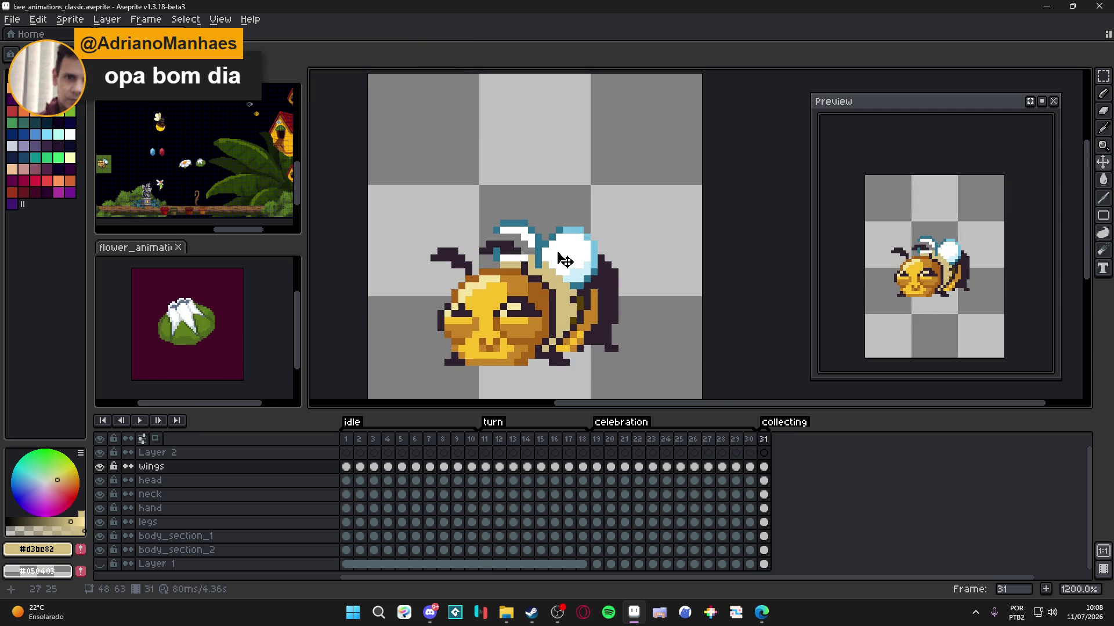
{"action": "key", "text": "e"}
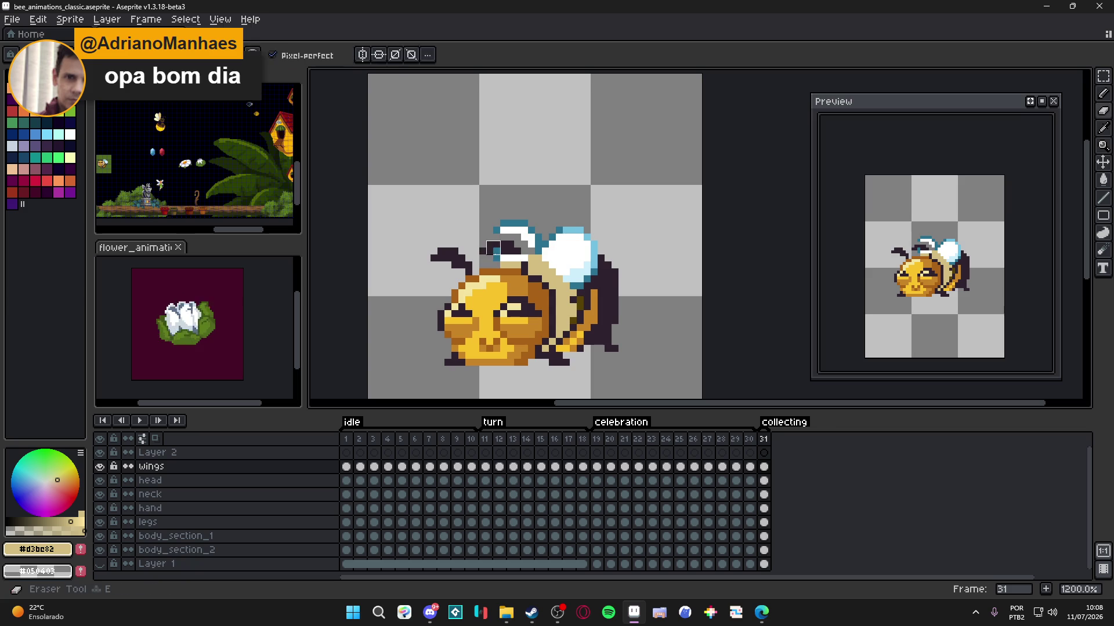
{"action": "key", "text": "b"}
- Touch up the wing with one white and one pale highlight pixel
{"action": "left_click", "coordinate": [496, 236], "text": "alt"}
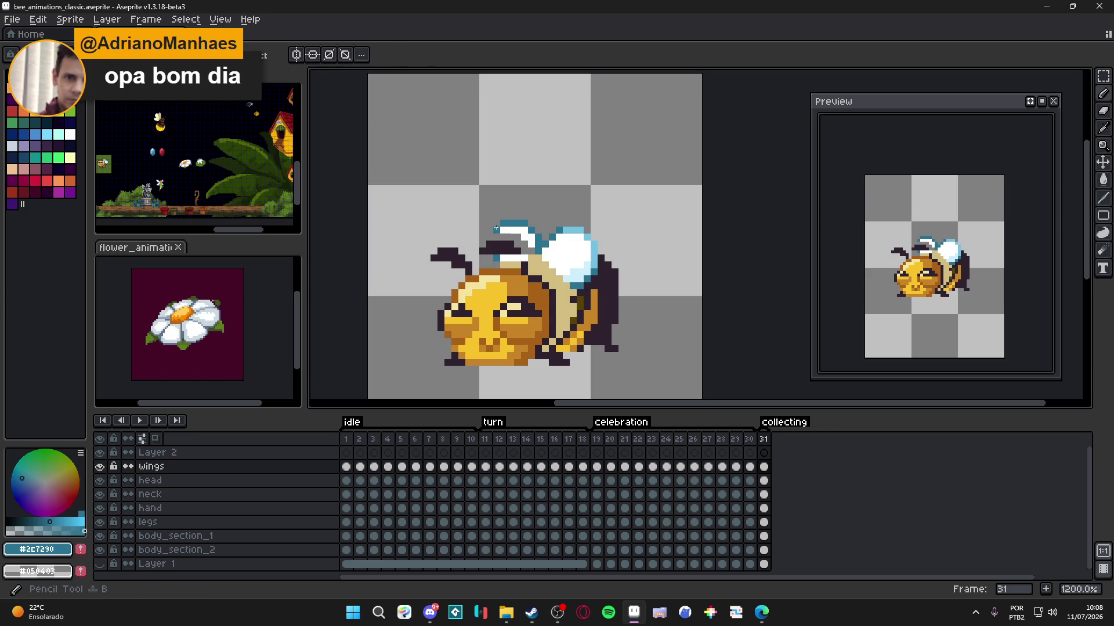
{"action": "left_click", "coordinate": [505, 235], "text": "alt"}
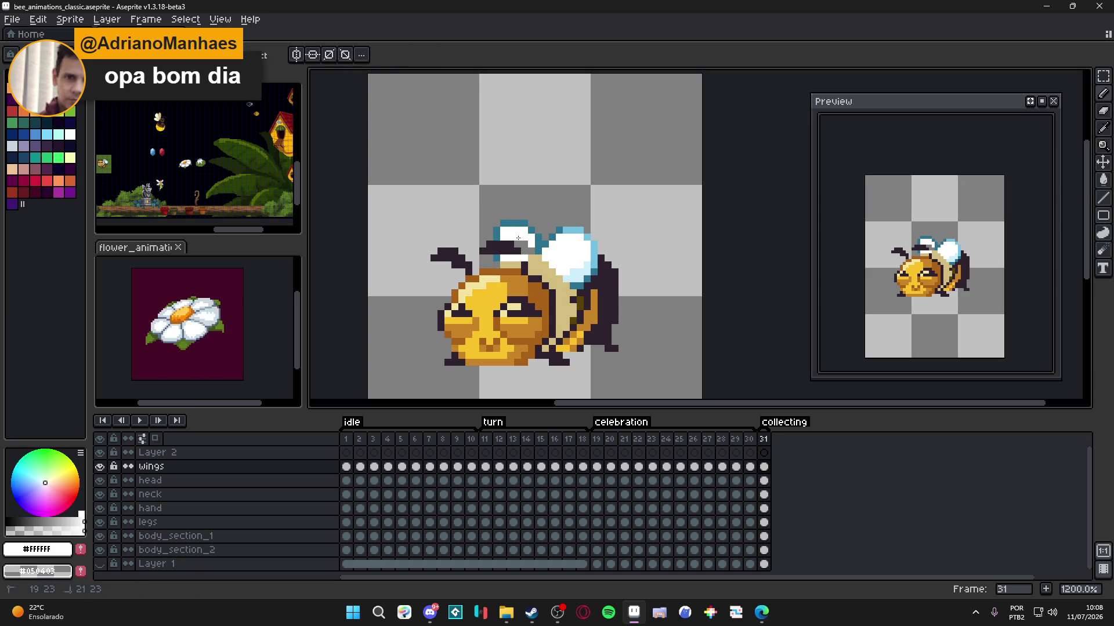
{"action": "left_click", "coordinate": [527, 250]}
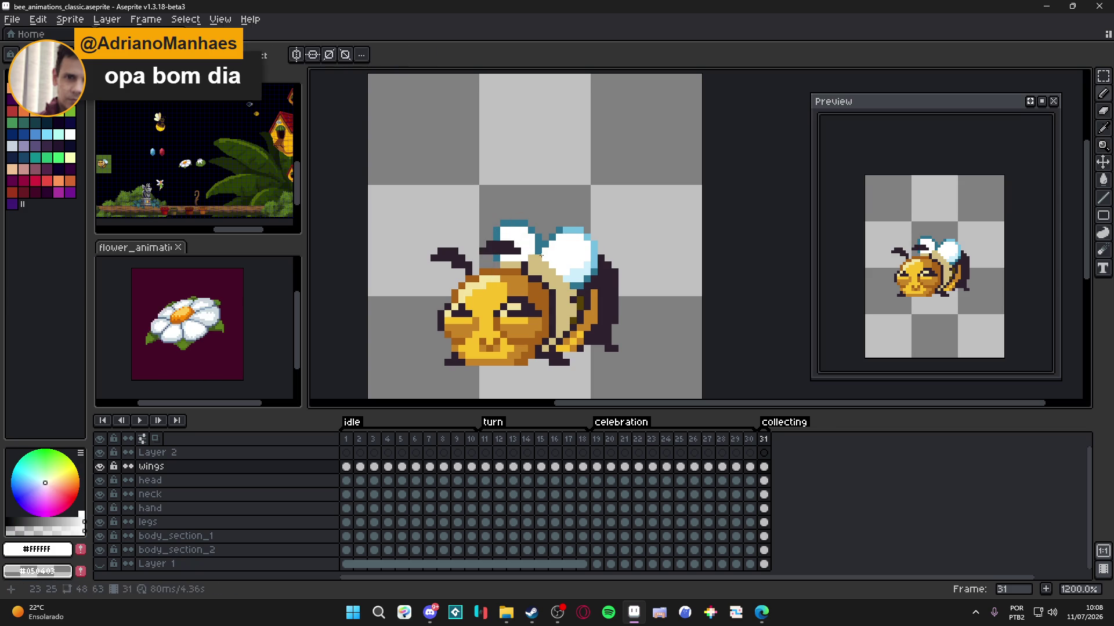
{"action": "left_click", "coordinate": [510, 260], "text": "alt"}
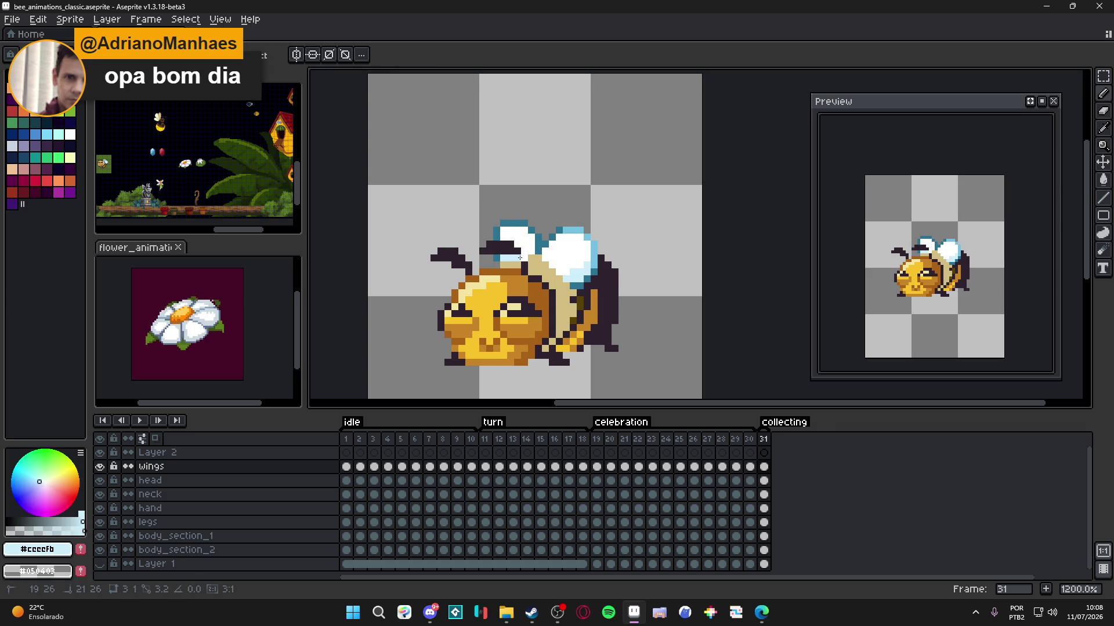
{"action": "left_click", "coordinate": [529, 250]}
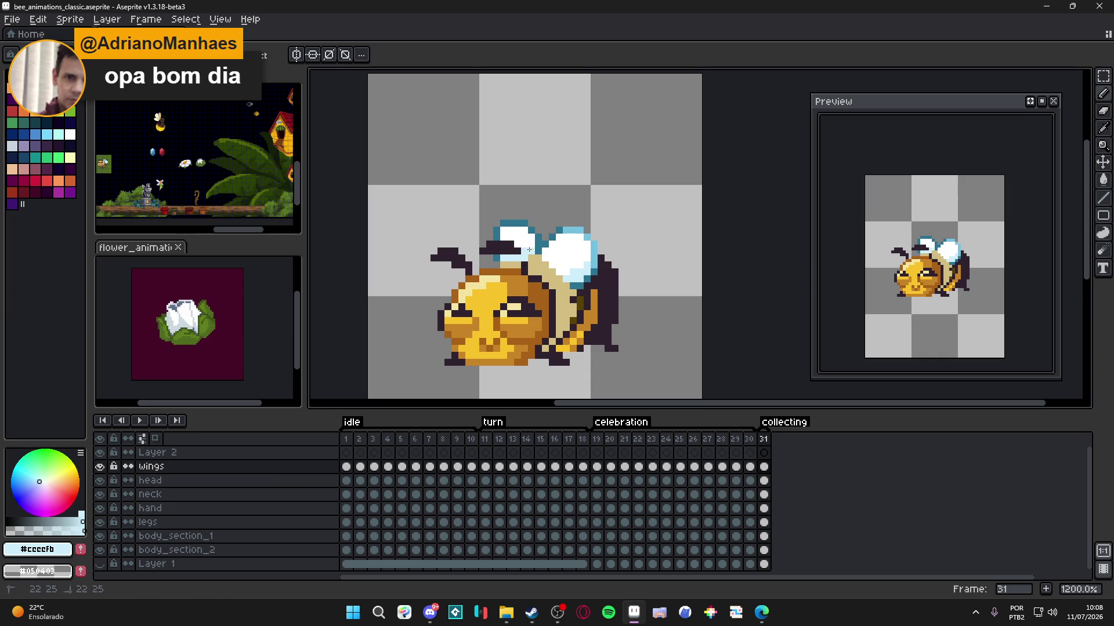
- Sample teal and white wing colours, select the neck layer, and display frame 30
{"action": "left_click", "coordinate": [513, 218], "text": "alt"}
{"action": "scroll", "coordinate": [521, 252], "scroll_direction": "down", "scroll_amount": 2}
{"action": "scroll", "coordinate": [525, 256], "scroll_direction": "up", "scroll_amount": 2}
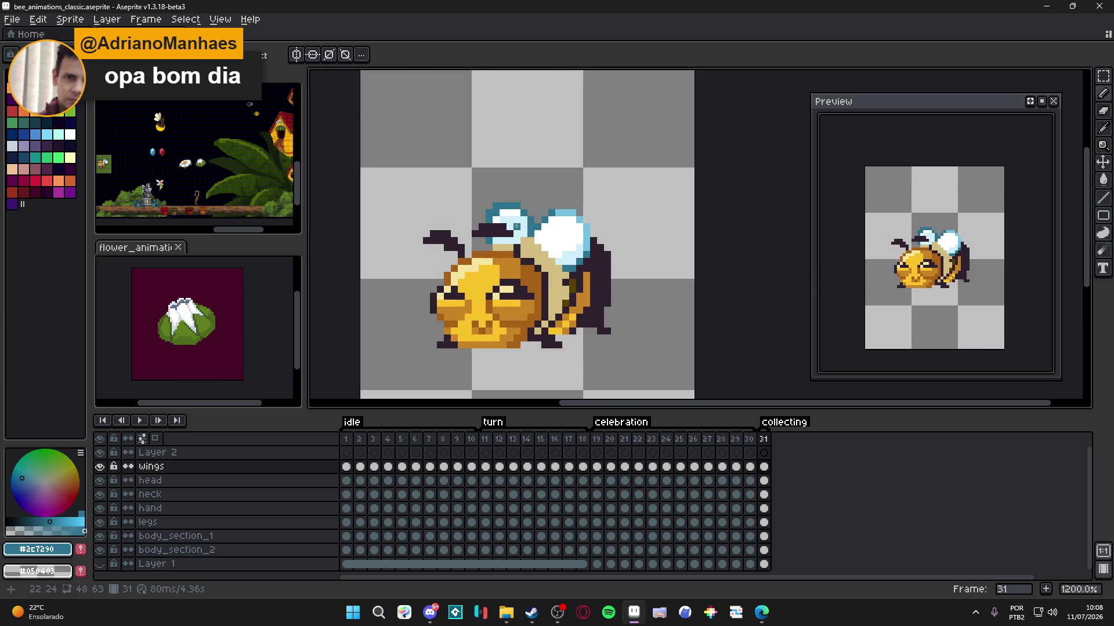
{"action": "scroll", "coordinate": [516, 226], "scroll_direction": "down", "scroll_amount": 2}
{"action": "scroll", "coordinate": [516, 226], "scroll_direction": "up", "scroll_amount": 3}
{"action": "left_click", "coordinate": [500, 221], "text": "alt"}
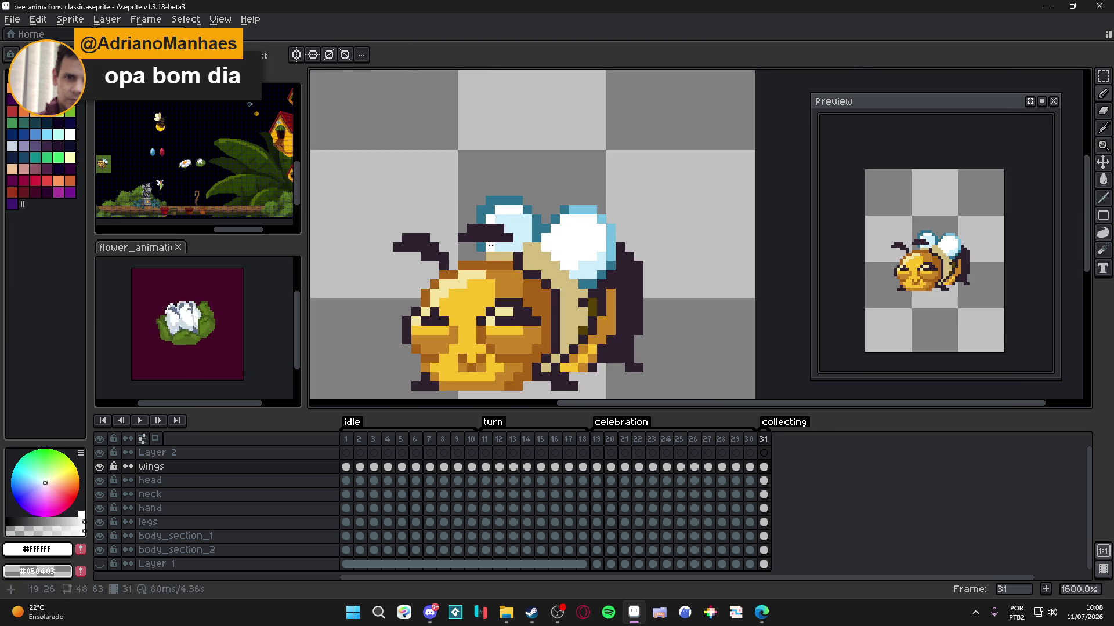
{"action": "left_click", "coordinate": [483, 244], "text": "alt"}
{"action": "scroll", "coordinate": [562, 257], "scroll_direction": "down", "scroll_amount": 3}
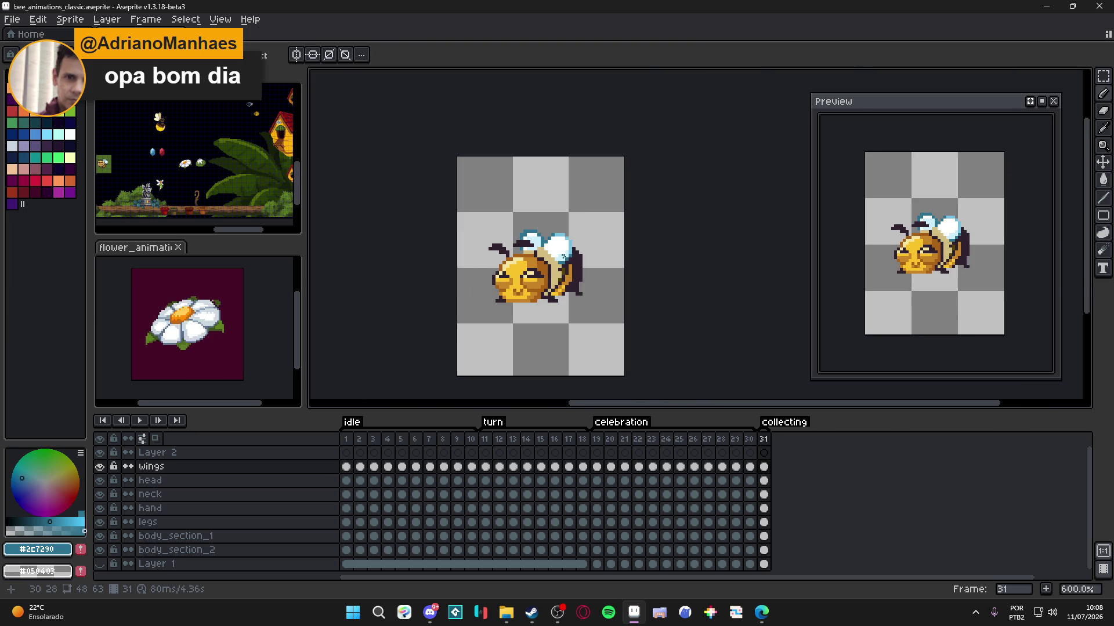
{"action": "scroll", "coordinate": [550, 254], "scroll_direction": "up", "scroll_amount": 2}
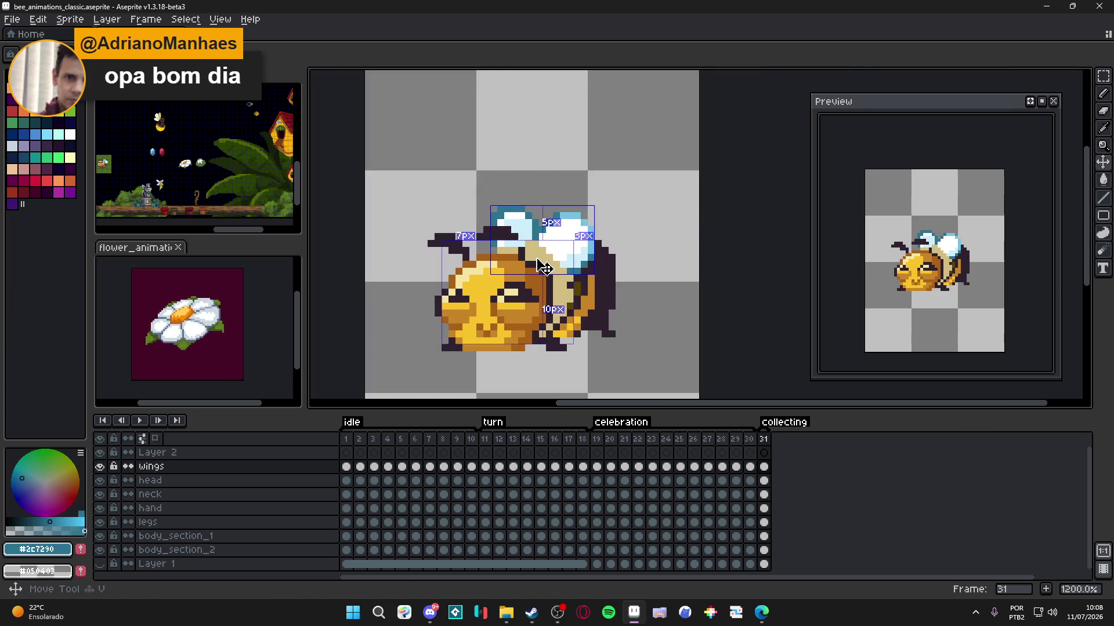
{"action": "left_click", "coordinate": [536, 257], "text": "ctrl"}
{"action": "left_click", "coordinate": [750, 439]}
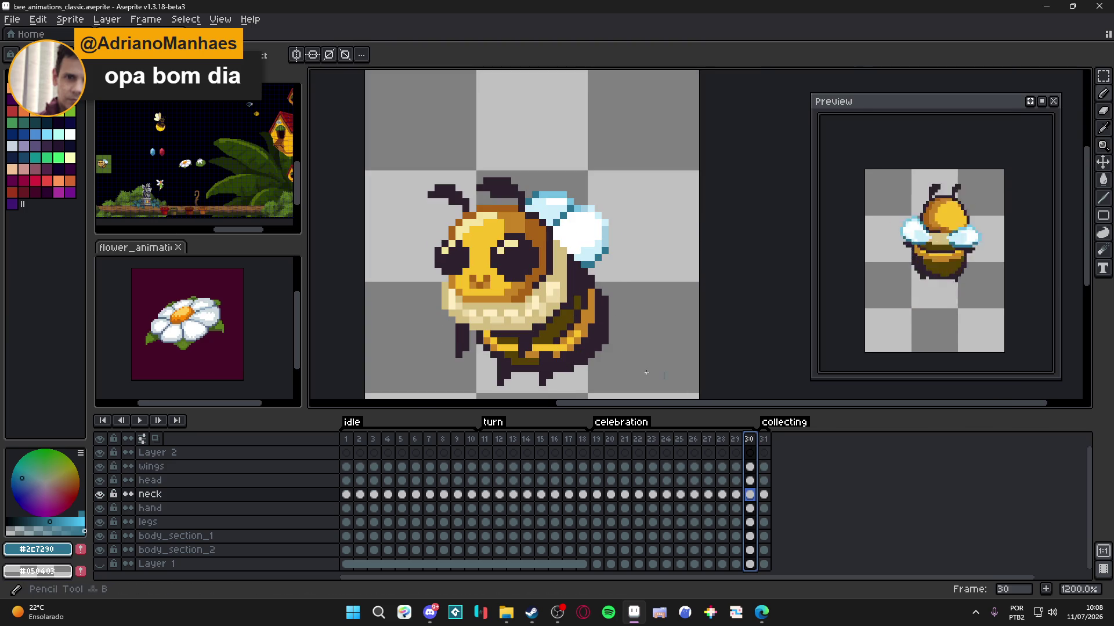
- Sample the bee's cream colour and paint cream pixels on frame 31's bee
{"action": "left_click", "coordinate": [533, 307], "text": "alt"}
{"action": "left_click", "coordinate": [763, 440]}
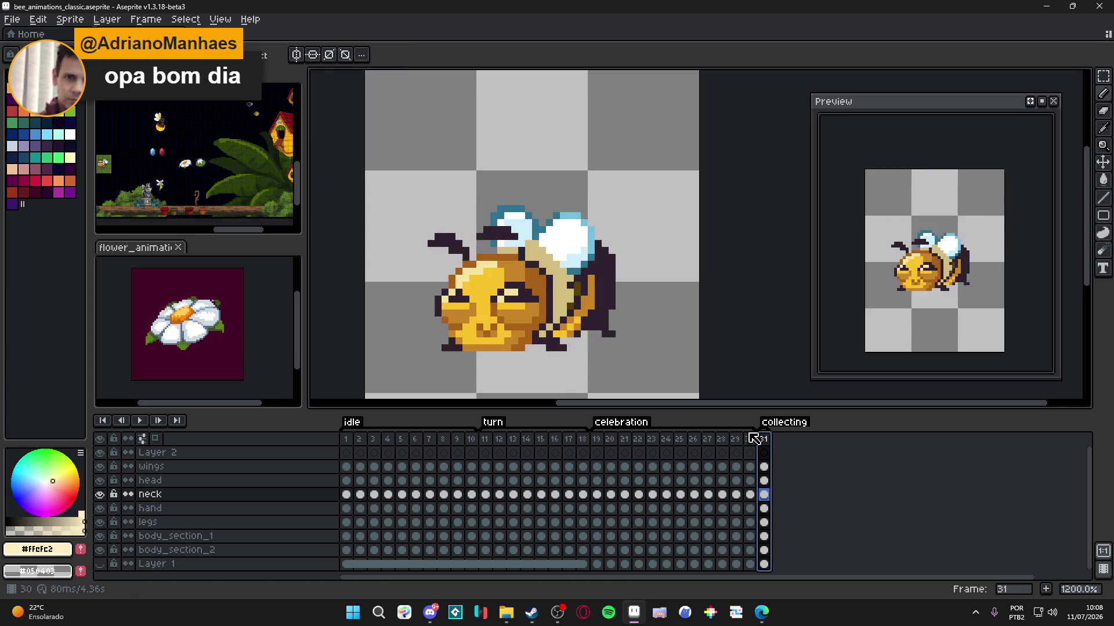
{"action": "scroll", "coordinate": [553, 311], "scroll_direction": "up", "scroll_amount": 3}
{"action": "left_click_drag", "start_coordinate": [561, 317], "coordinate": [560, 294]}
{"action": "left_click", "coordinate": [561, 261]}
{"action": "left_click_drag", "start_coordinate": [546, 233], "coordinate": [533, 233]}
{"action": "left_click", "coordinate": [519, 219]}
- Compare against frame 30, then paint a cream stroke up along frame 31's neck
{"action": "scroll", "coordinate": [517, 224], "scroll_direction": "down", "scroll_amount": 4}
{"action": "left_click", "coordinate": [749, 439]}
{"action": "scroll", "coordinate": [518, 288], "scroll_direction": "up", "scroll_amount": 2}
{"action": "scroll", "coordinate": [518, 287], "scroll_direction": "up", "scroll_amount": 2}
{"action": "left_click", "coordinate": [666, 318], "text": "alt"}
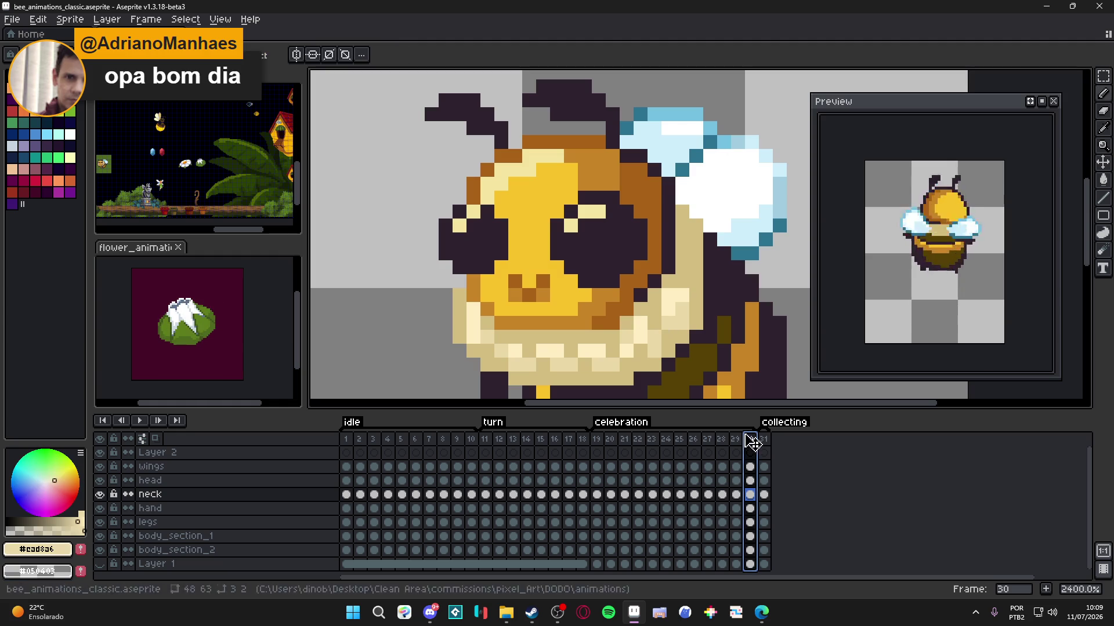
{"action": "key", "text": "Right"}
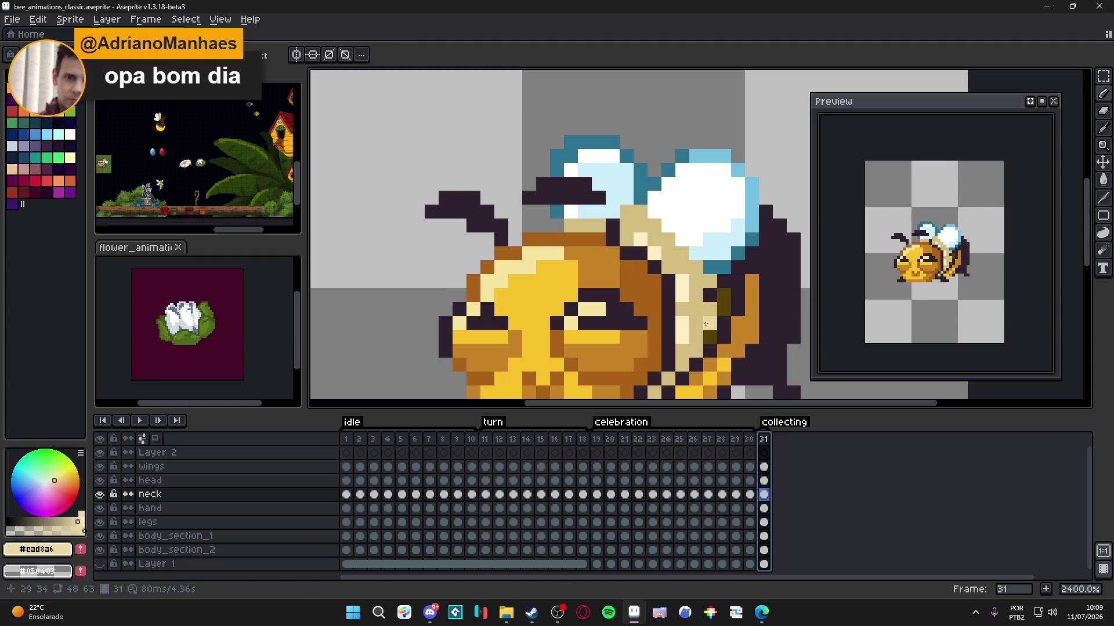
{"action": "mouse_move", "coordinate": [693, 326]}
{"action": "left_mouse_down"}
{"action": "mouse_move", "coordinate": [695, 293]}
{"action": "mouse_move", "coordinate": [679, 273]}
{"action": "left_mouse_up"}
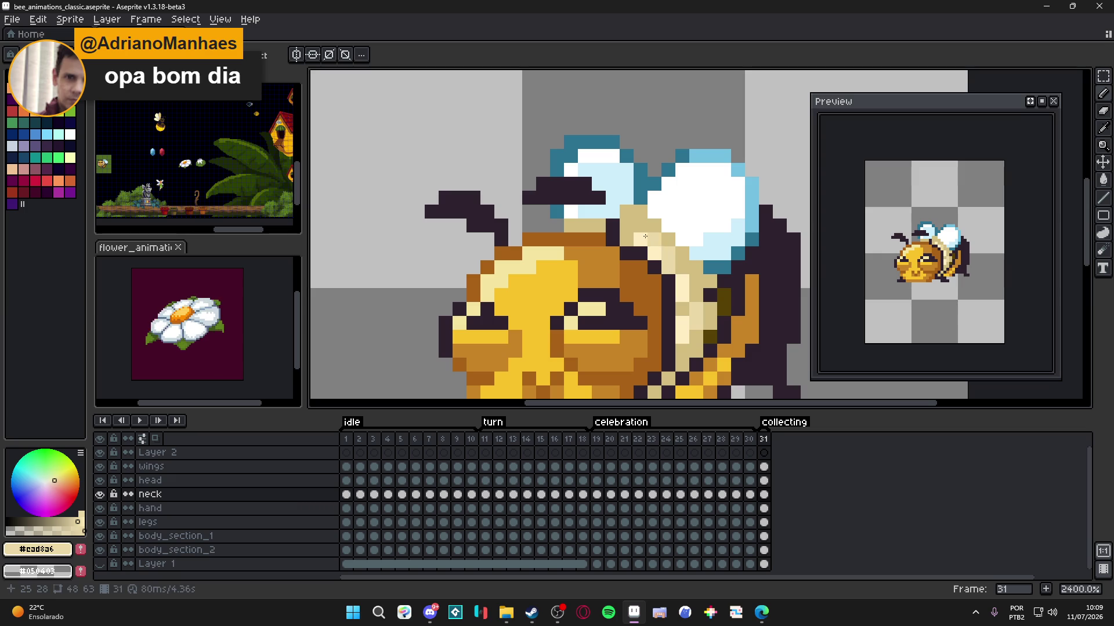
- Save bee_animations_classic.aseprite
{"action": "scroll", "coordinate": [626, 222], "scroll_direction": "down", "scroll_amount": 3}
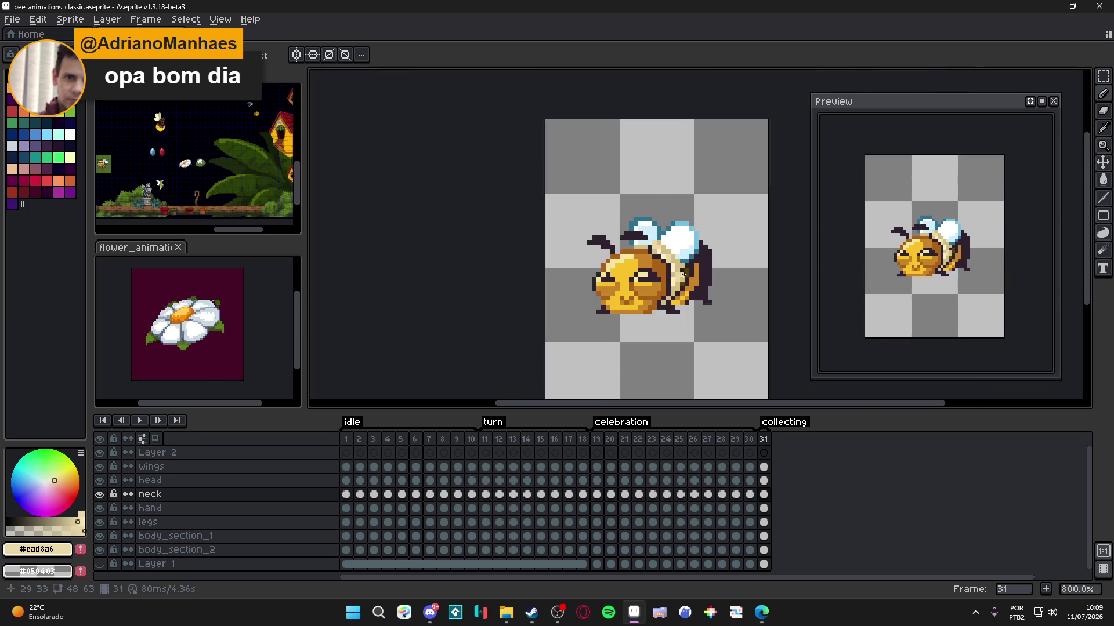
{"action": "scroll", "coordinate": [651, 241], "scroll_direction": "up", "scroll_amount": 2}
{"action": "scroll", "coordinate": [654, 264], "scroll_direction": "down", "scroll_amount": 1}
{"action": "key", "text": "ctrl+s"}
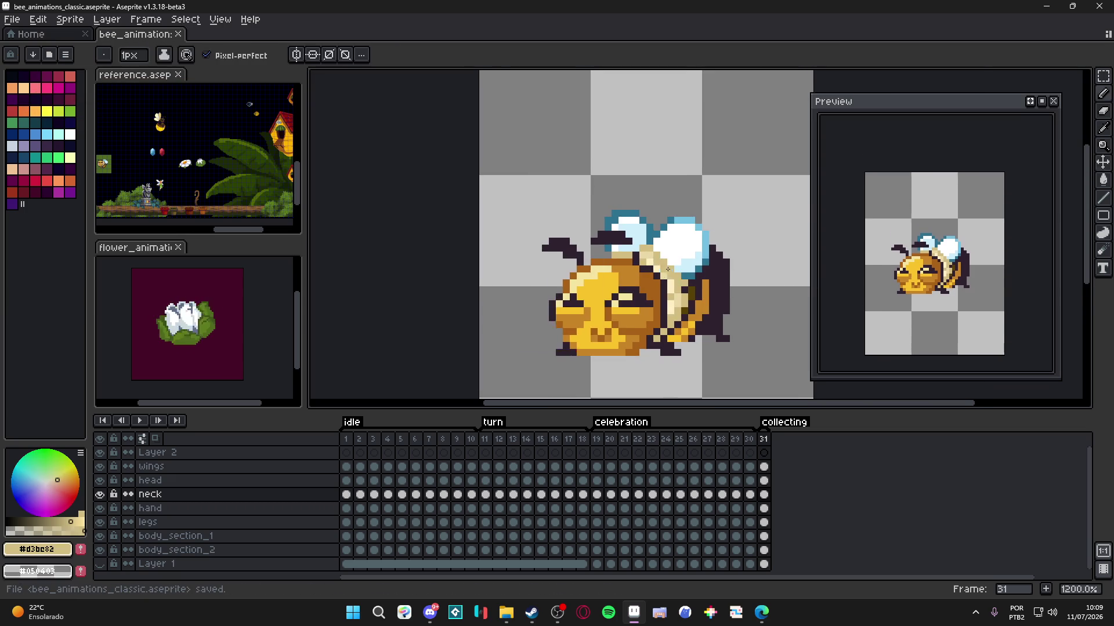
- Try moving the bee's head upward with the Move tool
{"action": "scroll", "coordinate": [721, 288], "scroll_direction": "down", "scroll_amount": 1}
{"action": "scroll", "coordinate": [708, 292], "scroll_direction": "right", "scroll_amount": 2}
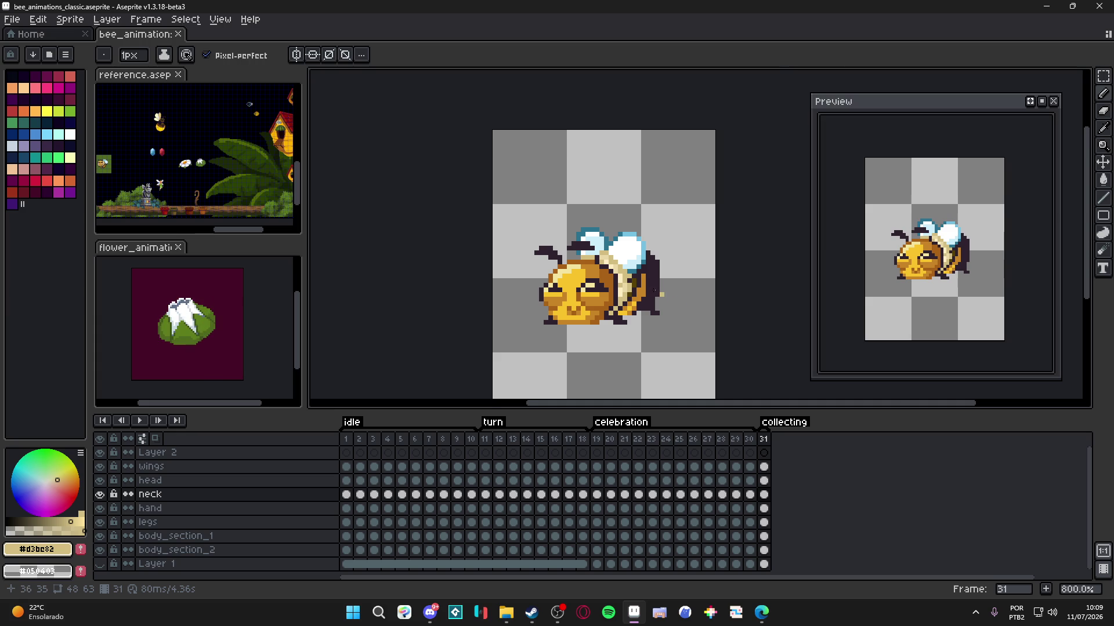
{"action": "scroll", "coordinate": [577, 249], "scroll_direction": "up", "scroll_amount": 2}
{"action": "key", "text": "v"}
{"action": "mouse_move", "coordinate": [578, 248]}
{"action": "left_mouse_down"}
{"action": "mouse_move", "coordinate": [569, 207]}
{"action": "mouse_move", "coordinate": [584, 199]}
{"action": "left_mouse_up"}
- Undo the head move and turn off automatic layer selection for moves
{"action": "key", "text": "ctrl+z"}
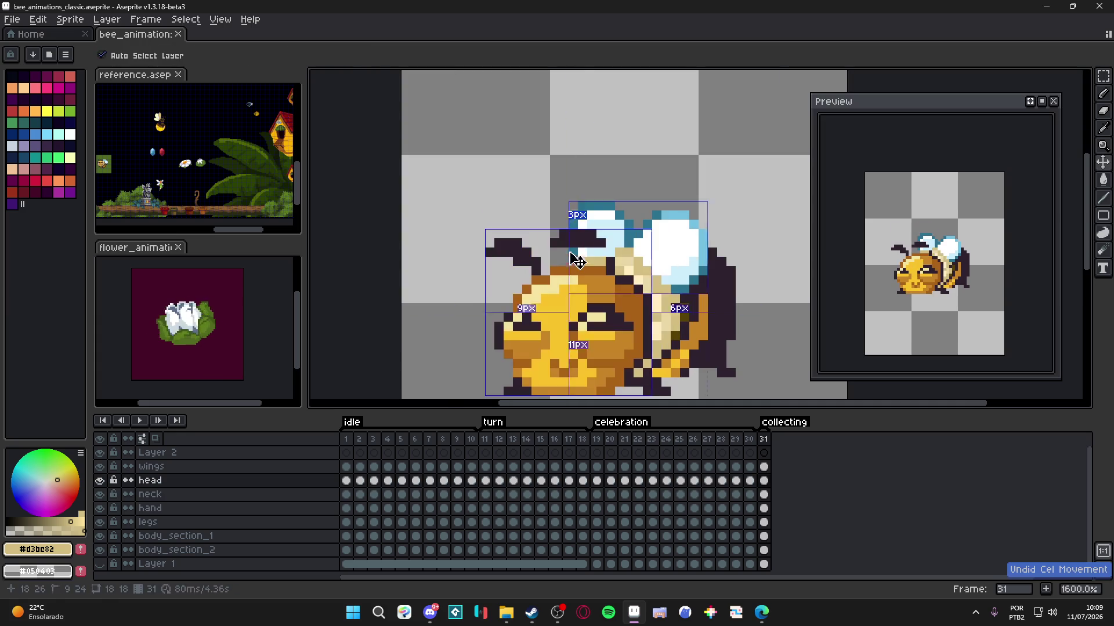
{"action": "left_click", "coordinate": [597, 258]}
{"action": "scroll", "coordinate": [519, 297], "scroll_direction": "up", "scroll_amount": 1}
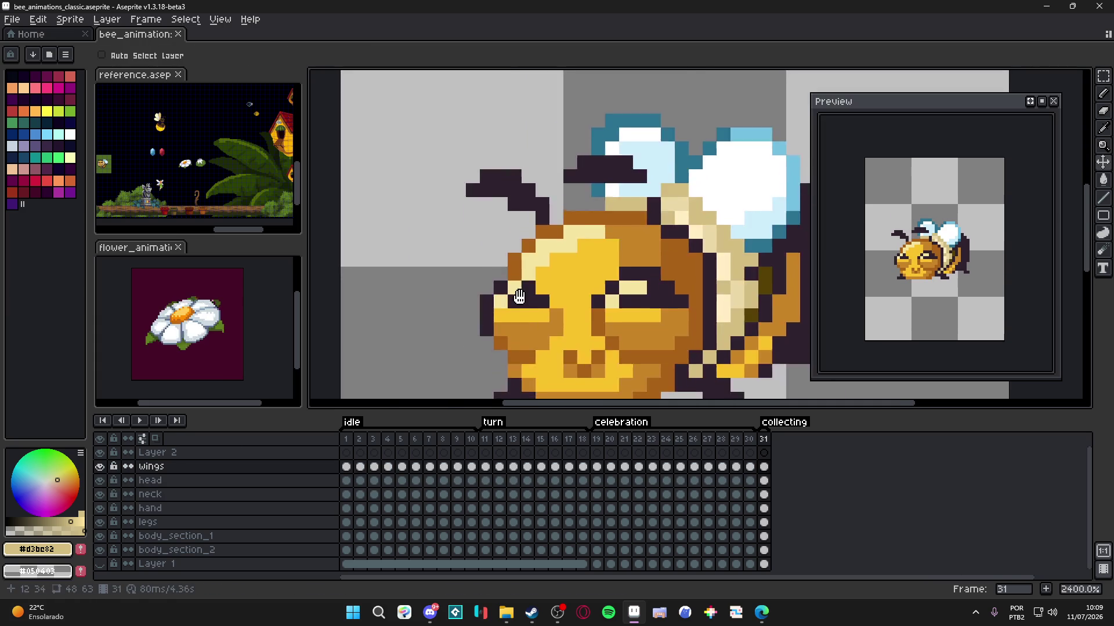
{"action": "scroll", "coordinate": [558, 264], "scroll_direction": "down", "scroll_amount": 1}
{"action": "scroll", "coordinate": [606, 230], "scroll_direction": "up", "scroll_amount": 1}
- With a 1px Pencil, darken the left wing's lower row and save
{"action": "key", "text": "b"}
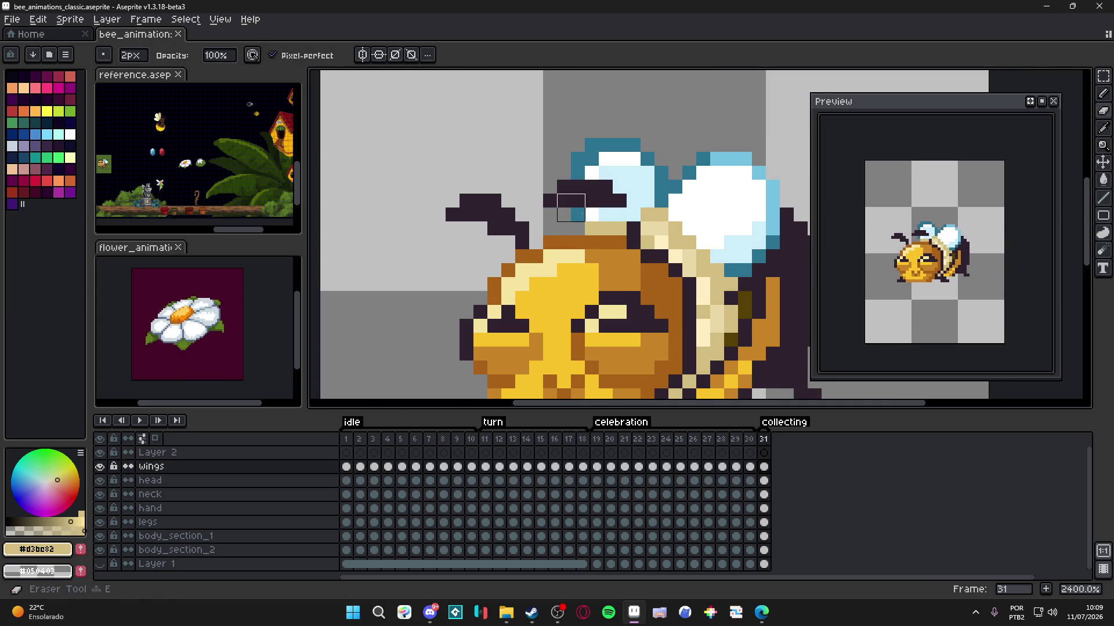
{"action": "key", "text": "minus"}
{"action": "left_click_drag", "start_coordinate": [575, 213], "coordinate": [634, 214]}
{"action": "scroll", "coordinate": [645, 273], "scroll_direction": "down", "scroll_amount": 2}
{"action": "scroll", "coordinate": [638, 277], "scroll_direction": "right", "scroll_amount": 1}
{"action": "key", "text": "ctrl+s"}
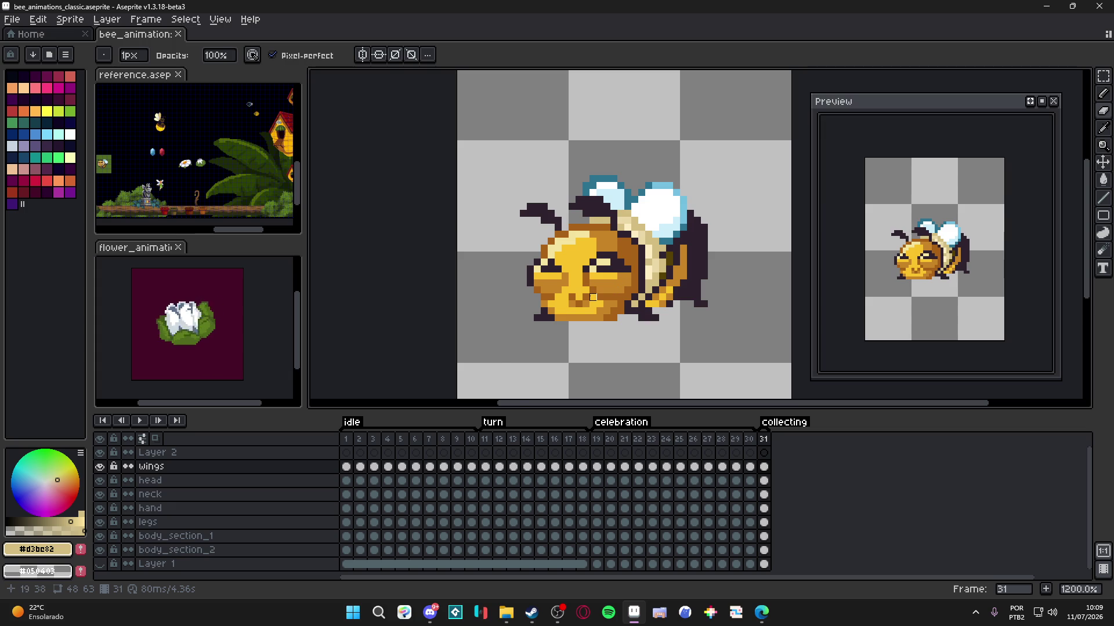
- Save the bee file again and recentre the bee on the canvas
{"action": "scroll", "coordinate": [593, 297], "scroll_direction": "down", "scroll_amount": 4}
{"action": "key", "text": "ctrl+s"}
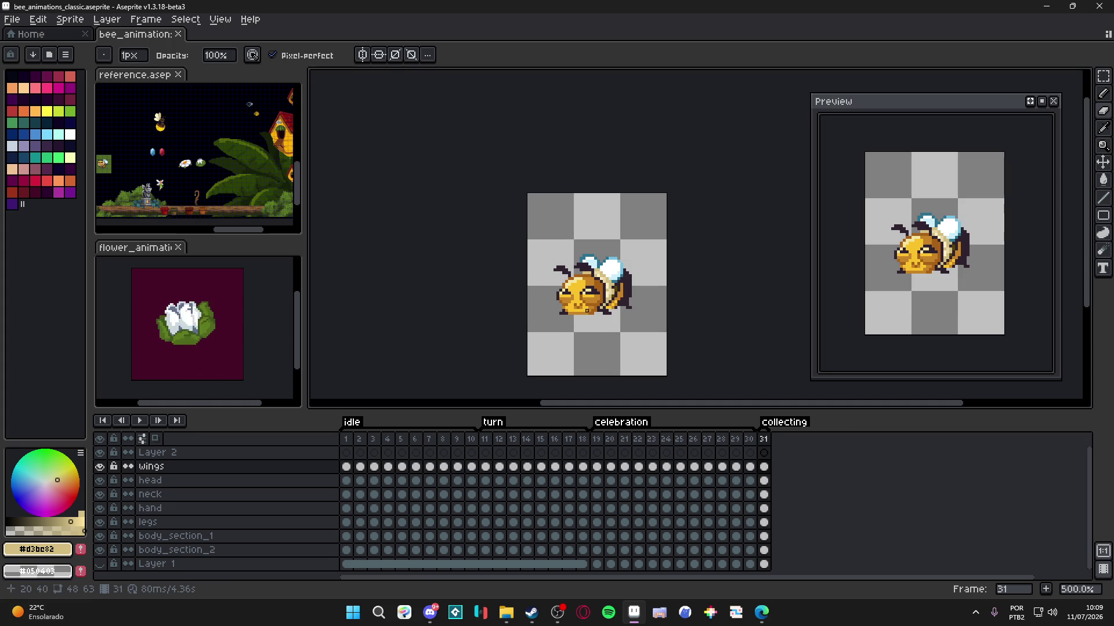
{"action": "scroll", "coordinate": [587, 310], "scroll_direction": "up", "scroll_amount": 1}
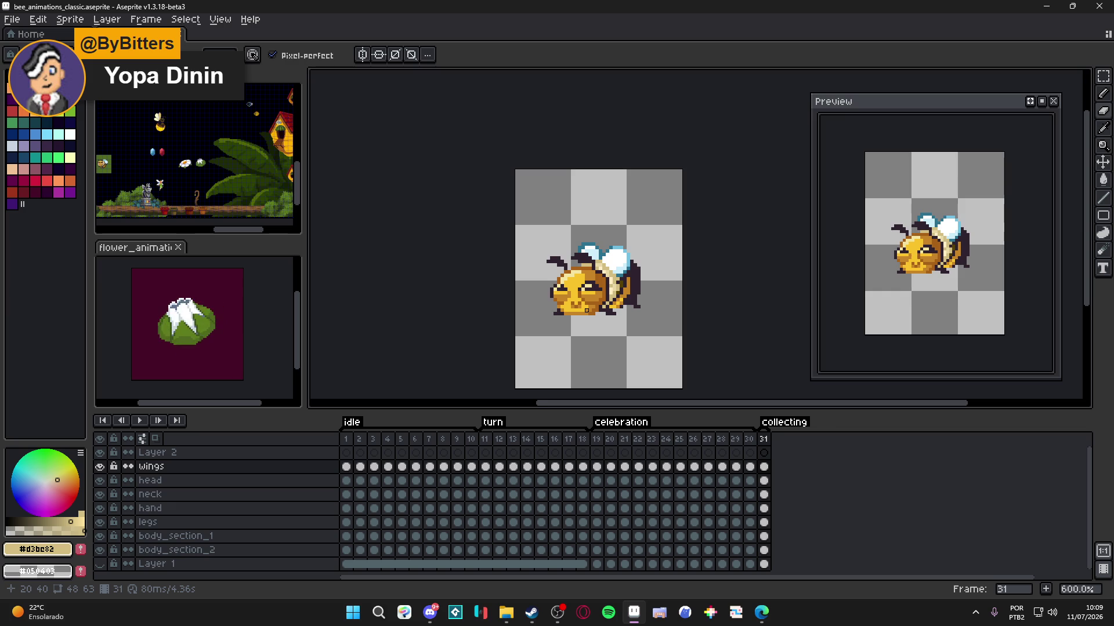
{"action": "key", "text": "ctrl+s"}
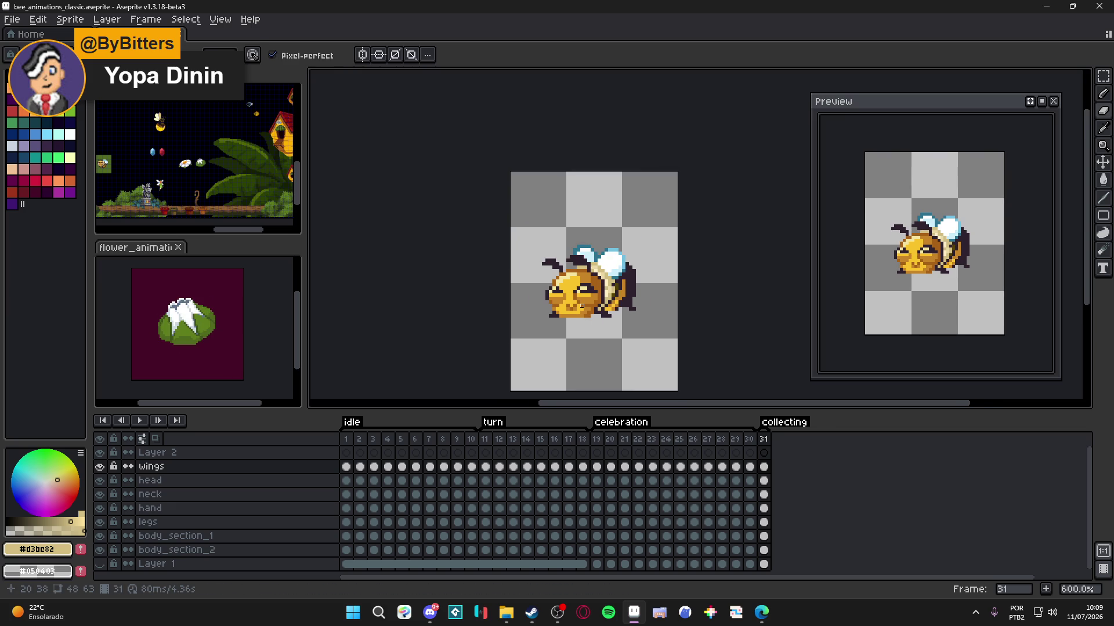
{"action": "scroll", "coordinate": [583, 315], "scroll_direction": "up", "scroll_amount": 1}
{"action": "scroll", "coordinate": [587, 314], "scroll_direction": "down", "scroll_amount": 2}
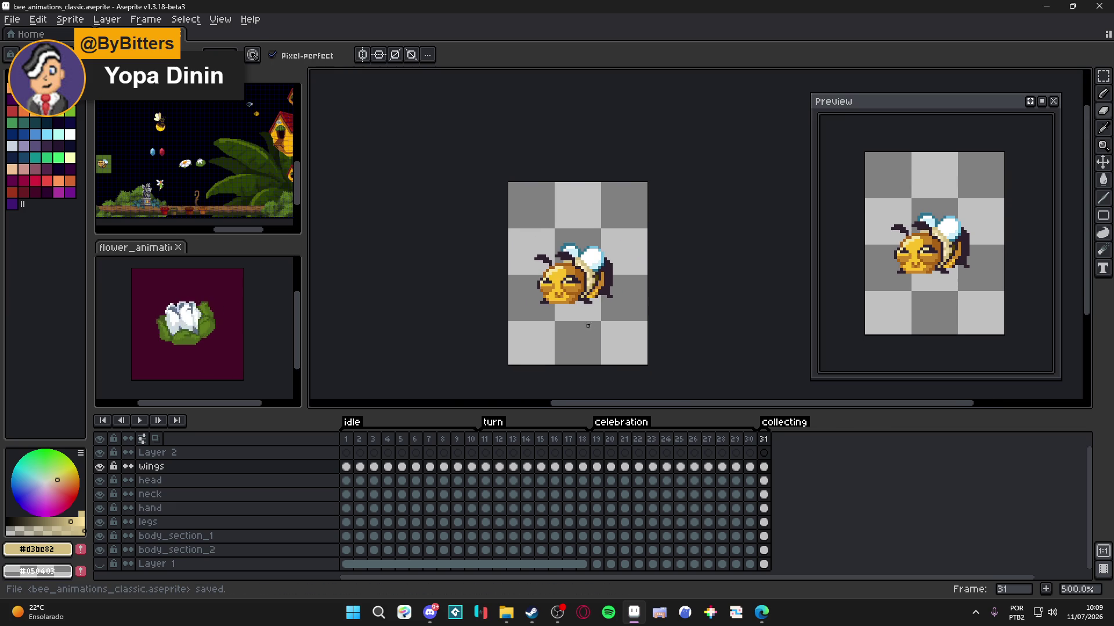
{"action": "left_click_drag", "start_coordinate": [587, 329], "coordinate": [605, 334]}
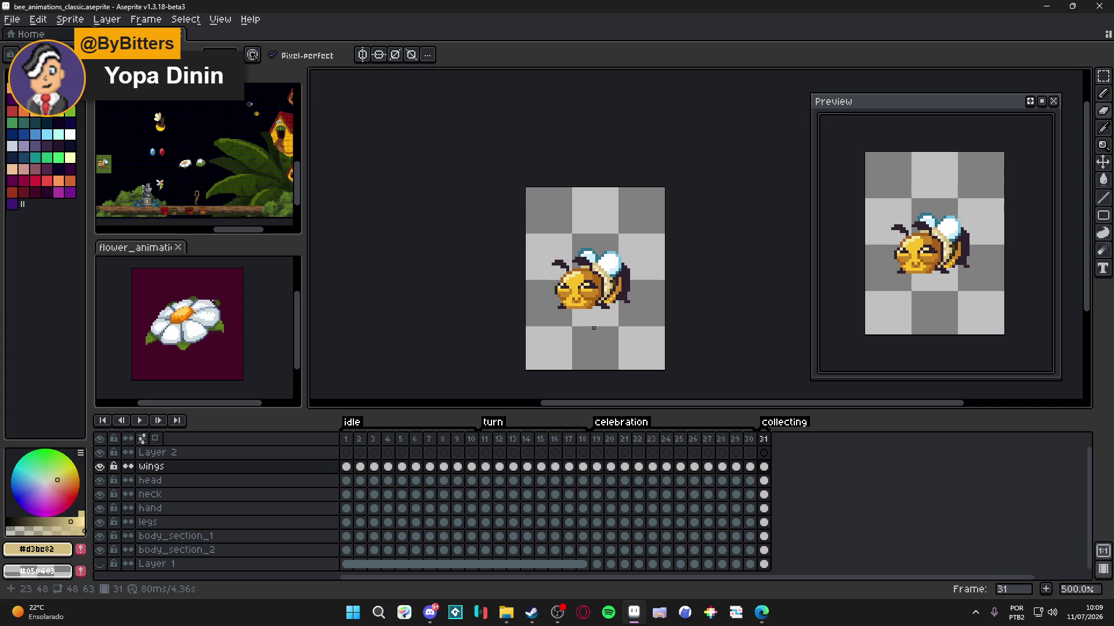
- Compare frames 30 and 31, sample the golden and darker browns, and save
{"action": "left_click", "coordinate": [750, 440]}
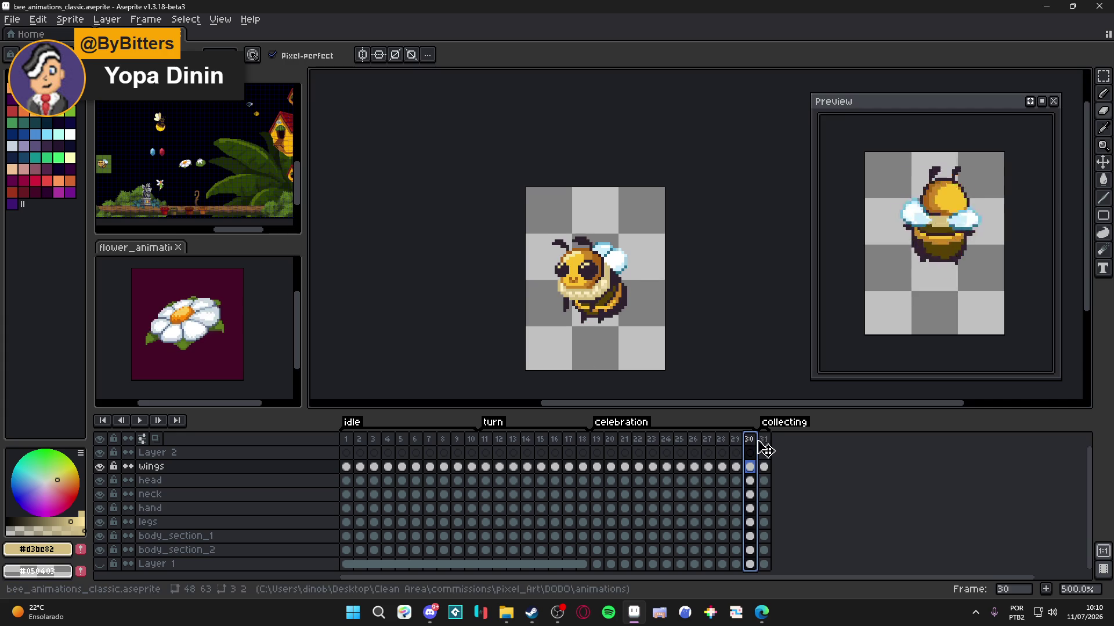
{"action": "left_click", "coordinate": [764, 440]}
{"action": "scroll", "coordinate": [547, 342], "scroll_direction": "up", "scroll_amount": 5}
{"action": "left_click", "coordinate": [548, 342], "text": "alt"}
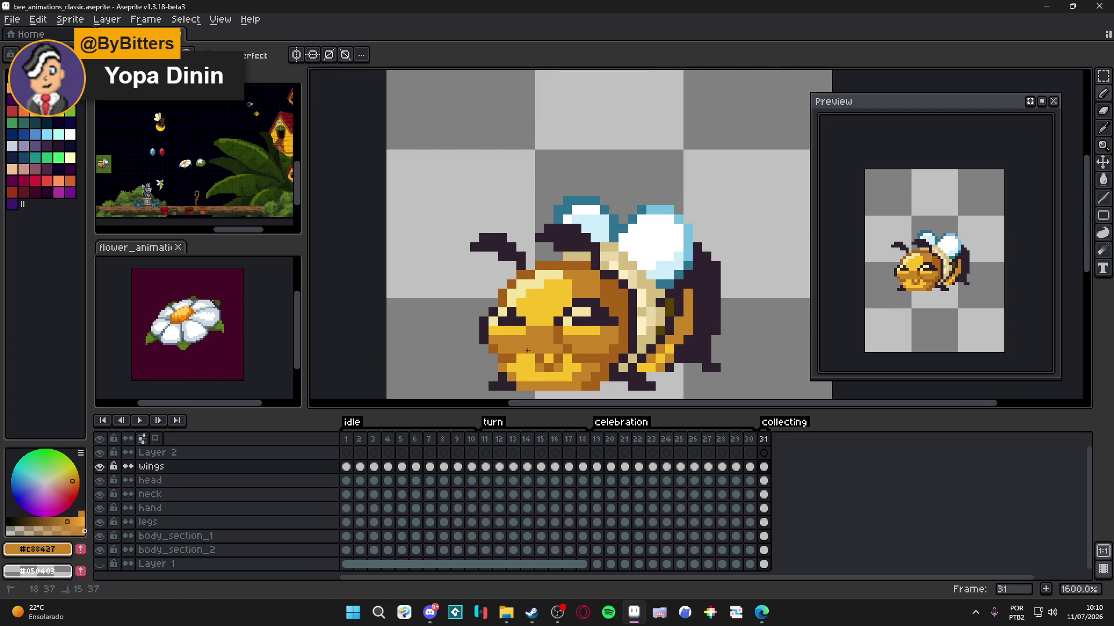
{"action": "scroll", "coordinate": [531, 349], "scroll_direction": "down", "scroll_amount": 3}
{"action": "scroll", "coordinate": [555, 343], "scroll_direction": "up", "scroll_amount": 3}
{"action": "left_click", "coordinate": [555, 343], "text": "alt"}
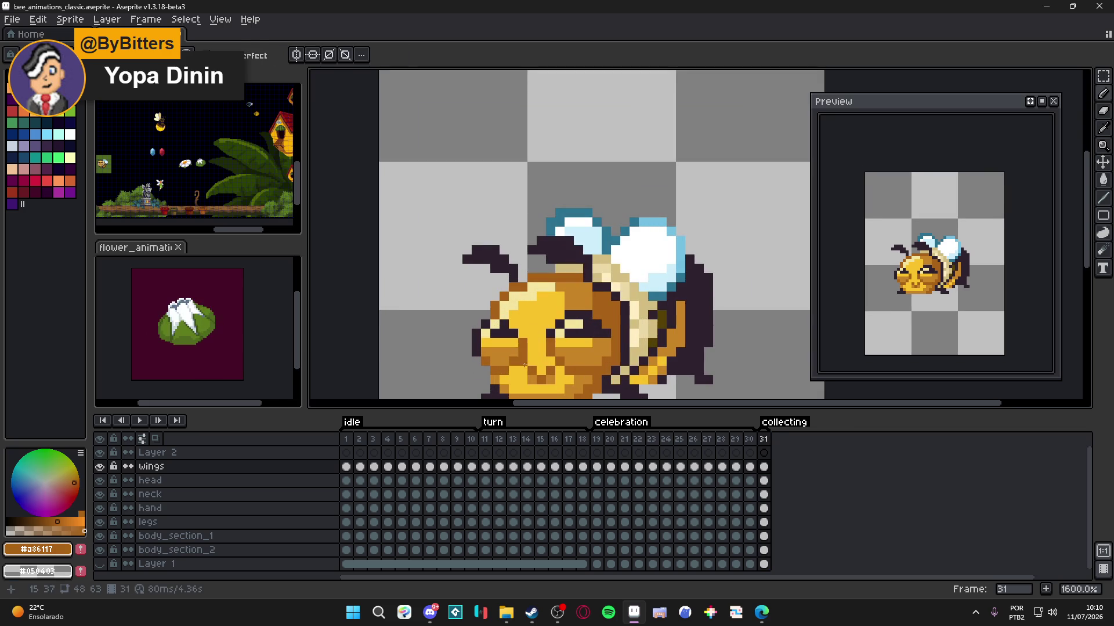
{"action": "scroll", "coordinate": [520, 362], "scroll_direction": "down", "scroll_amount": 5}
{"action": "key", "text": "ctrl+s"}
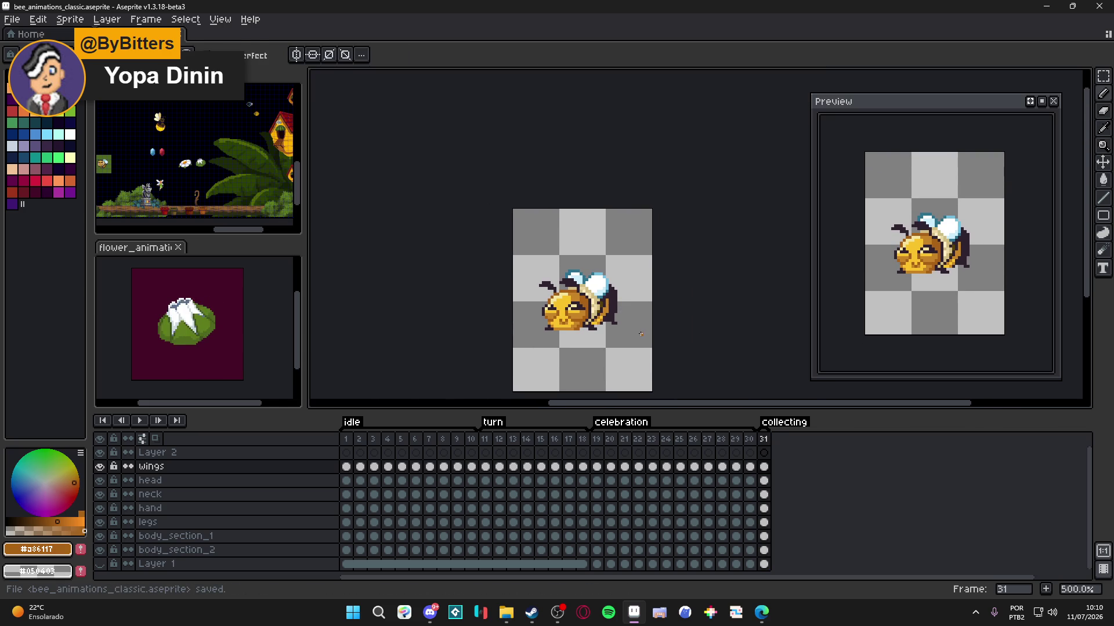
- Sample the eye's dark outline and nearby cream colours, then save again
{"action": "scroll", "coordinate": [549, 312], "scroll_direction": "up", "scroll_amount": 5}
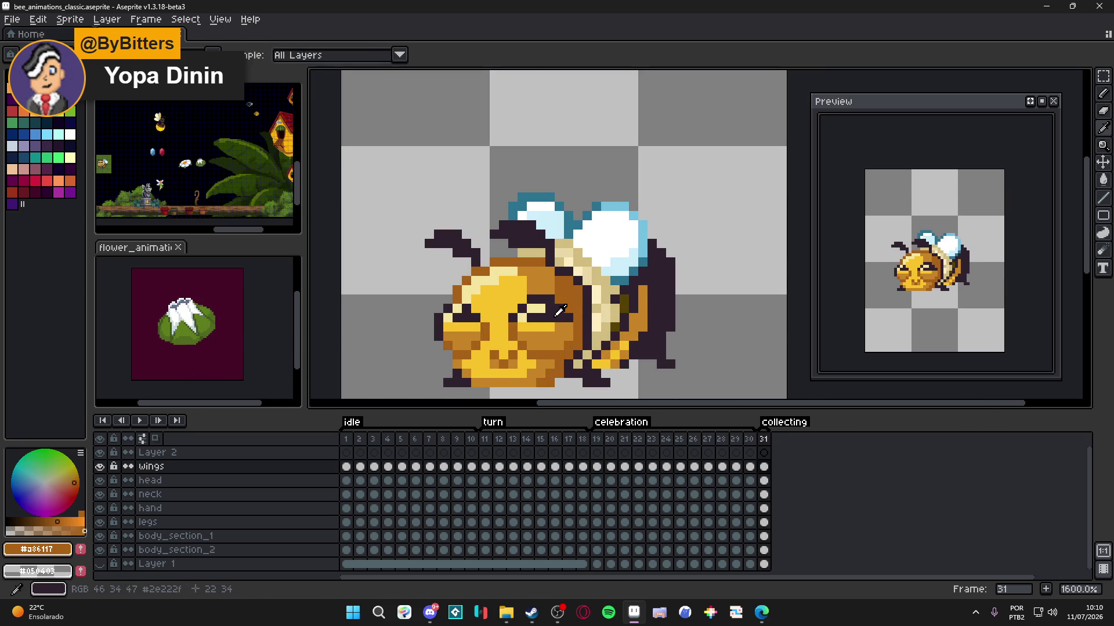
{"action": "left_click", "coordinate": [539, 313], "text": "alt"}
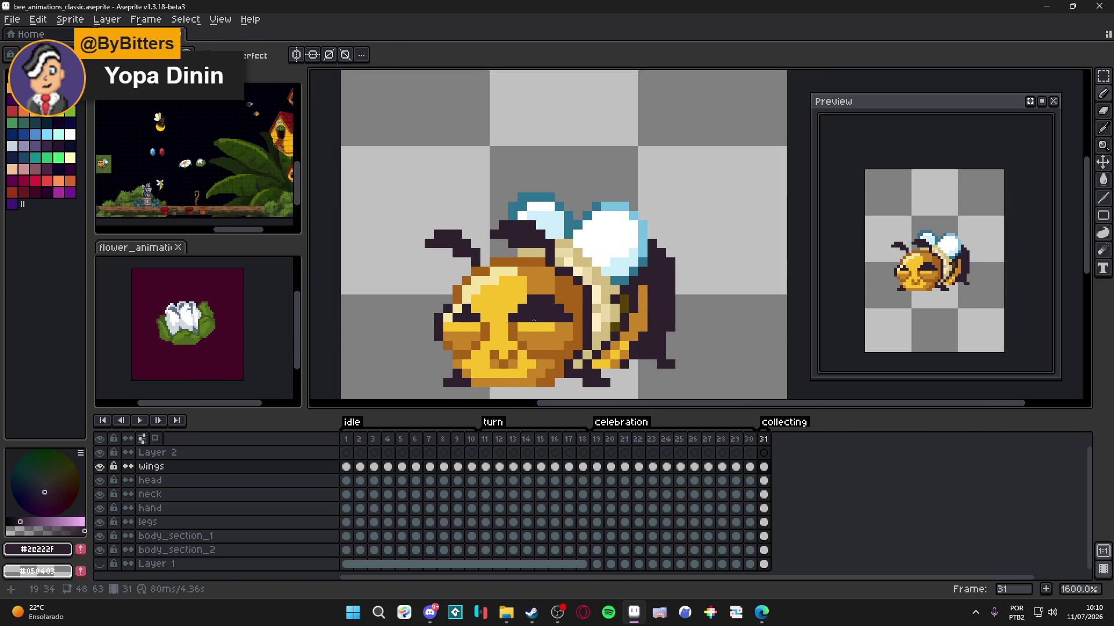
{"action": "scroll", "coordinate": [539, 312], "scroll_direction": "up", "scroll_amount": 1}
{"action": "left_click", "coordinate": [536, 305], "text": "alt"}
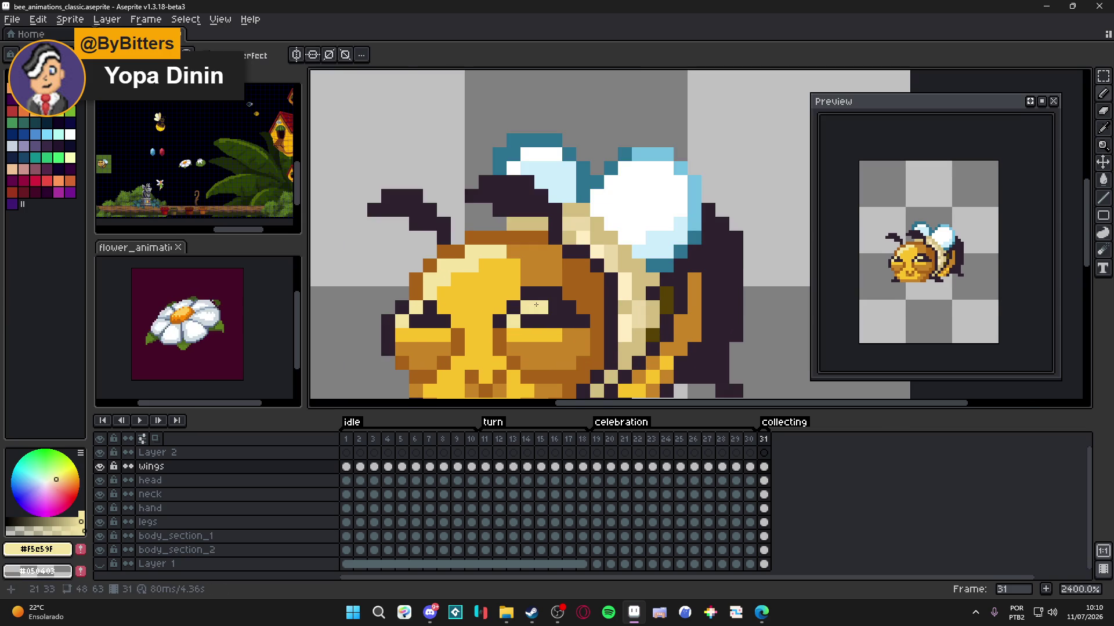
{"action": "scroll", "coordinate": [464, 290], "scroll_direction": "down", "scroll_amount": 2}
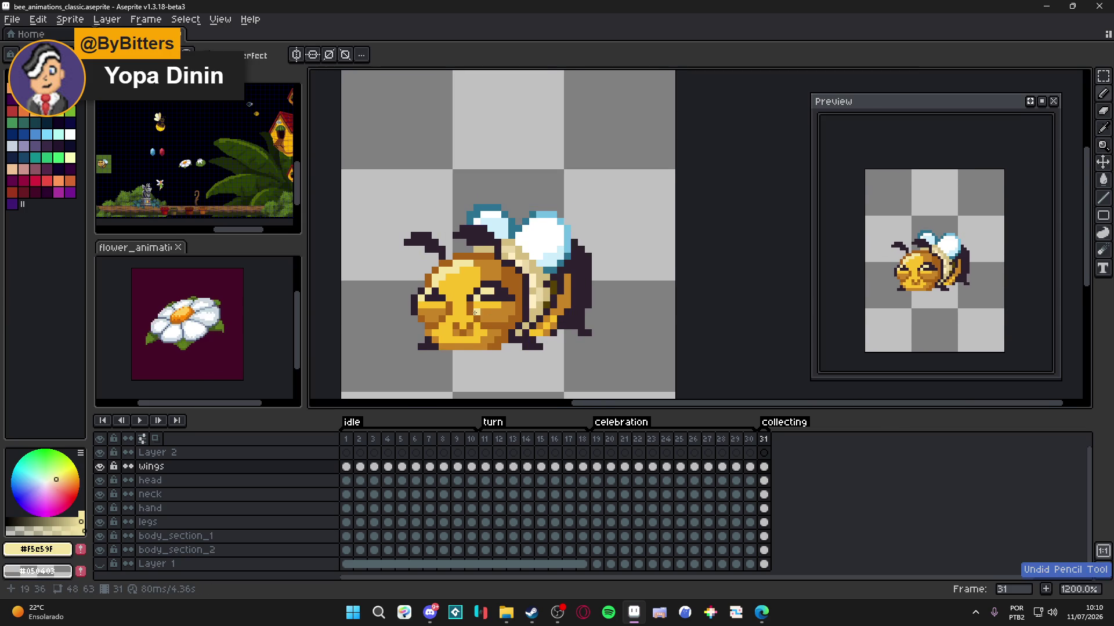
{"action": "scroll", "coordinate": [490, 282], "scroll_direction": "up", "scroll_amount": 1}
{"action": "left_click", "coordinate": [546, 268], "text": "alt"}
{"action": "scroll", "coordinate": [547, 268], "scroll_direction": "down", "scroll_amount": 1}
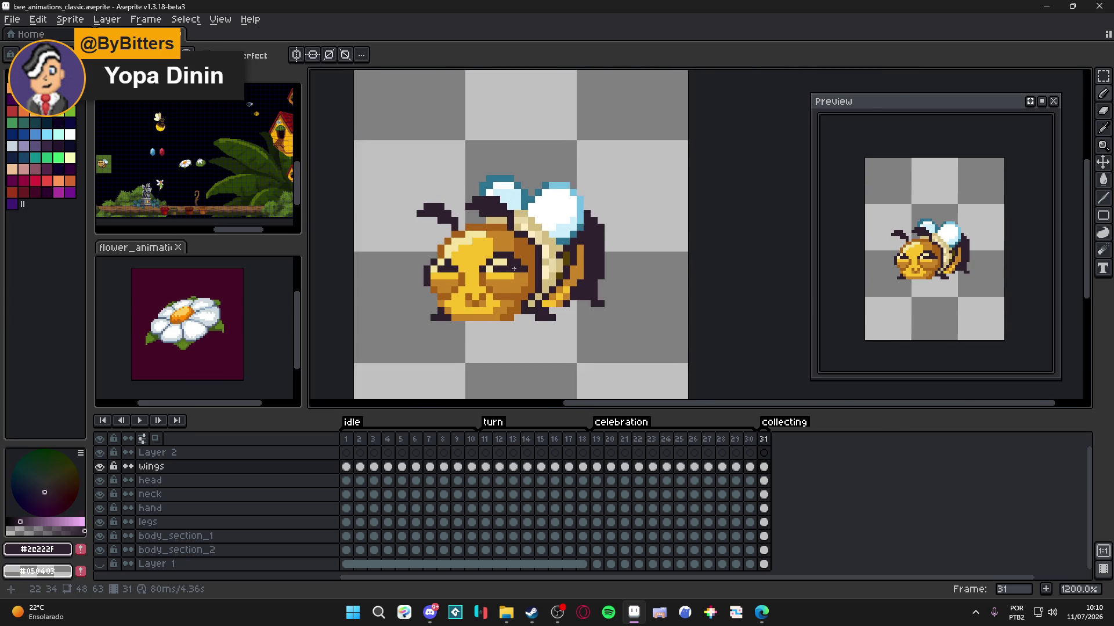
{"action": "key", "text": "ctrl+s"}
- Recheck frame 30 against 31, save, recentre the bee, and start a Win+Shift+S screen capture
{"action": "scroll", "coordinate": [546, 267], "scroll_direction": "down", "scroll_amount": 1}
{"action": "left_click", "coordinate": [749, 439]}
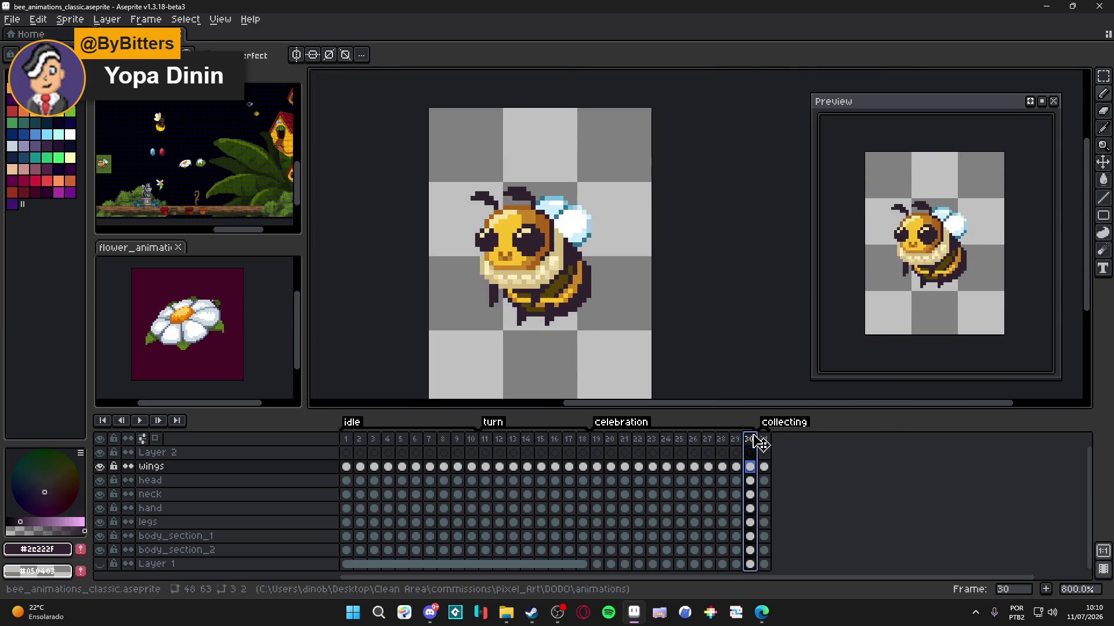
{"action": "left_click", "coordinate": [764, 439]}
{"action": "key", "text": "ctrl+s"}
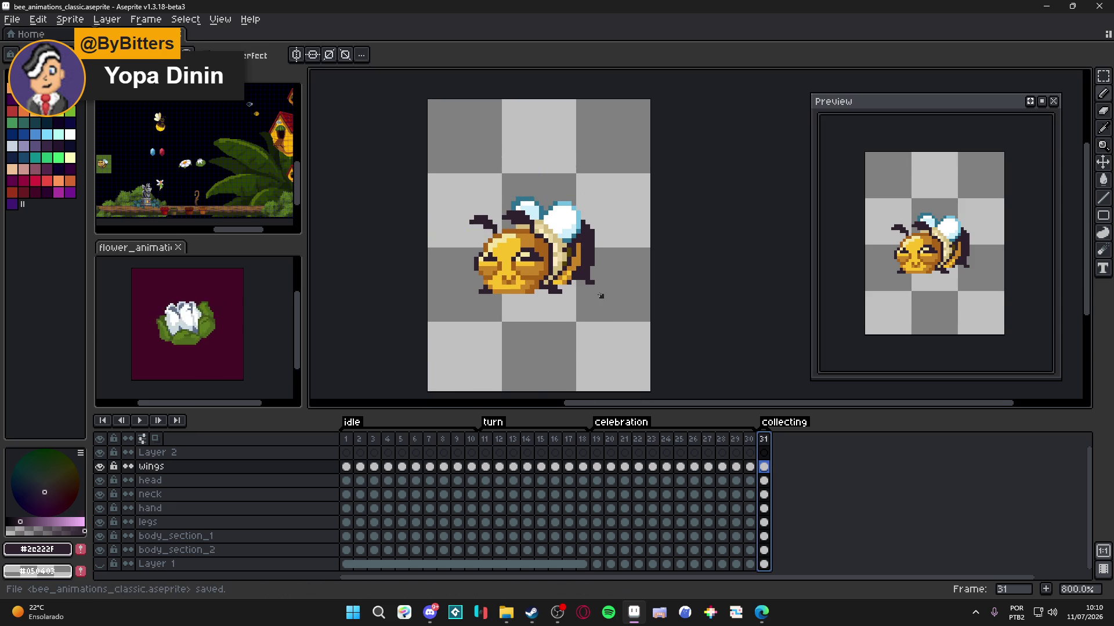
{"action": "left_click_drag", "start_coordinate": [587, 306], "coordinate": [597, 310]}
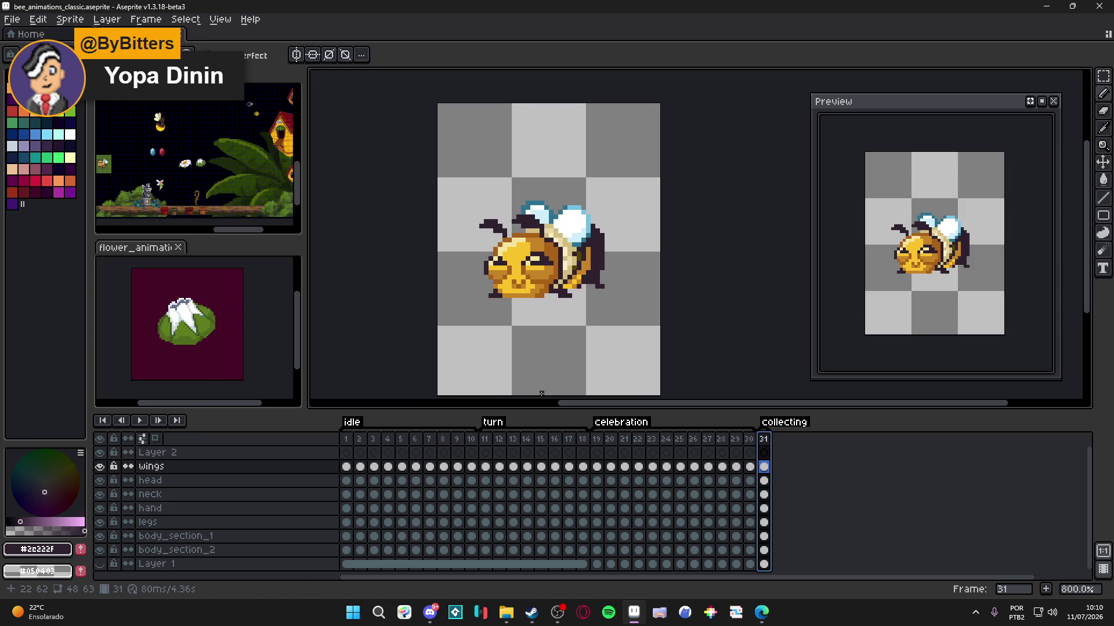
{"action": "left_click", "coordinate": [430, 612]}
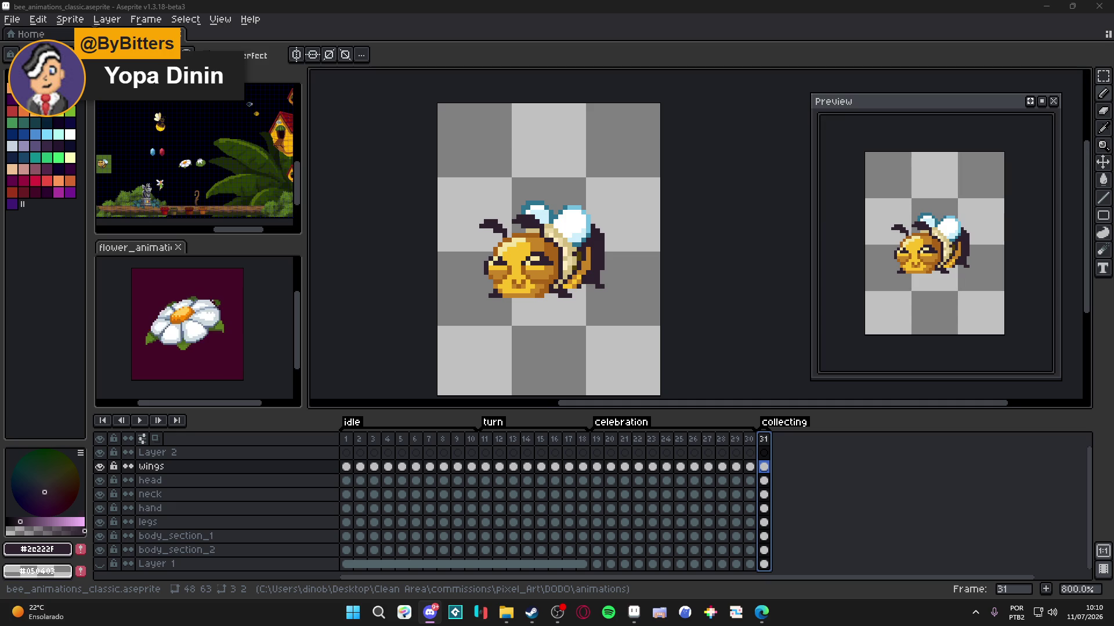
{"action": "key", "text": "super+shift+s"}
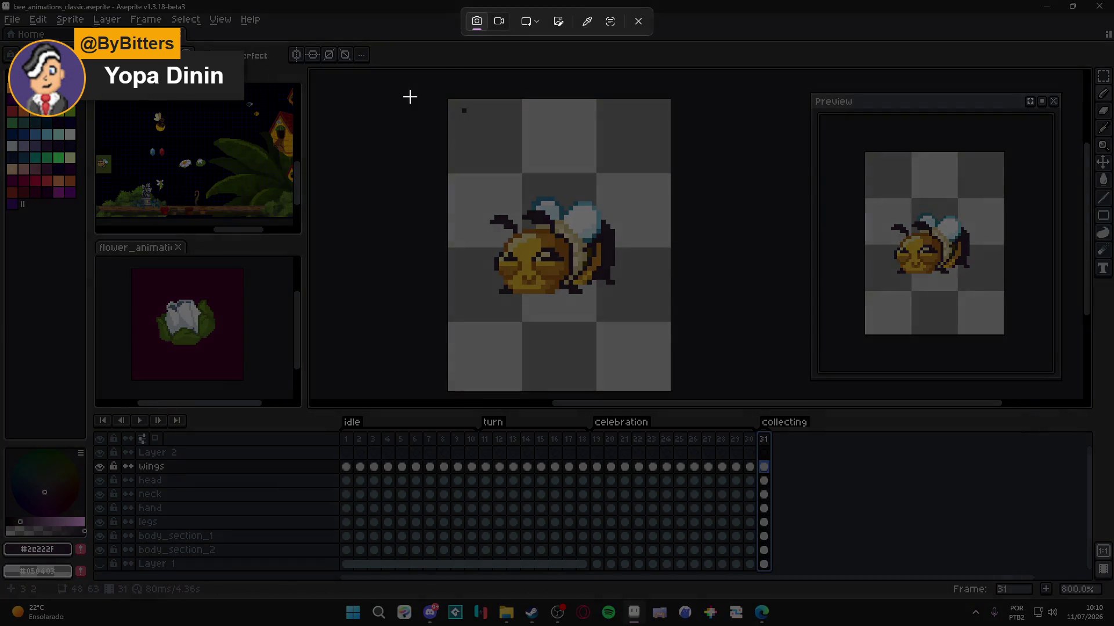